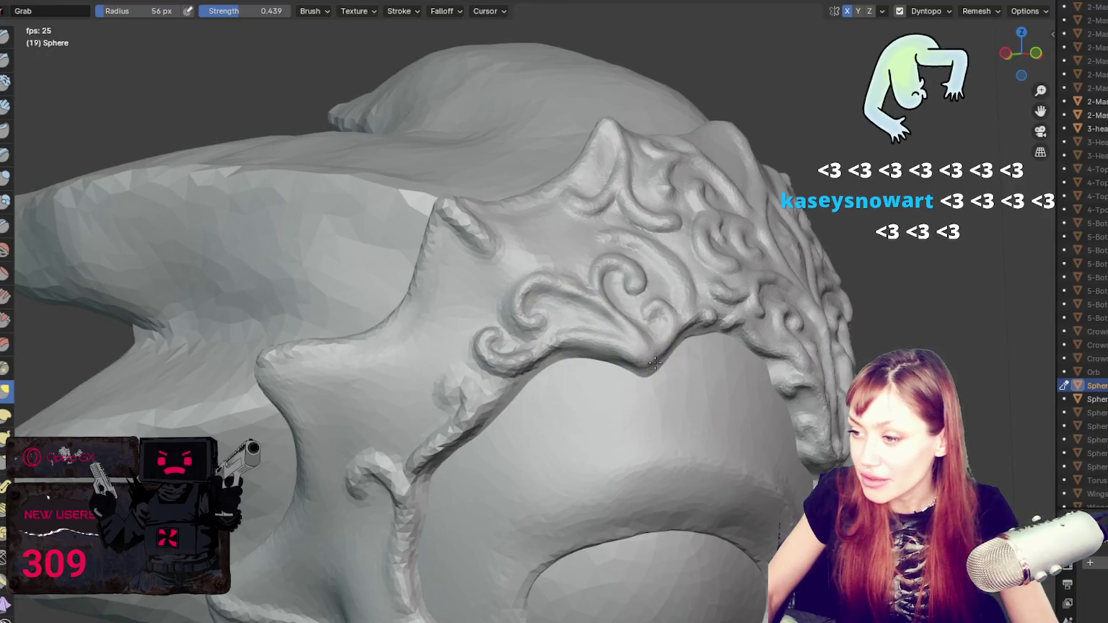
Step: Zoom and orbit to face the crown band's lower tip on the side of the head, then pick the Blob brush
scroll(656, 381, up, 2)
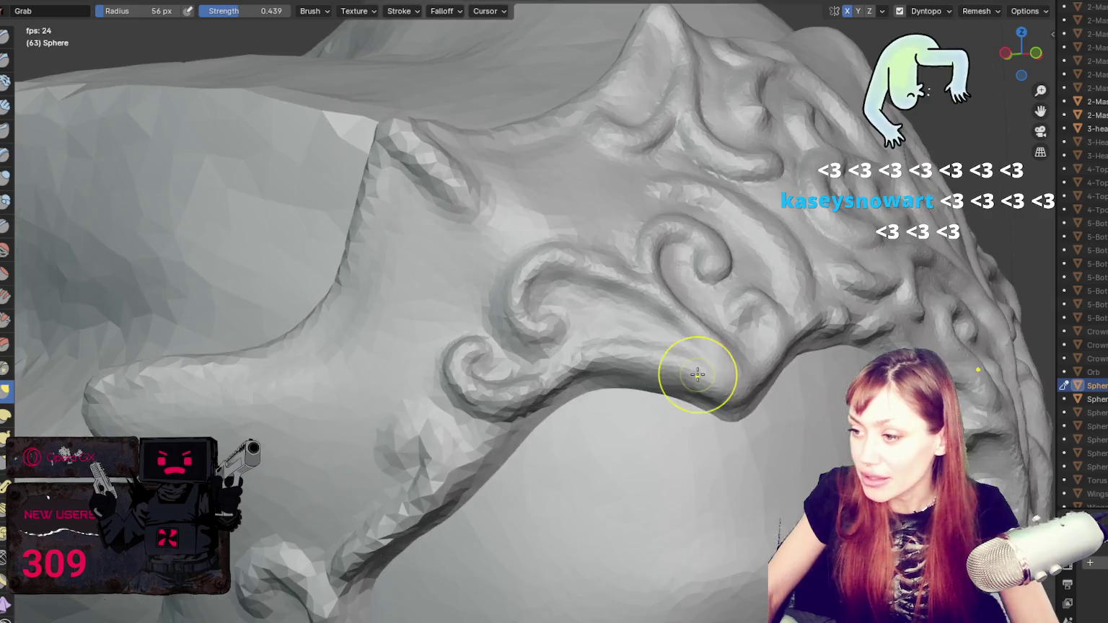
scroll(830, 390, up, 1)
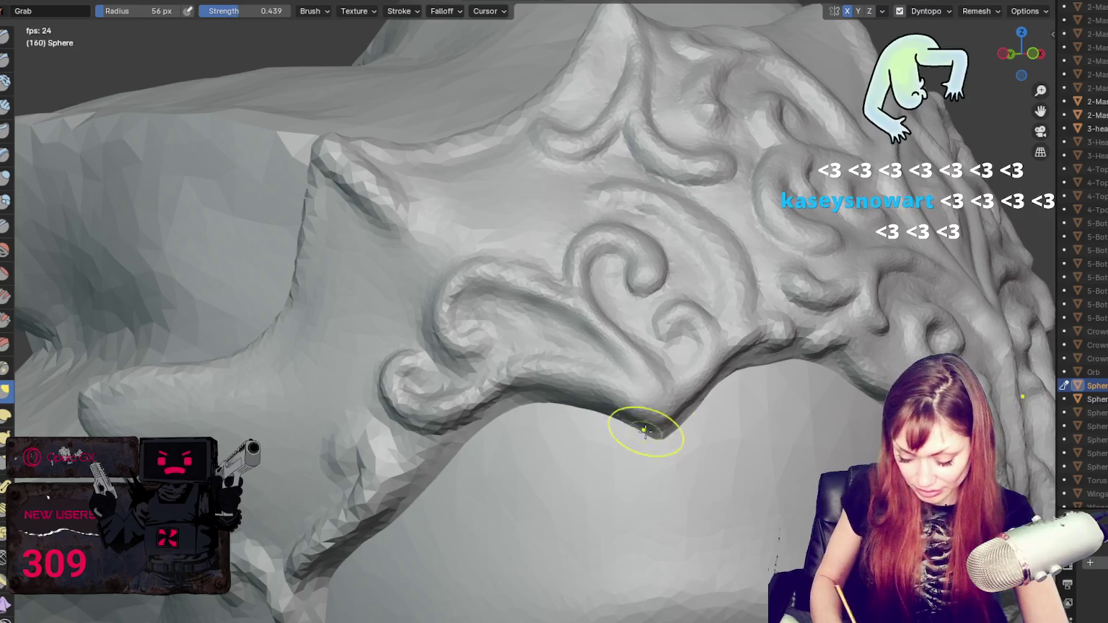
middle_drag(643, 432, 724, 426)
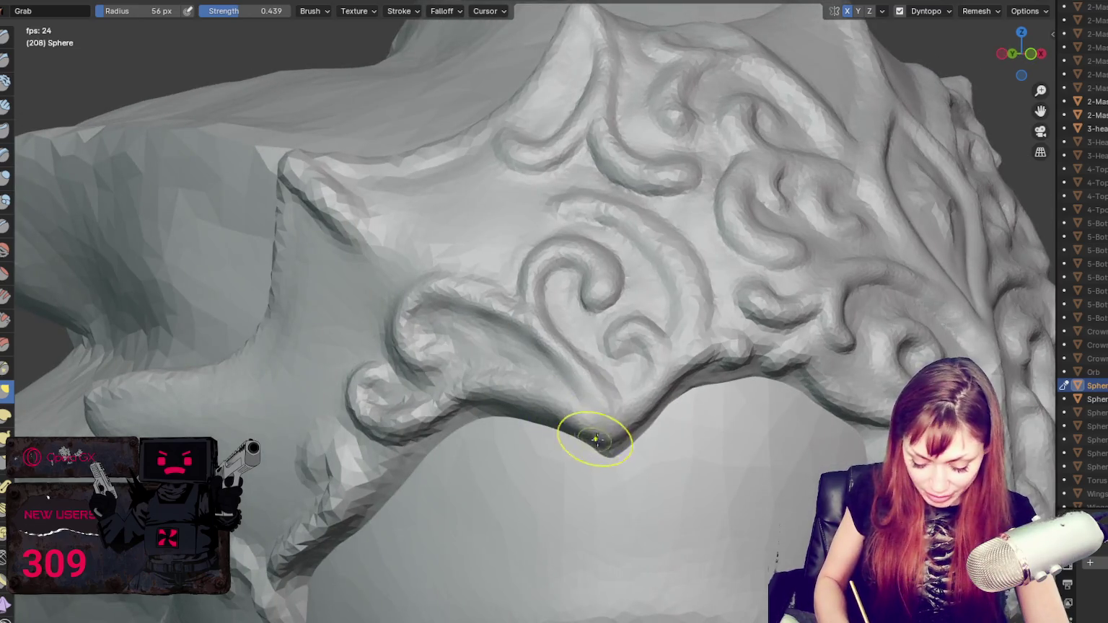
middle_drag(591, 438, 649, 415)
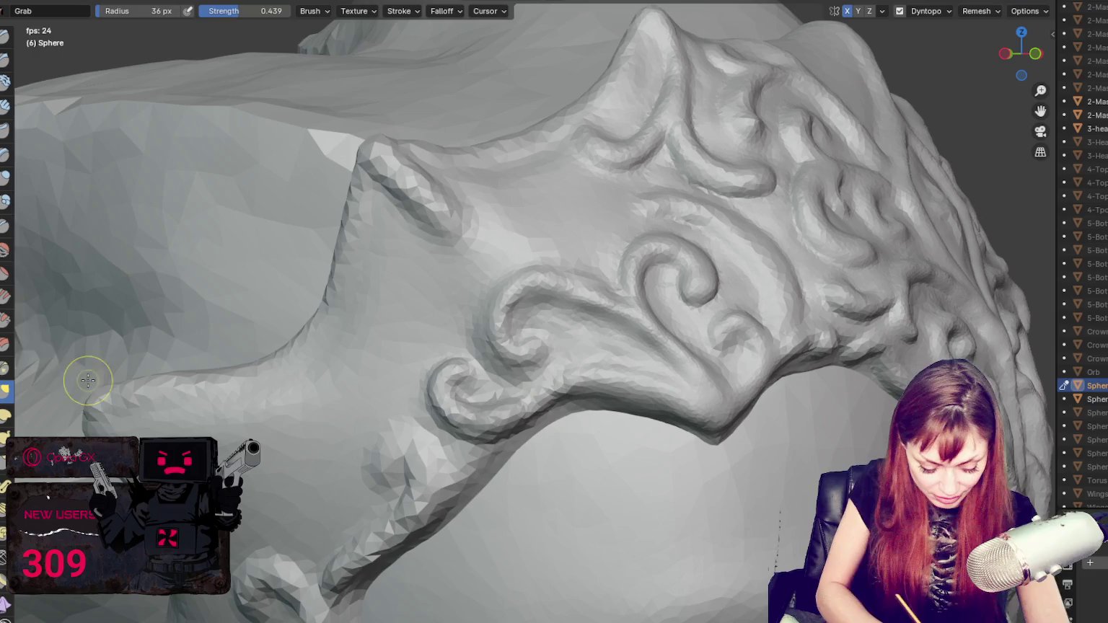
click(5, 201)
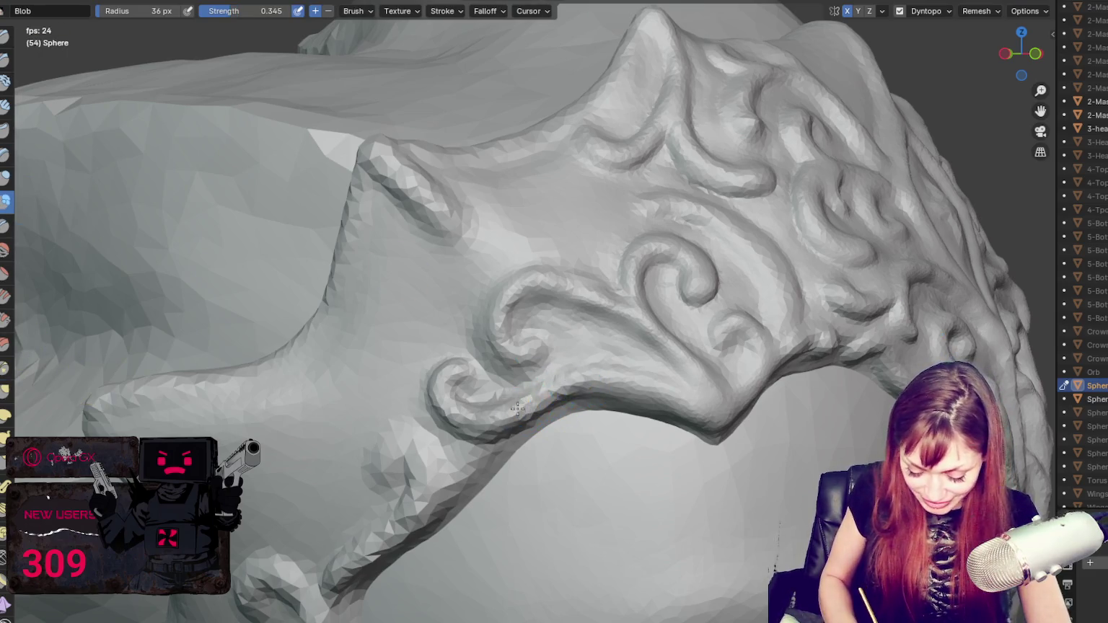
Step: Raise and thicken a curl on the side tendril with Blob strokes
middle_drag(564, 393, 534, 404)
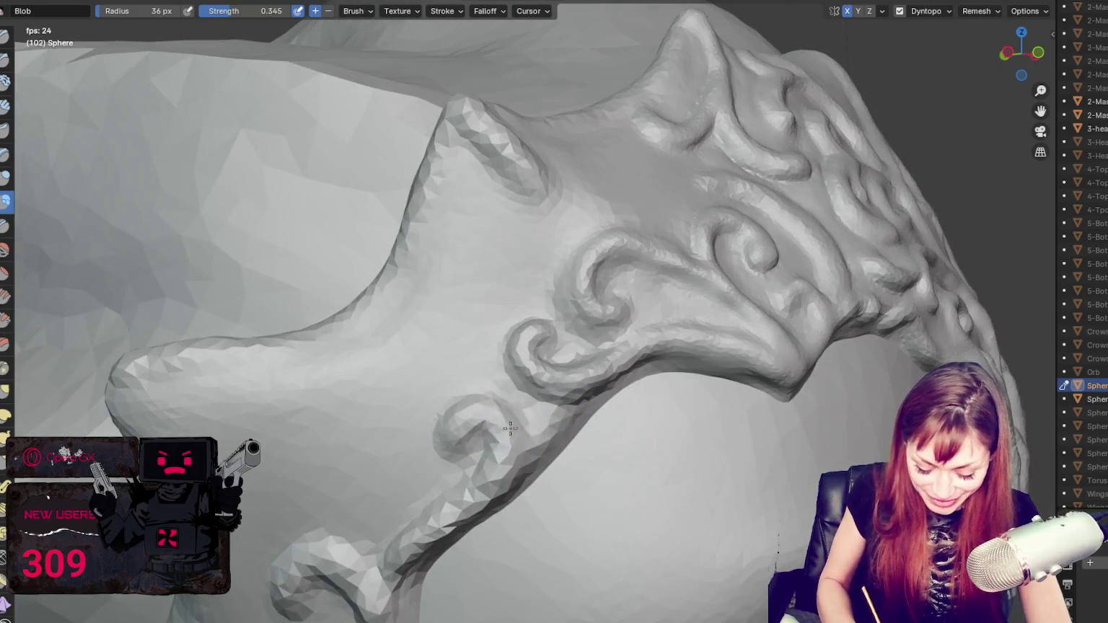
drag(390, 575, 389, 588)
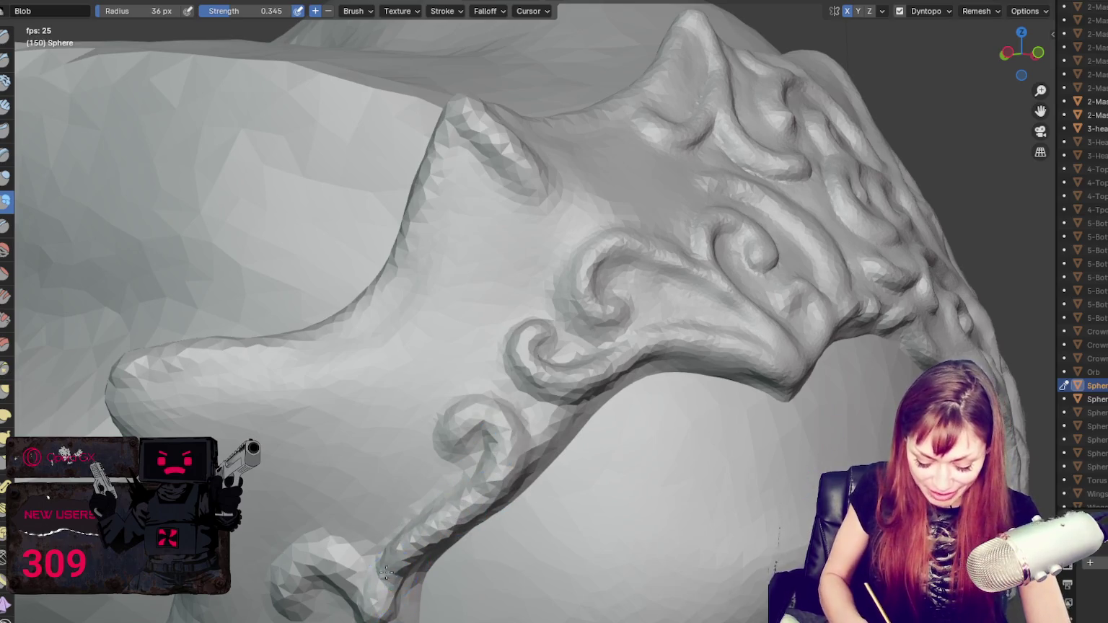
middle_drag(393, 570, 411, 527)
mouse_move(303, 522)
mouse_down()
mouse_move(358, 490)
mouse_move(384, 574)
mouse_up()
drag(310, 519, 324, 473)
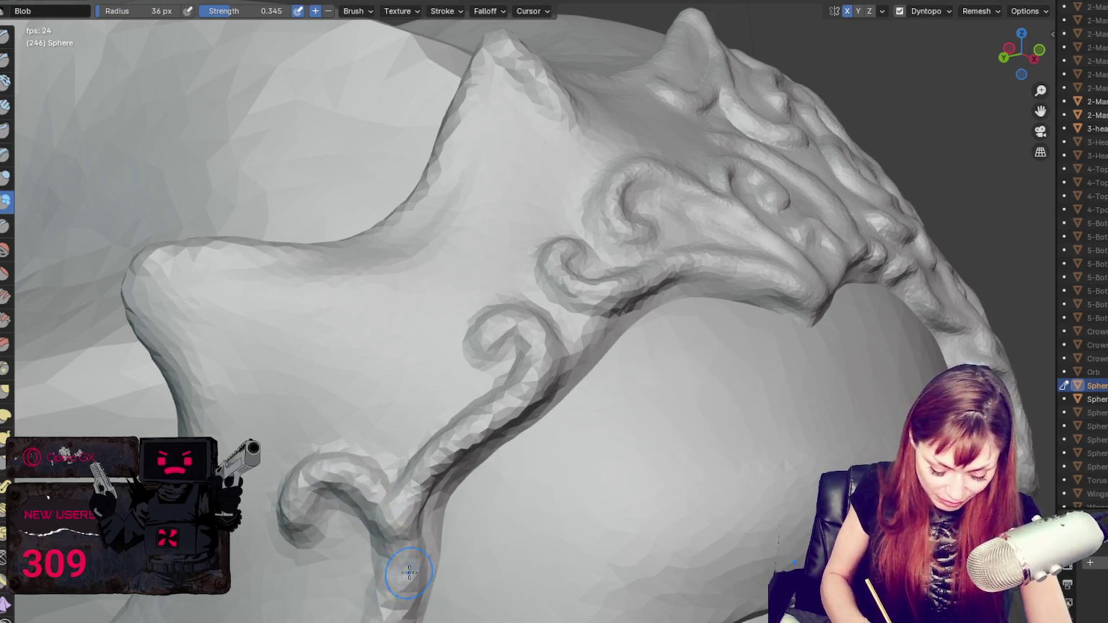
Step: Build up the tendril's long ridge and refine its upper part, then zoom out to the whole mask
middle_drag(364, 272, 695, 162)
mouse_move(467, 309)
mouse_down()
mouse_move(438, 384)
mouse_move(478, 490)
mouse_move(443, 426)
mouse_move(482, 480)
mouse_up()
mouse_move(440, 393)
mouse_down()
mouse_move(452, 292)
mouse_move(442, 285)
mouse_move(470, 218)
mouse_move(395, 188)
mouse_move(442, 217)
mouse_up()
drag(433, 305, 383, 291)
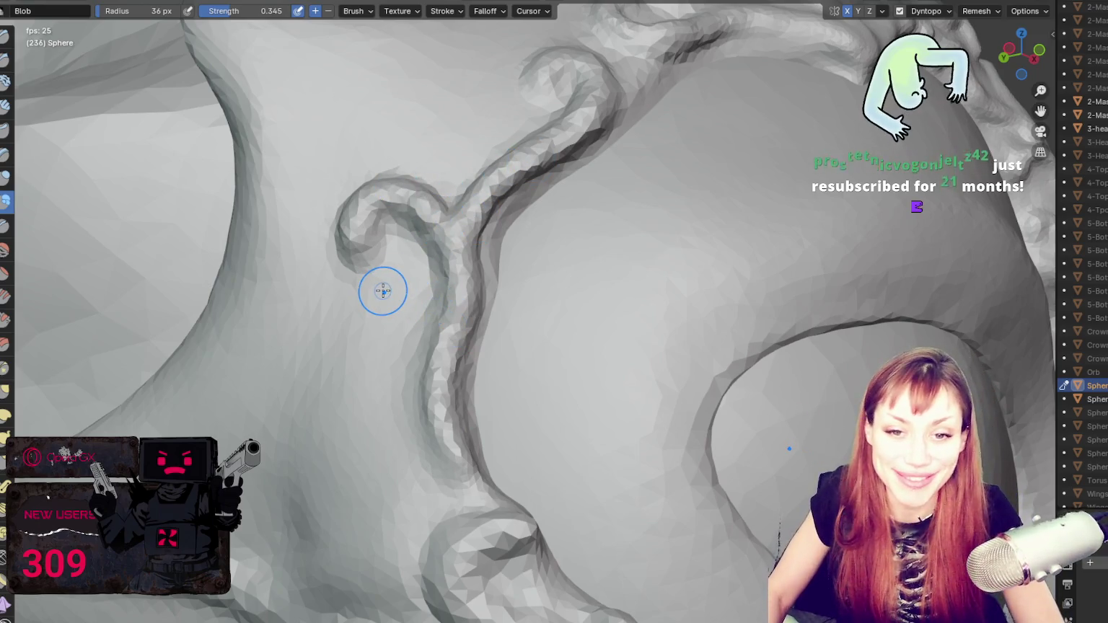
scroll(383, 290, down, 5)
scroll(391, 279, down, 4)
mouse_move(391, 280)
middle_down()
mouse_move(601, 349)
mouse_move(548, 376)
mouse_move(638, 371)
mouse_move(633, 296)
mouse_move(678, 317)
mouse_move(724, 312)
mouse_move(711, 313)
middle_up()
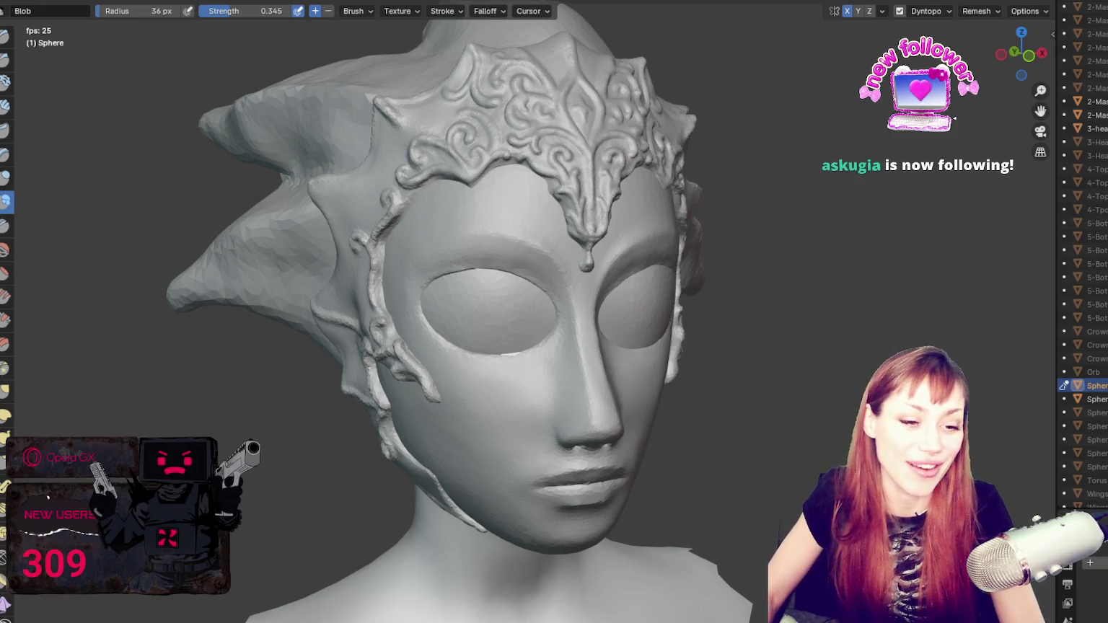
Step: Zoom in on the brow centerpiece and pull its tip into shape with the Grab brush
middle_drag(708, 293, 594, 277)
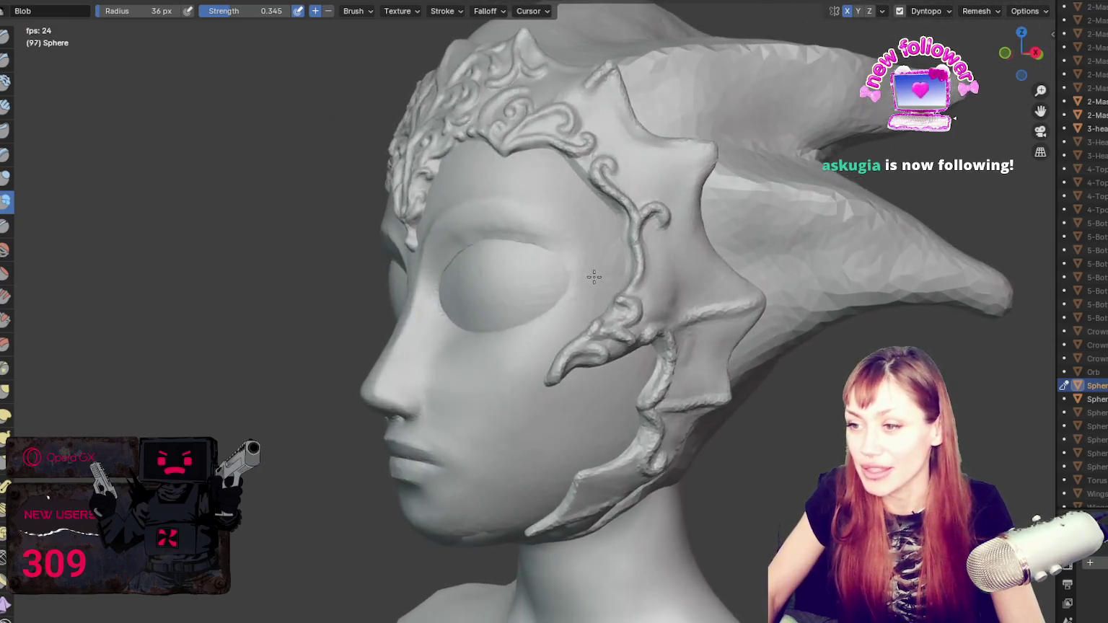
scroll(574, 264, up, 4)
middle_drag(573, 265, 658, 319)
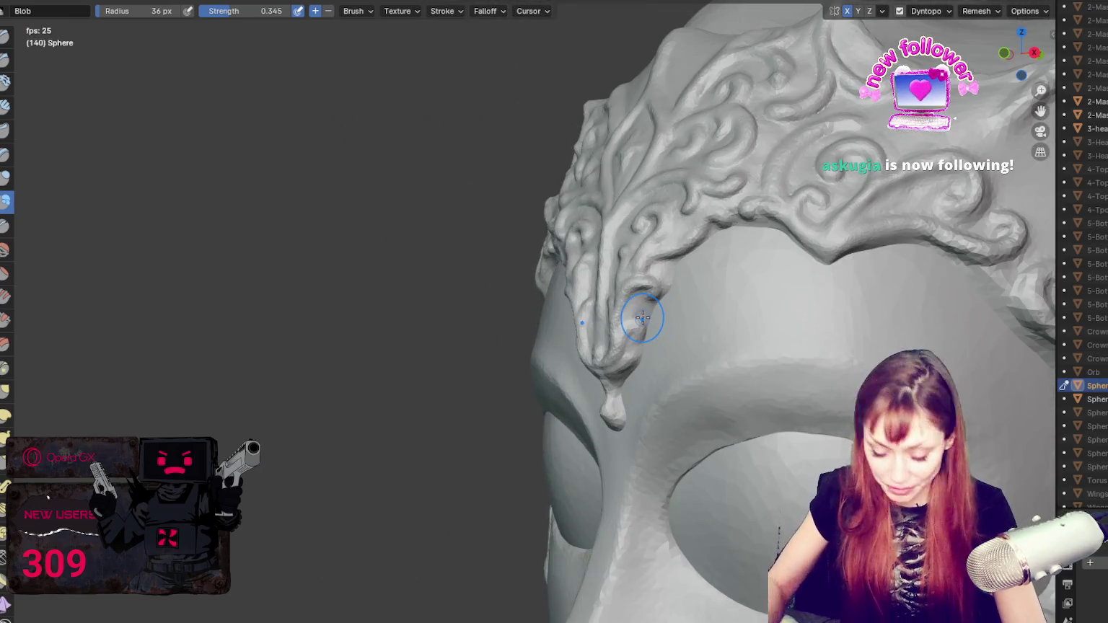
key(g)
drag(656, 304, 623, 317)
mouse_move(623, 317)
middle_down()
mouse_move(637, 309)
mouse_move(587, 310)
mouse_move(595, 312)
middle_up()
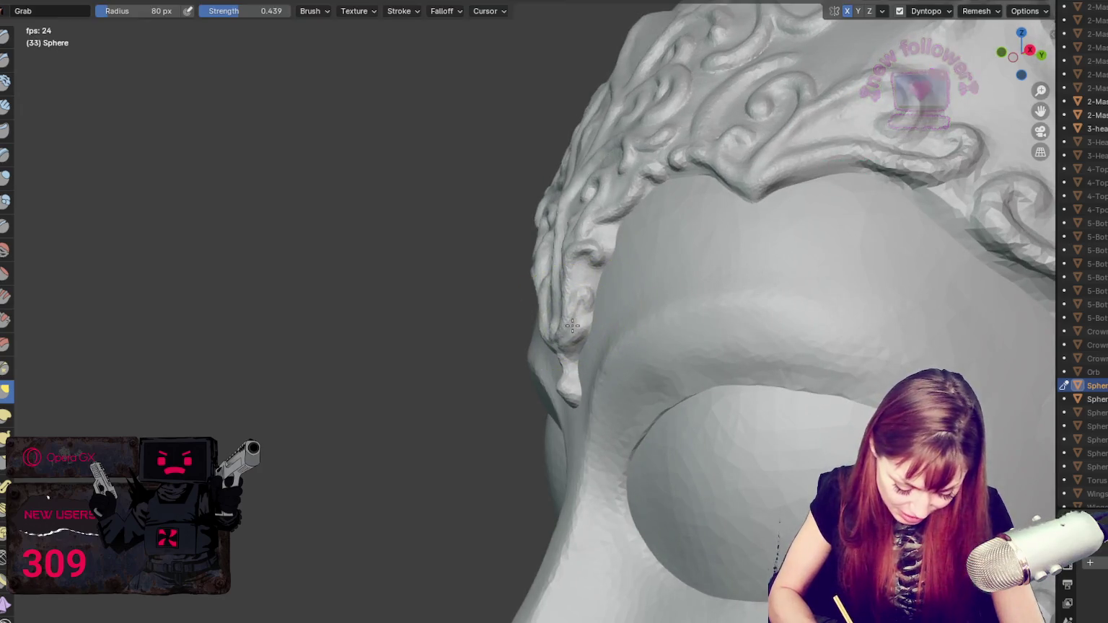
Step: Shrink the Grab brush and orbit around the brow ornament to a front view
key(f)
click(576, 299)
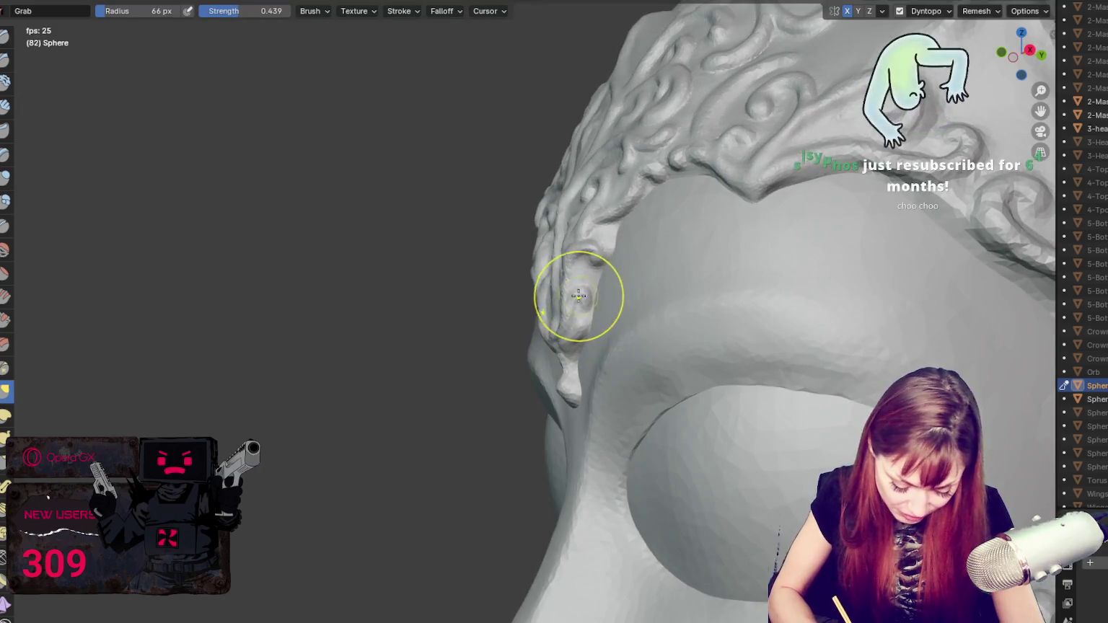
middle_drag(577, 296, 604, 303)
middle_drag(668, 311, 743, 317)
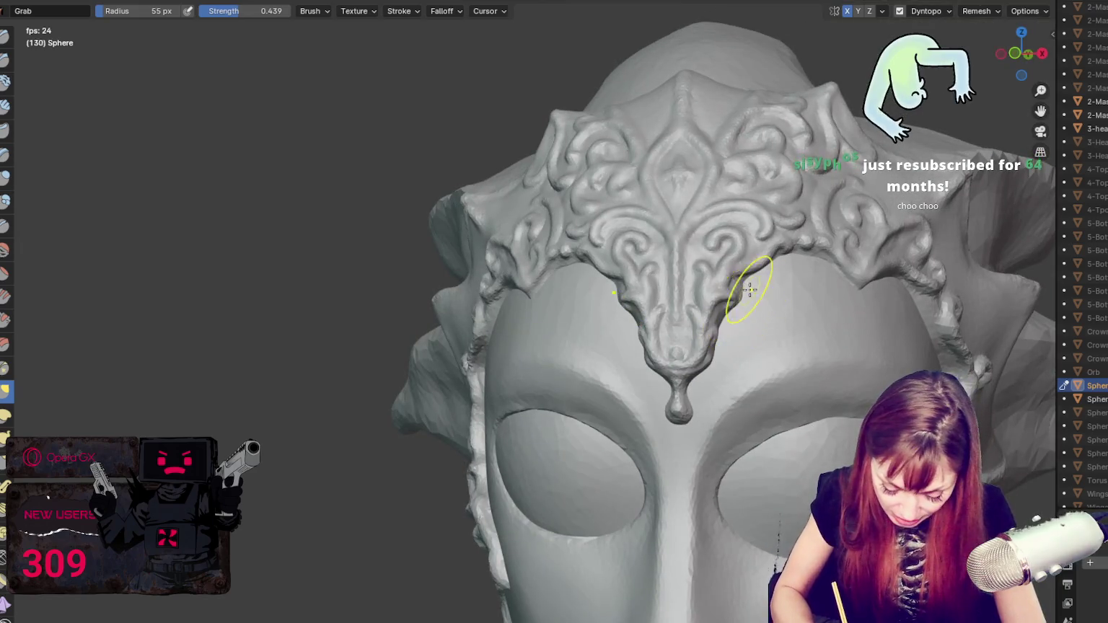
mouse_move(823, 280)
middle_down()
mouse_move(768, 288)
mouse_move(715, 247)
middle_up()
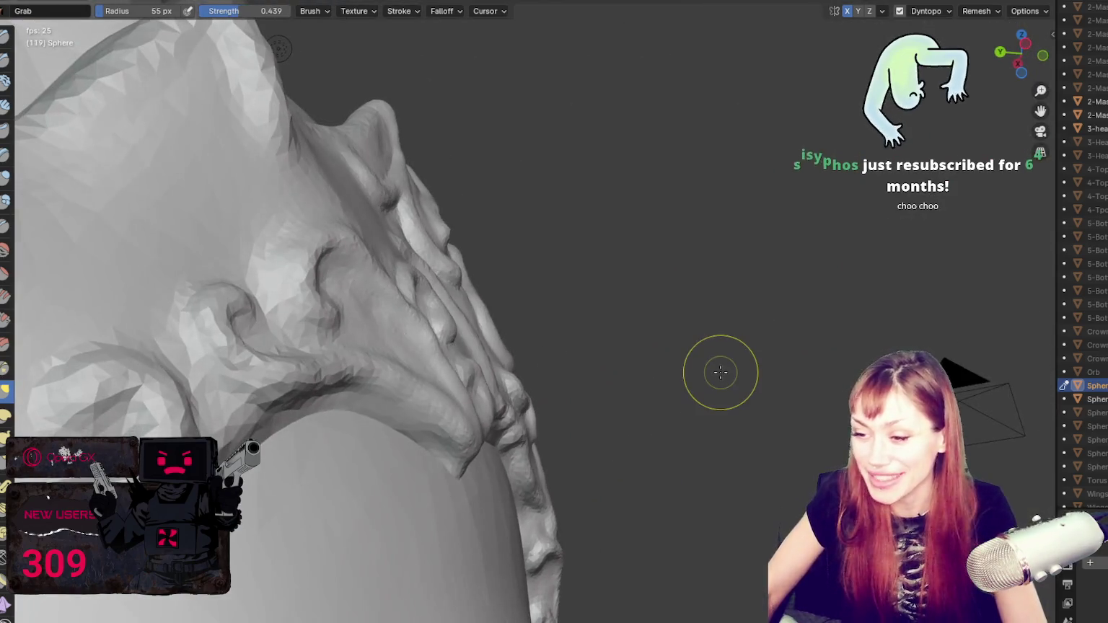
Step: Resize the Grab brush radius repeatedly, enlarging, shrinking, then enlarging it again
key(f)
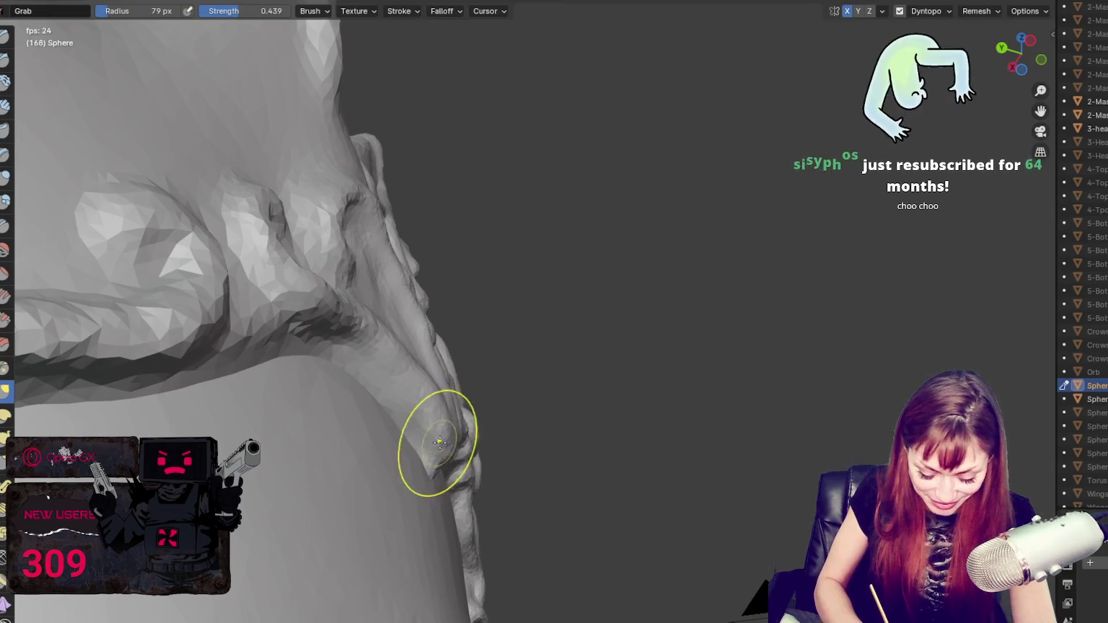
key(f)
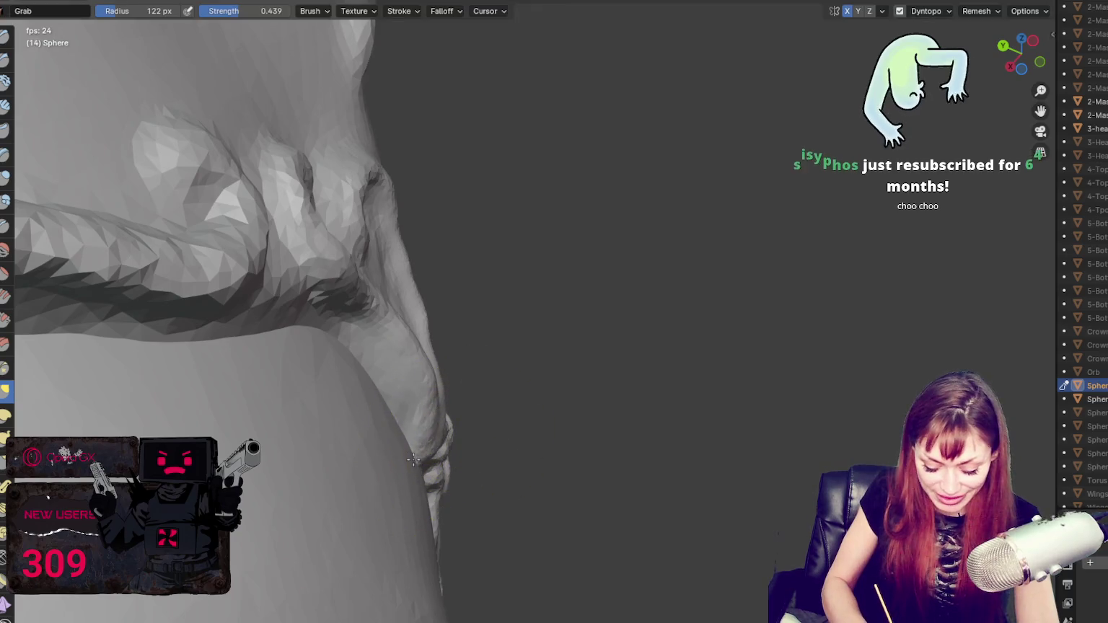
key(f)
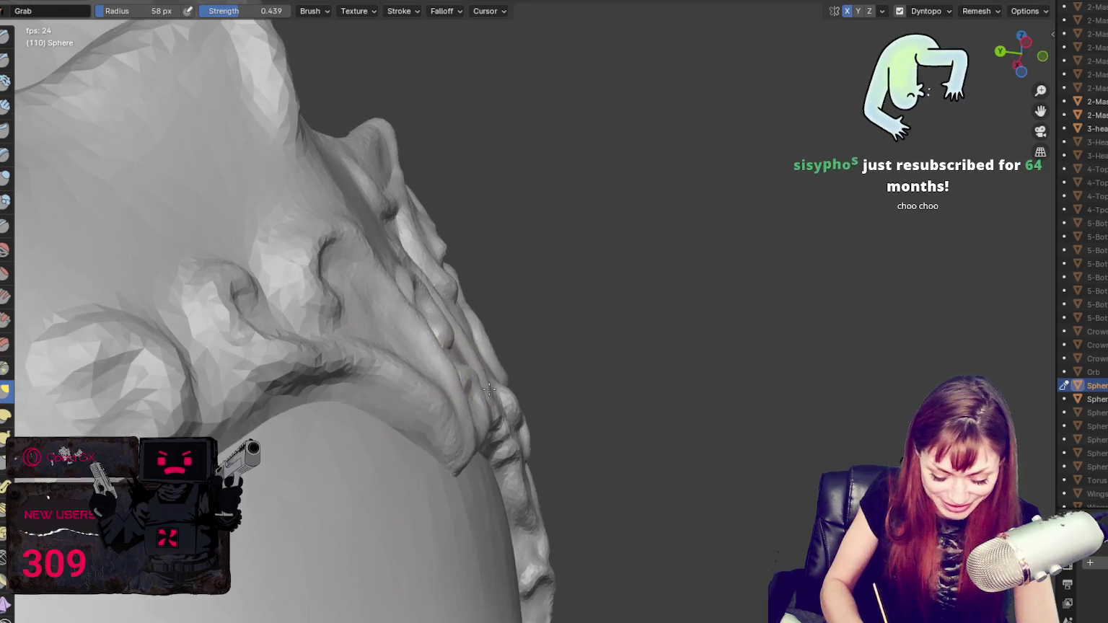
key(f)
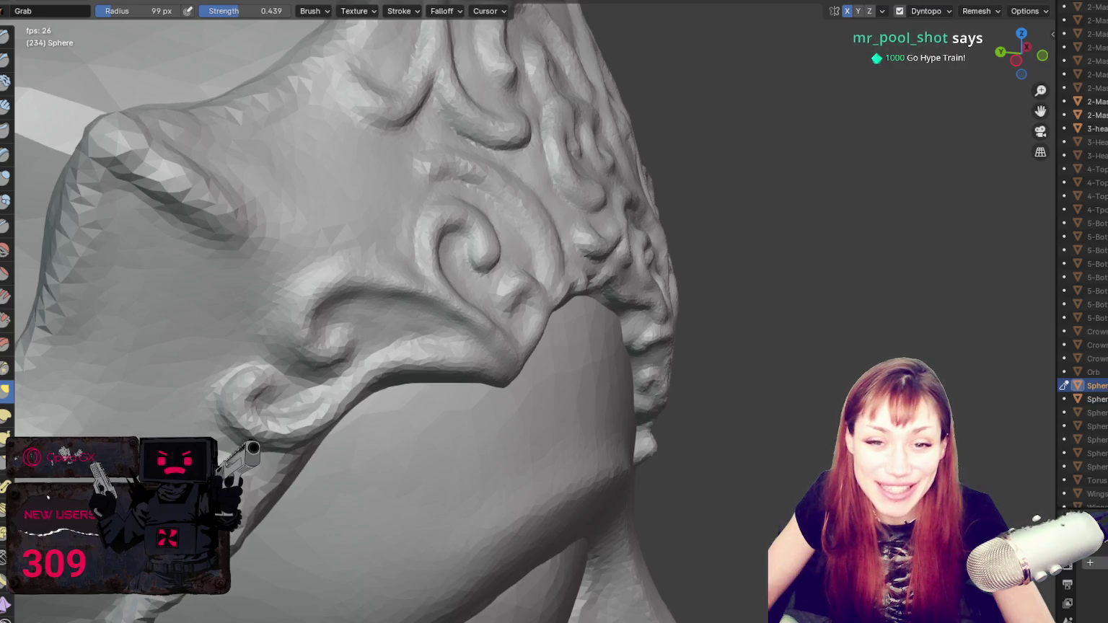
Step: Crease the ridge under the side scroll with a smaller Crease brush
mouse_move(375, 418)
middle_down()
mouse_move(387, 380)
mouse_move(457, 383)
mouse_move(535, 406)
middle_up()
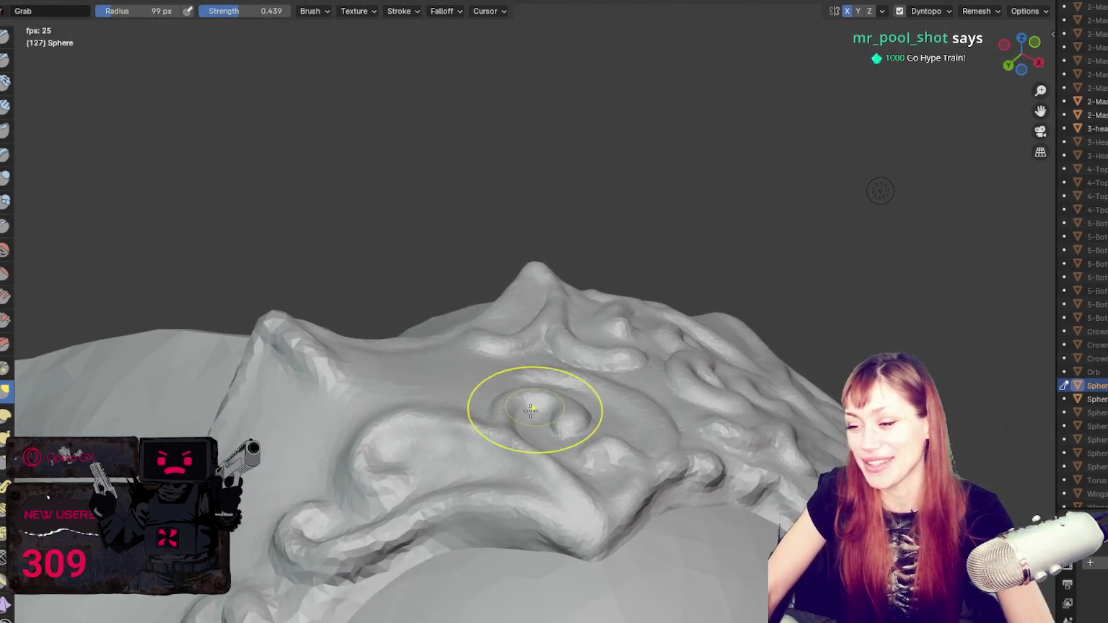
key(shift+c)
middle_drag(292, 564, 471, 402)
key(f)
click(421, 440)
drag(421, 441, 567, 402)
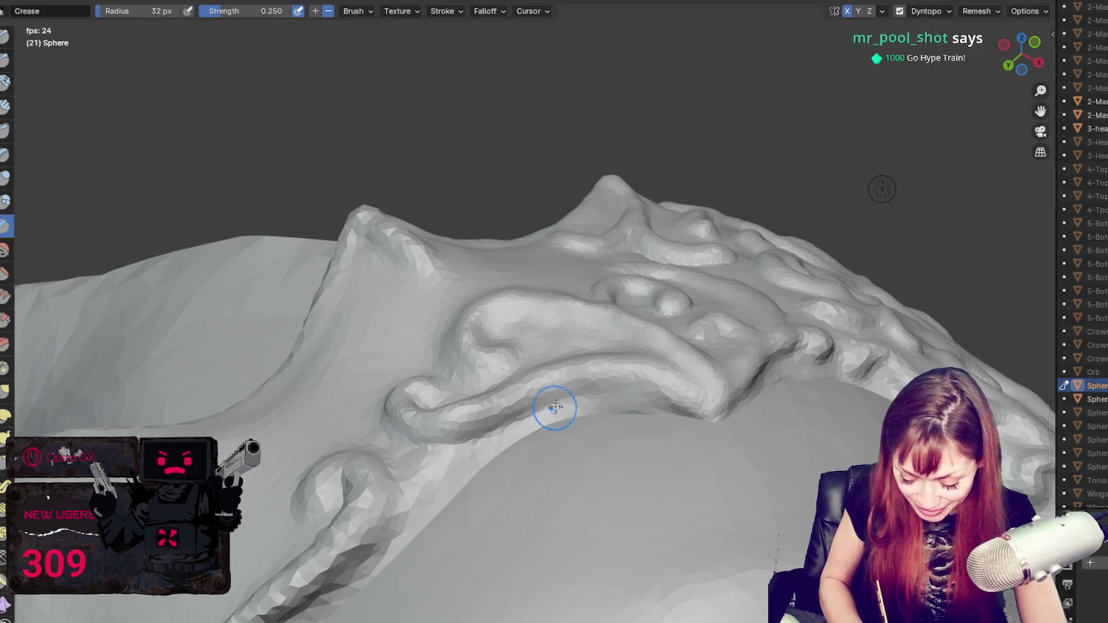
Step: Switch back to Grab and orbit around the side ridge from several angles
key(g)
mouse_move(510, 390)
middle_down()
mouse_move(581, 383)
mouse_move(404, 383)
mouse_move(498, 420)
middle_up()
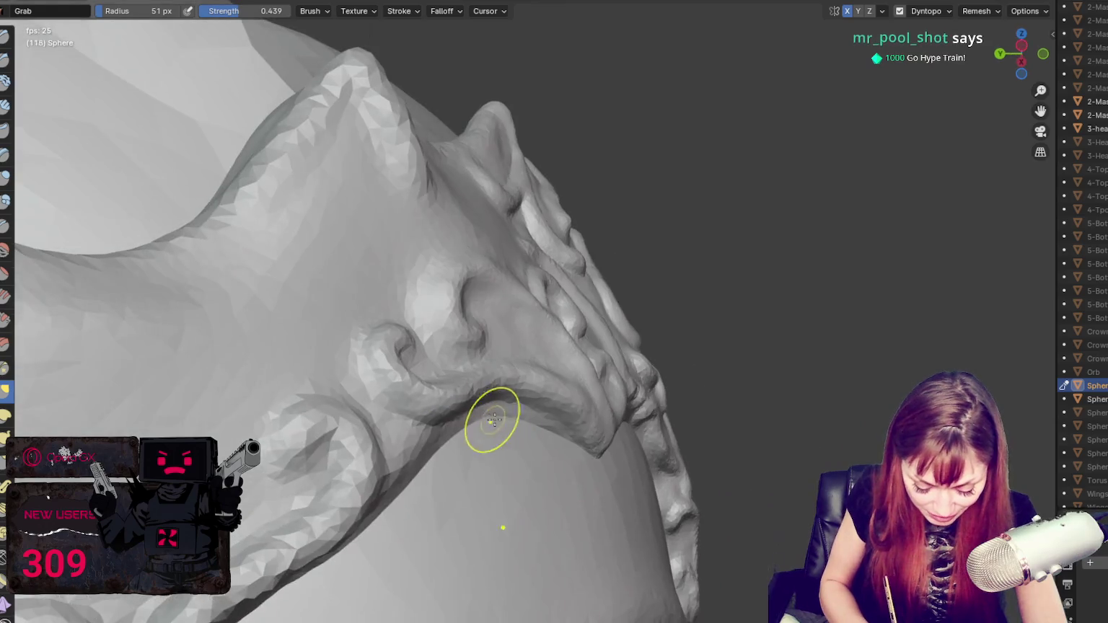
middle_drag(413, 421, 396, 388)
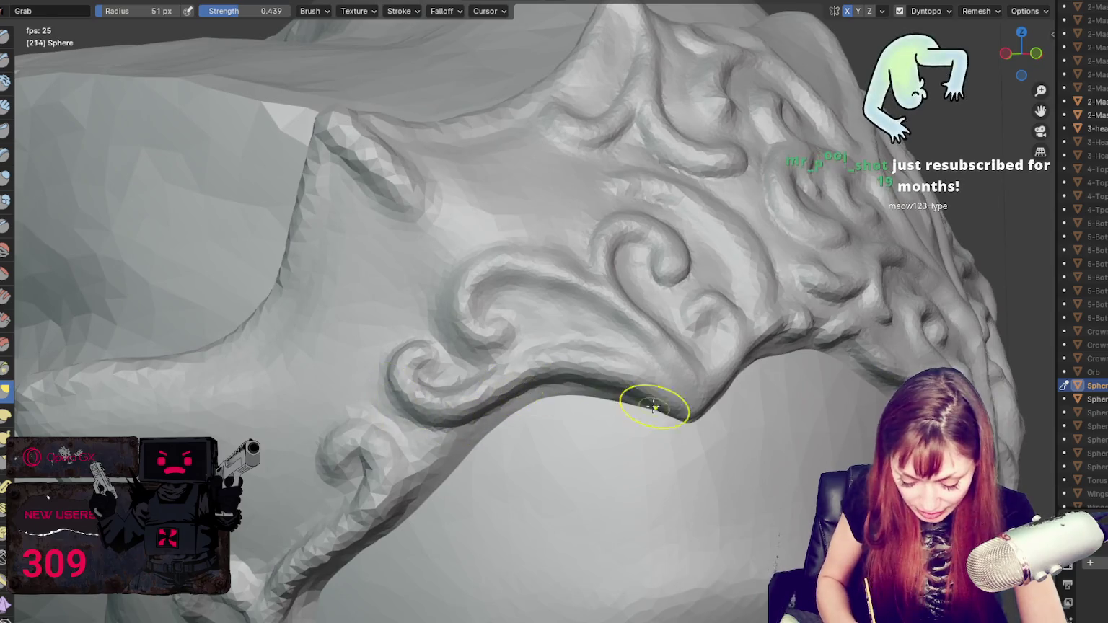
middle_drag(643, 396, 416, 416)
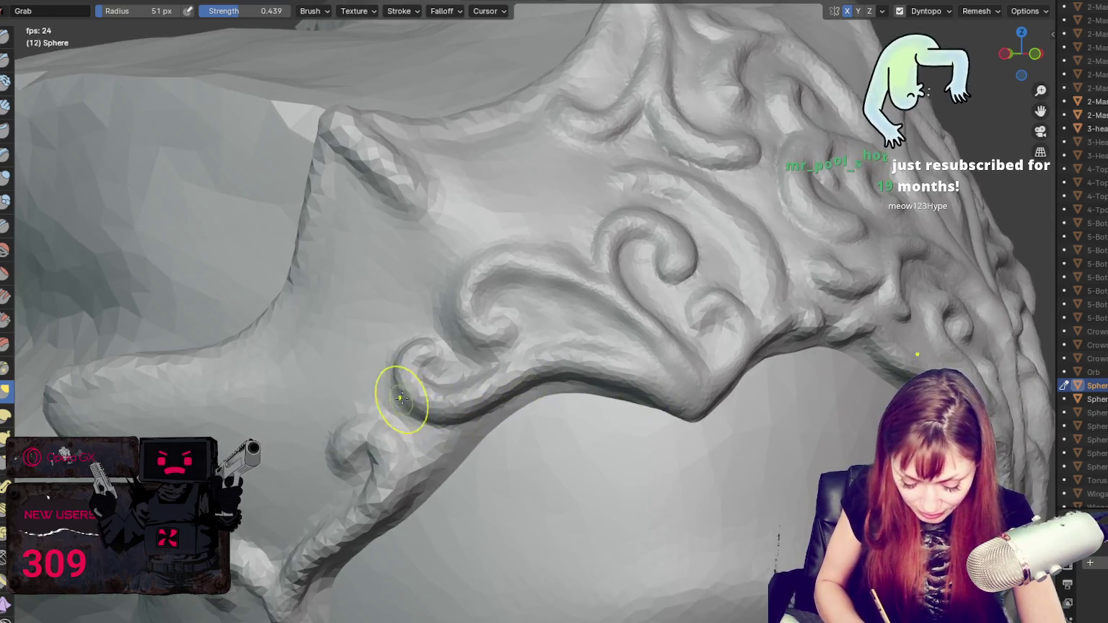
middle_drag(460, 349, 567, 369)
middle_drag(415, 371, 525, 416)
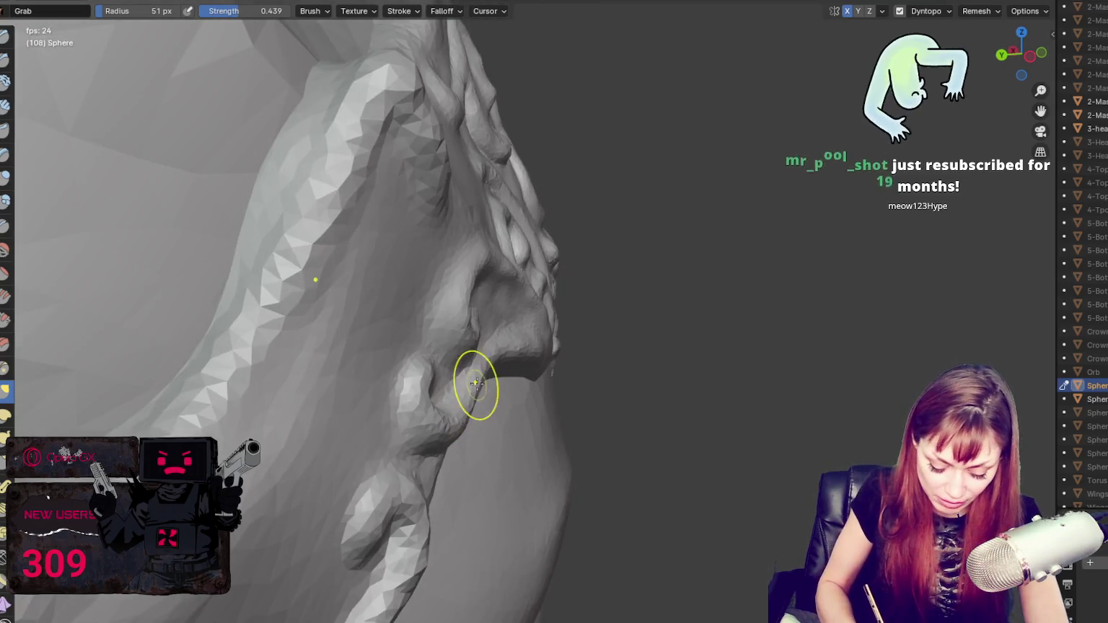
middle_drag(477, 349, 414, 332)
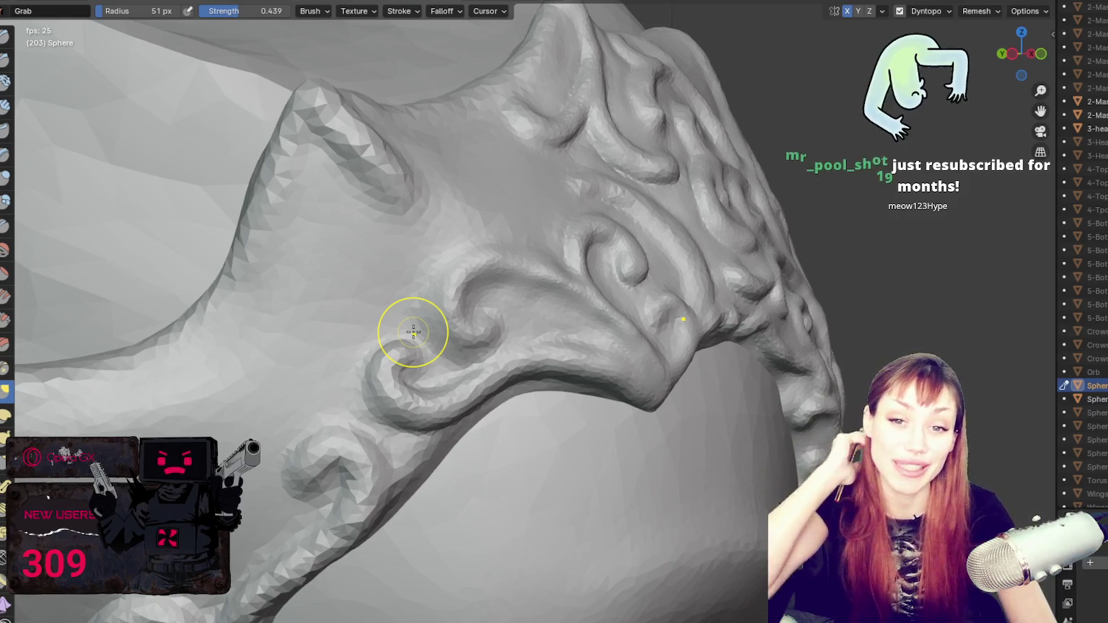
Step: Enlarge the Grab brush and round off the spiral curls on the swirl
middle_drag(507, 354, 478, 324)
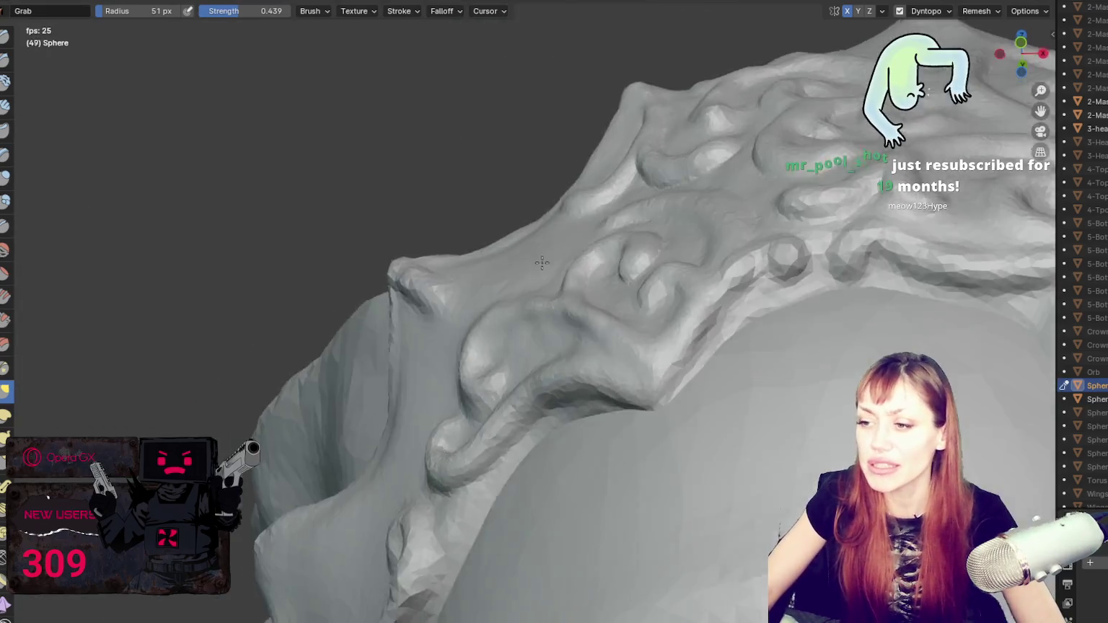
mouse_move(670, 248)
middle_down()
mouse_move(570, 314)
mouse_move(519, 270)
mouse_move(576, 322)
mouse_move(546, 281)
mouse_move(556, 293)
mouse_move(630, 262)
middle_up()
key(f)
click(547, 280)
mouse_move(486, 270)
middle_down()
mouse_move(527, 272)
mouse_move(509, 281)
middle_up()
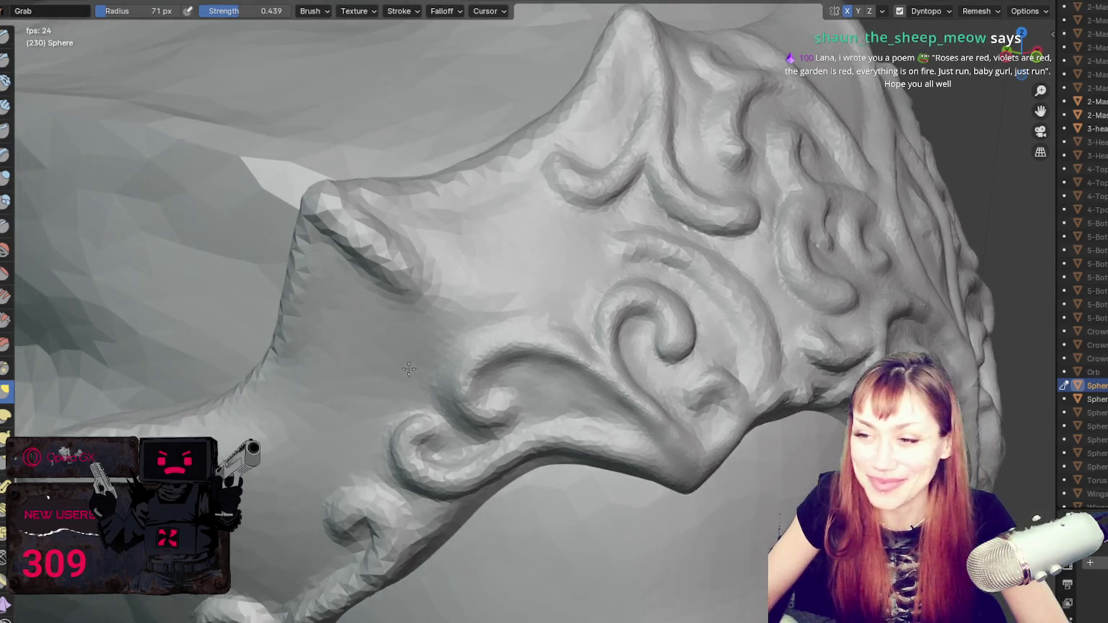
Step: Deepen the groove along the swirl ornament with the Crease brush
middle_drag(505, 325, 532, 387)
scroll(532, 387, up, 3)
key(shift+c)
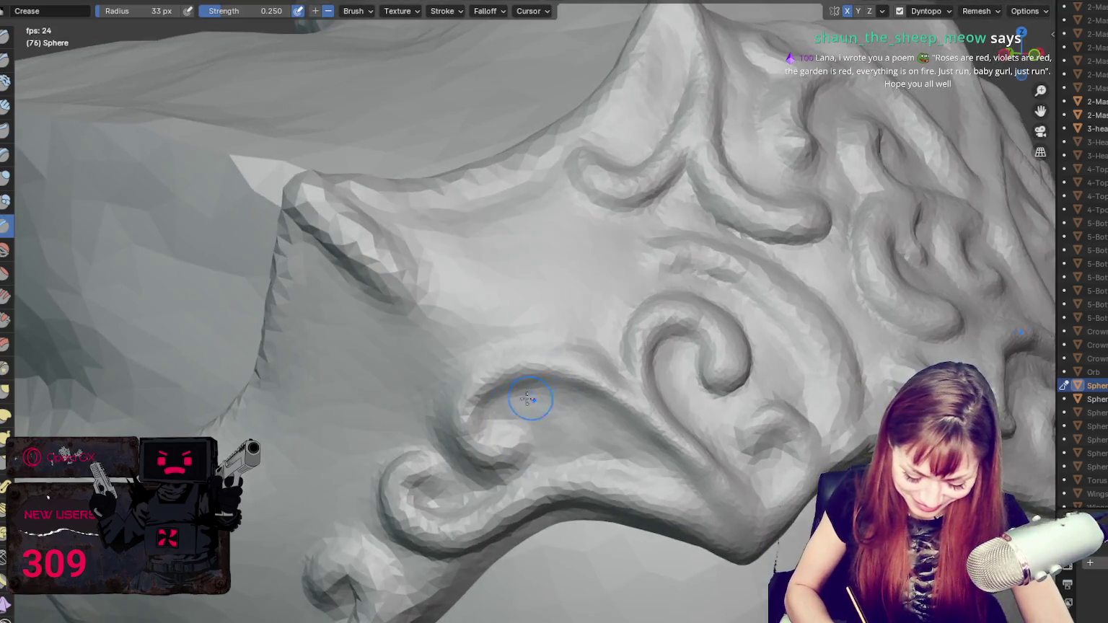
key(g)
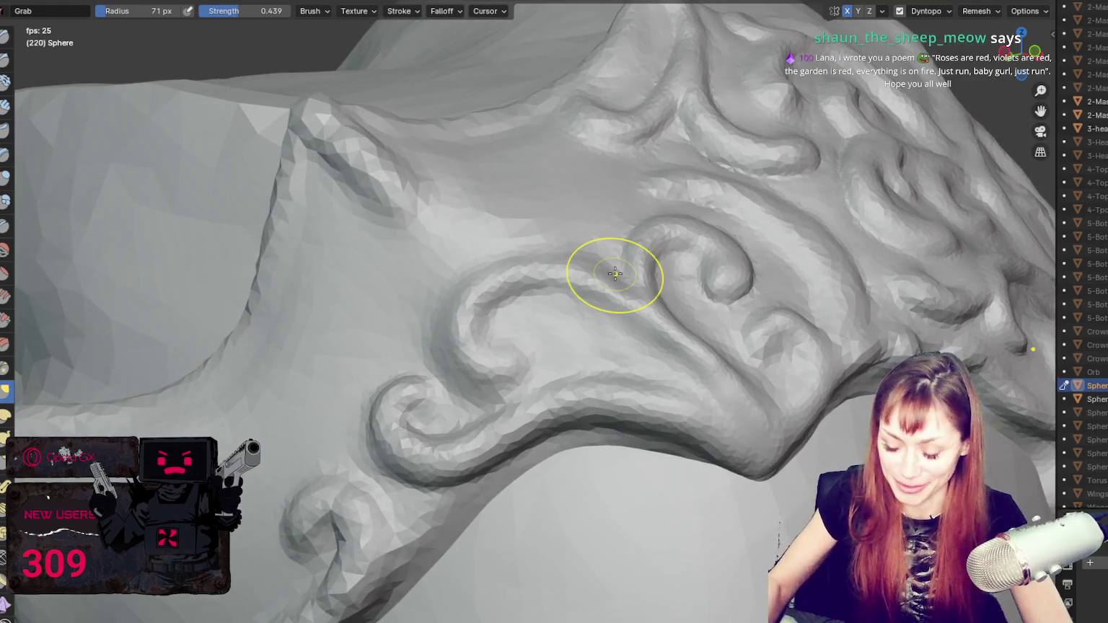
key(shift+c)
drag(454, 383, 525, 380)
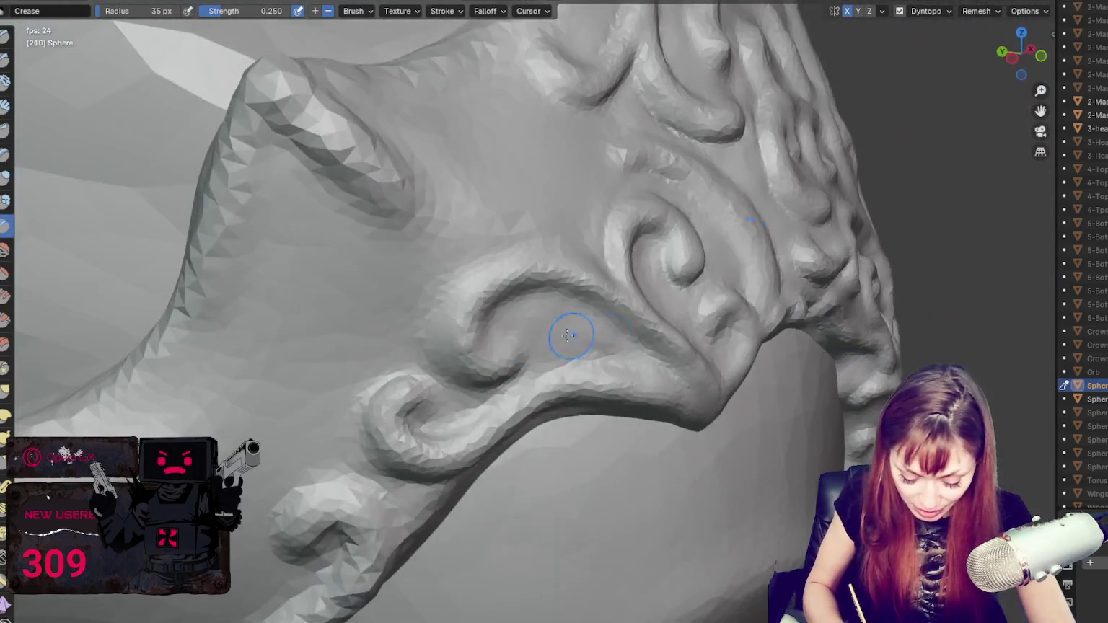
Step: Enlarge the brush and orbit around the lower swirl edge onto the lower curls
mouse_move(483, 338)
middle_down()
mouse_move(520, 289)
mouse_move(507, 392)
middle_up()
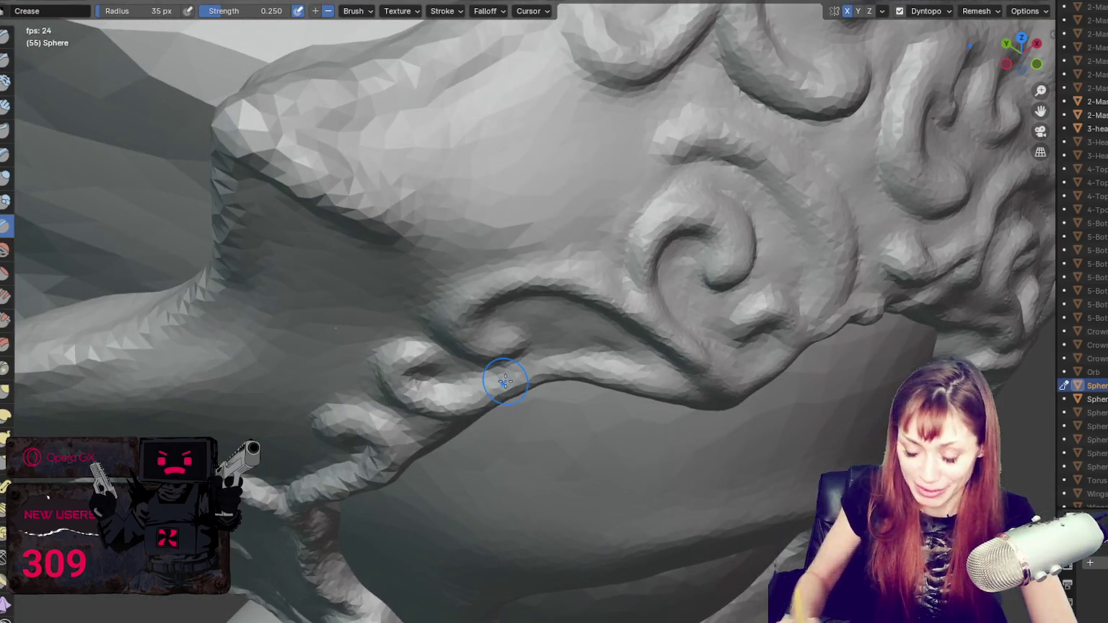
key(f)
click(507, 396)
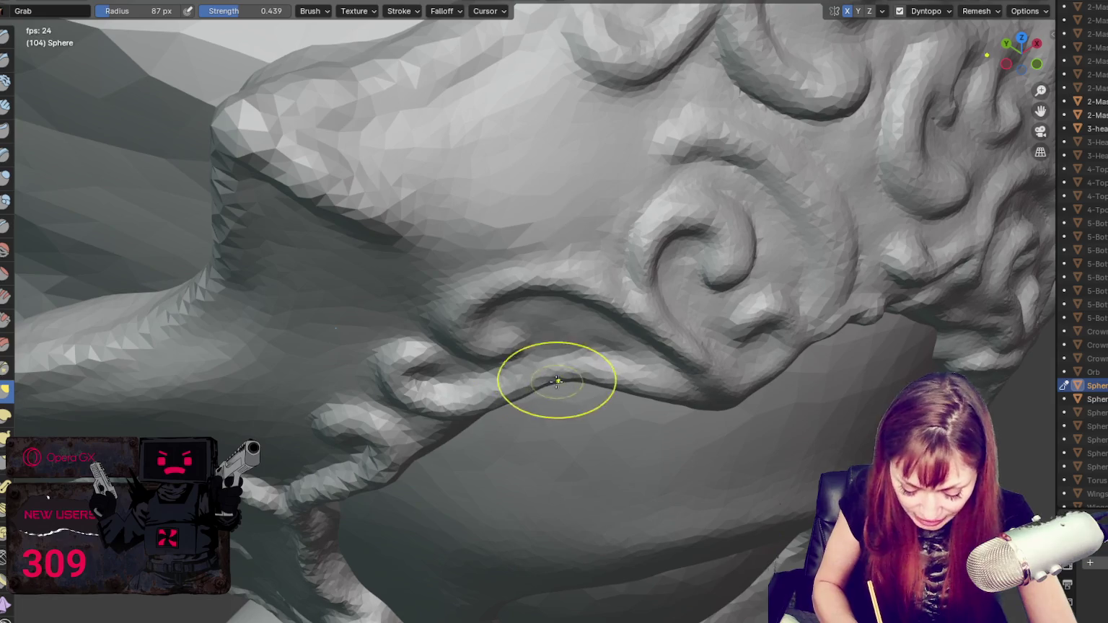
middle_drag(557, 376, 476, 433)
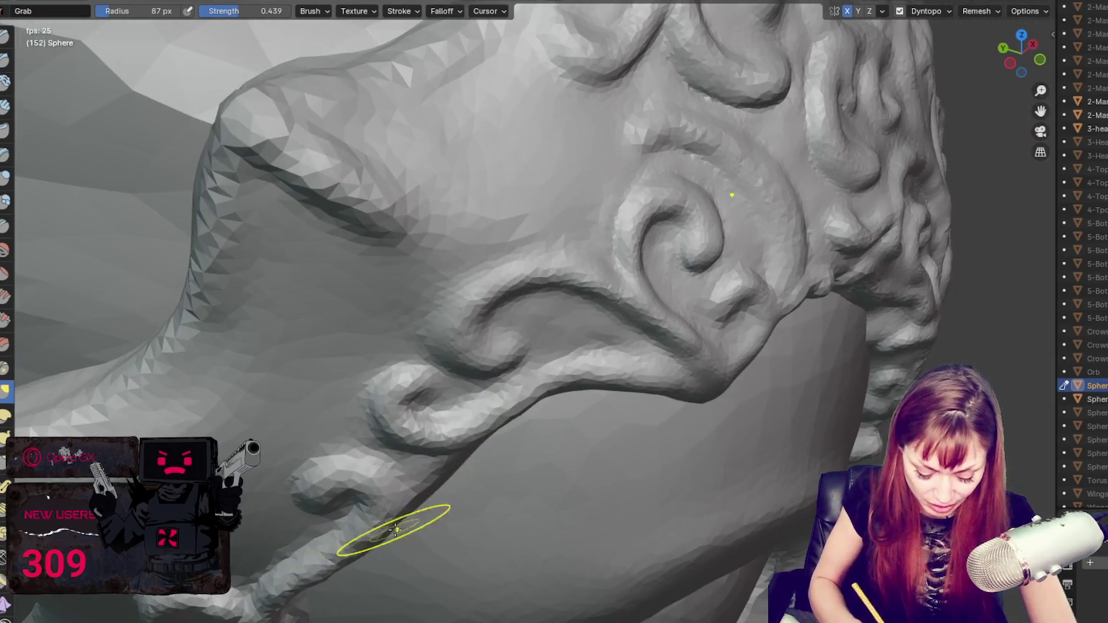
middle_drag(392, 527, 409, 452)
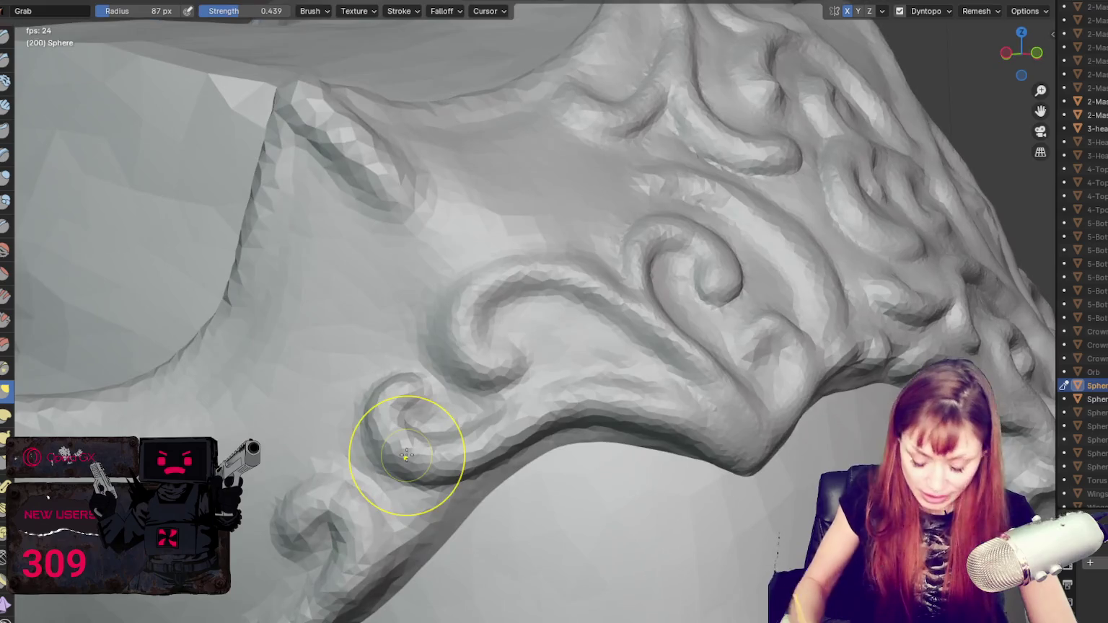
mouse_move(268, 333)
middle_down()
mouse_move(650, 248)
mouse_move(574, 227)
mouse_move(527, 254)
mouse_move(649, 382)
mouse_move(613, 418)
mouse_move(578, 426)
mouse_move(632, 417)
mouse_move(648, 396)
mouse_move(698, 376)
middle_up()
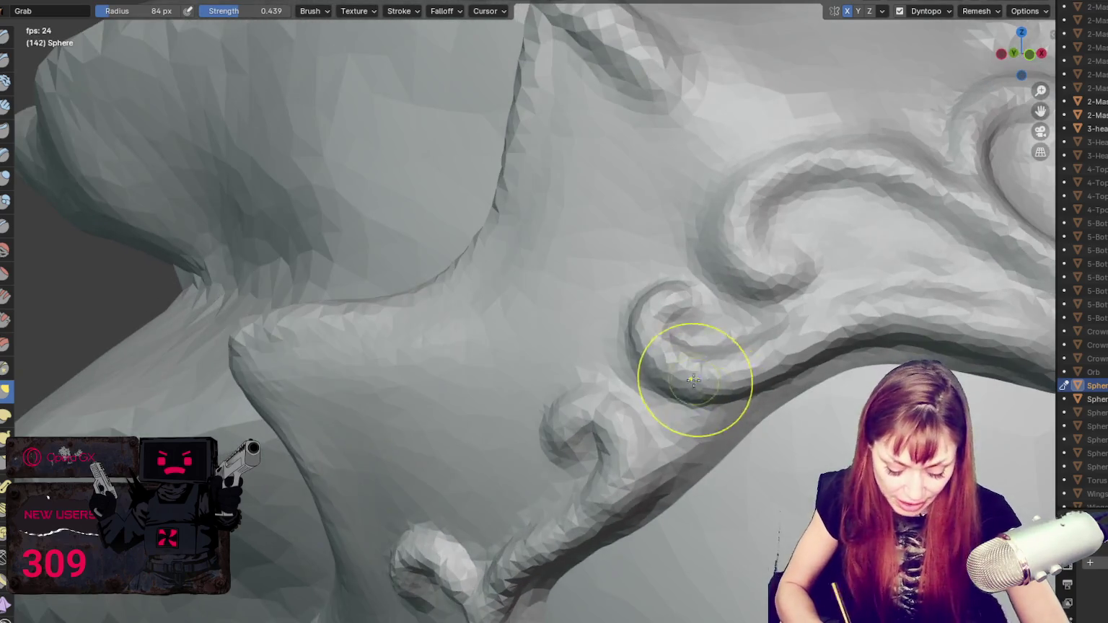
Step: Shrink the brush and switch to Crease, orbiting around the lower curls
key(f)
click(682, 351)
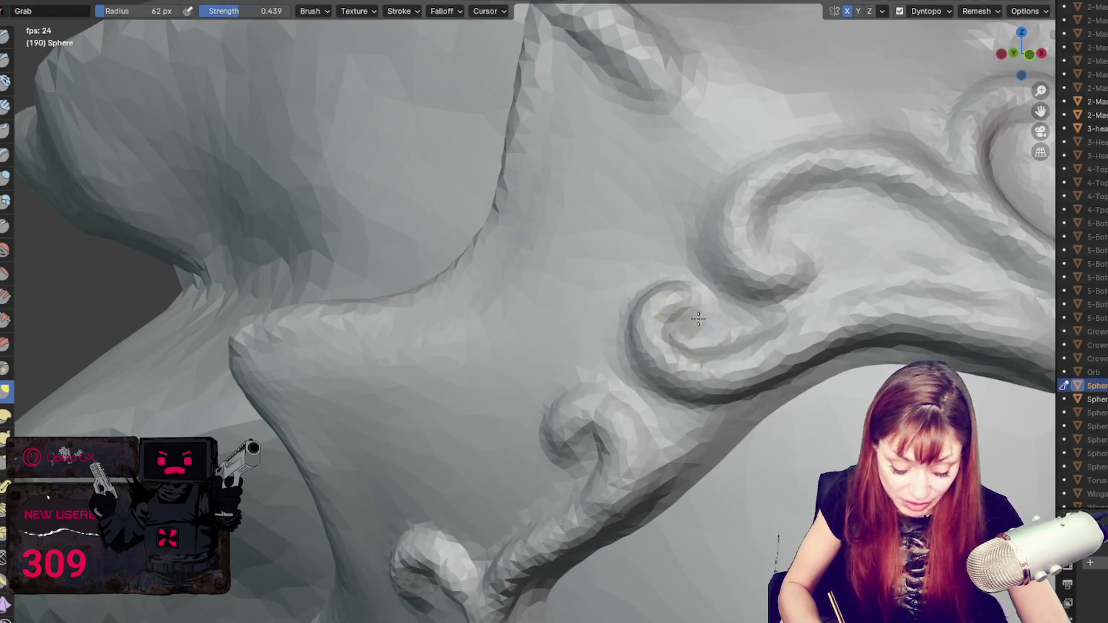
key(shift+c)
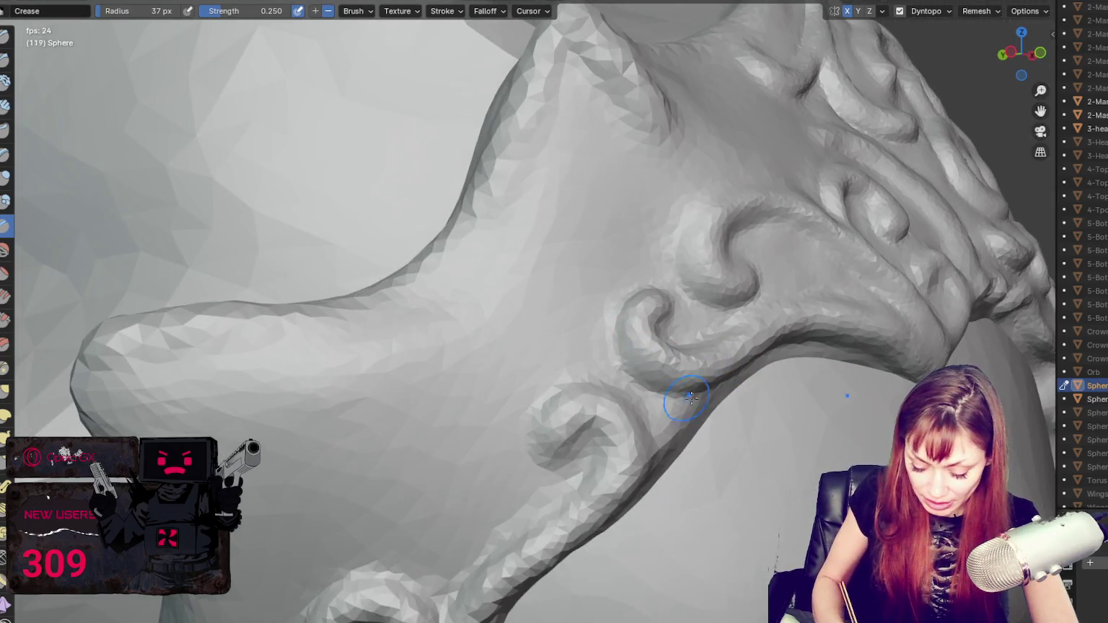
mouse_move(691, 397)
middle_down()
mouse_move(703, 346)
mouse_move(724, 343)
middle_up()
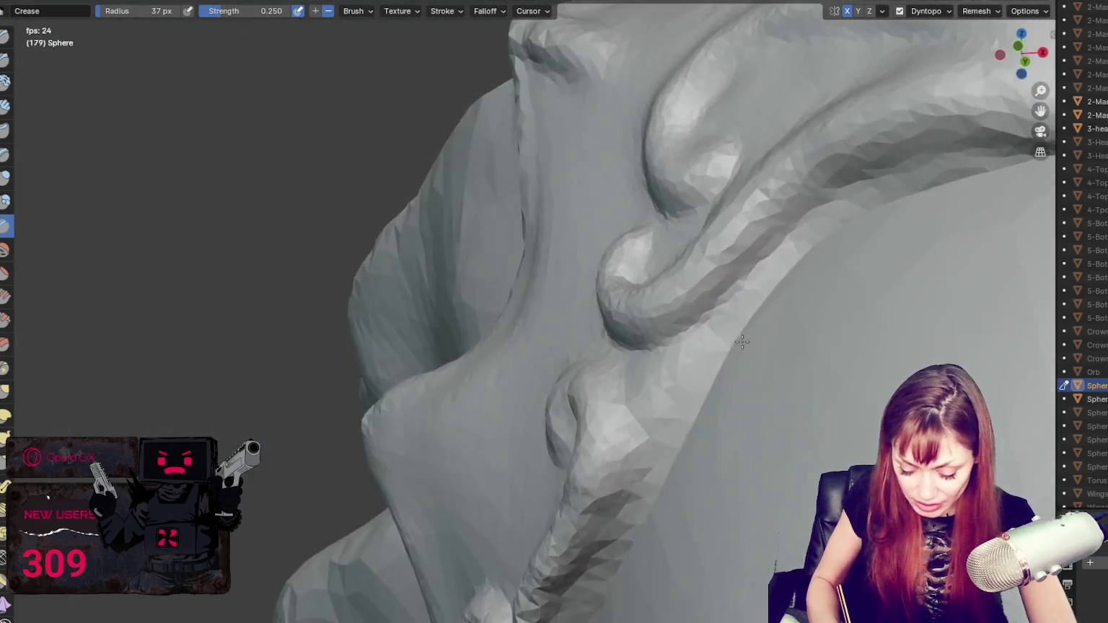
mouse_move(789, 328)
middle_down()
mouse_move(632, 401)
mouse_move(656, 424)
mouse_move(664, 480)
middle_up()
Step: Alternate Grab and Crease on the lower scroll while orbiting to the tendril's side
key(g)
scroll(666, 415, down, 5)
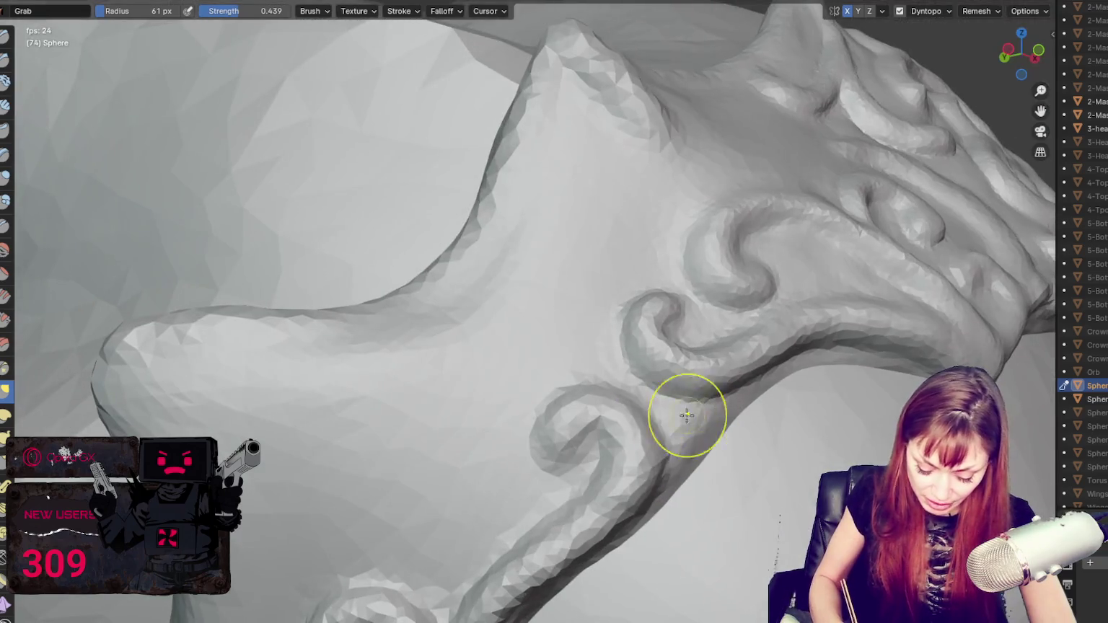
key(shift+c)
scroll(626, 428, up, 5)
mouse_move(597, 451)
middle_down()
mouse_move(587, 468)
mouse_move(587, 451)
middle_up()
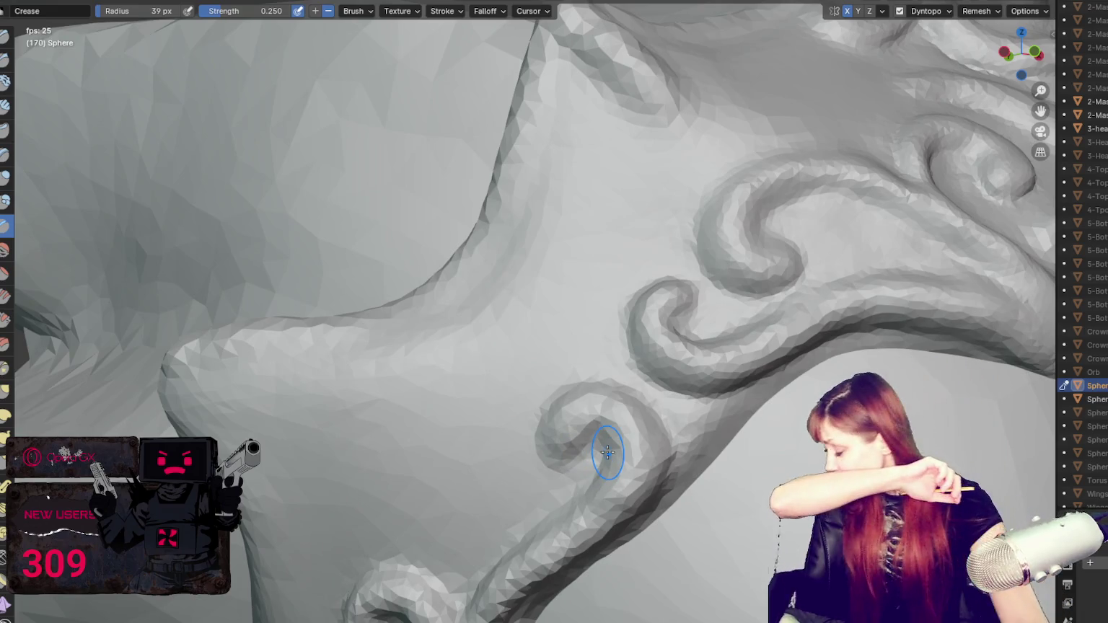
mouse_move(619, 409)
middle_down()
mouse_move(611, 436)
mouse_move(541, 433)
mouse_move(579, 405)
mouse_move(546, 458)
mouse_move(561, 459)
mouse_move(564, 401)
middle_up()
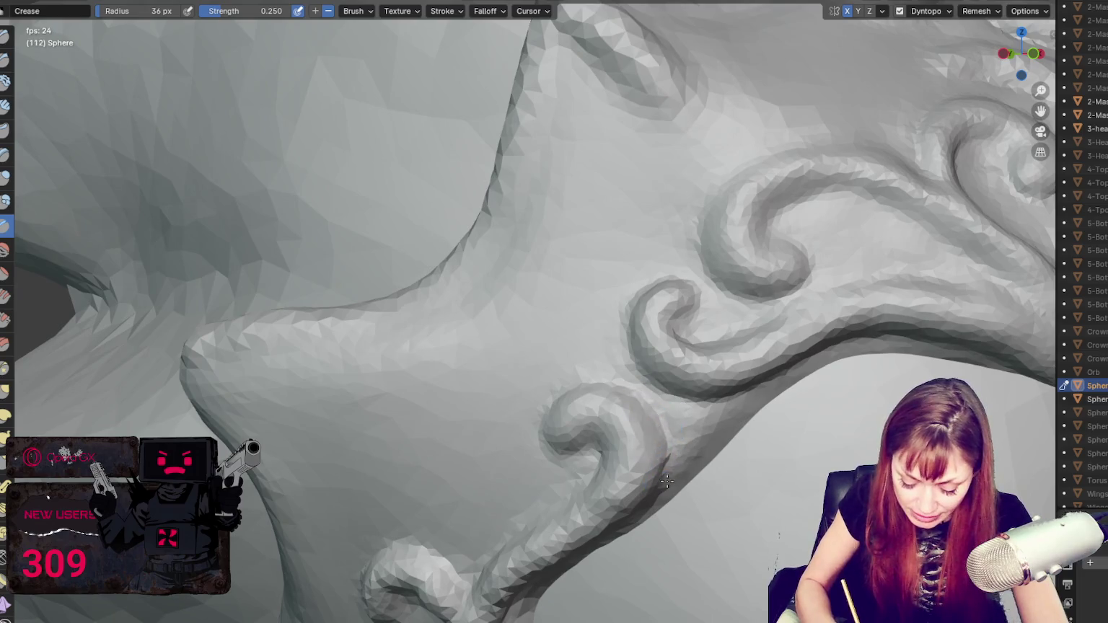
middle_drag(705, 462, 648, 415)
Step: Shape the tendril from several sides with Grab, adjusting the brush size repeatedly
key(g)
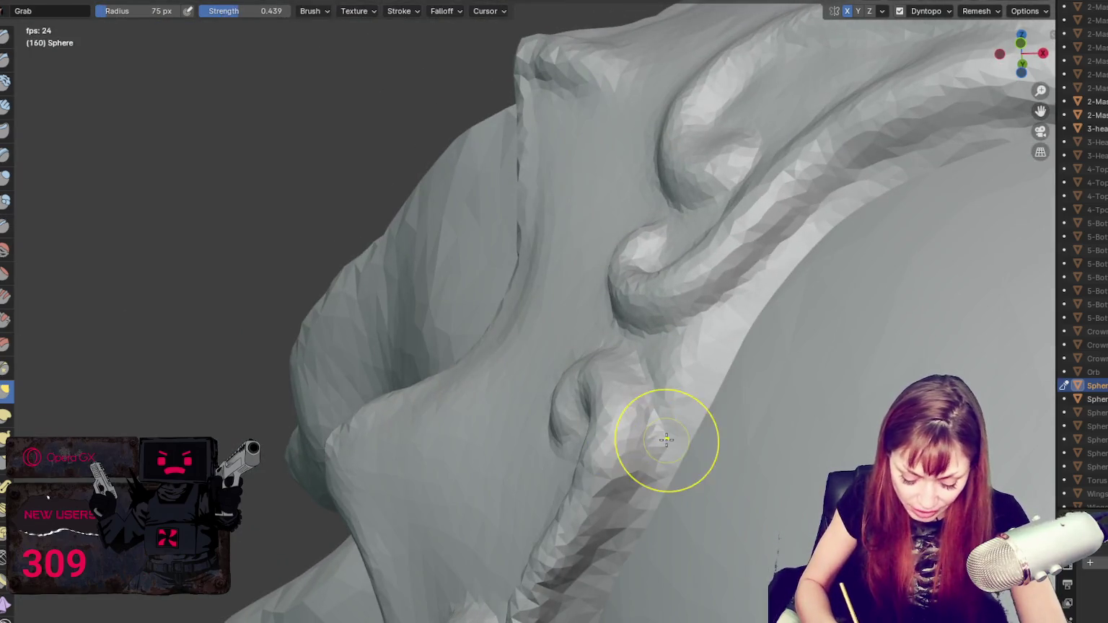
mouse_move(614, 452)
middle_down()
mouse_move(567, 495)
mouse_move(594, 433)
mouse_move(742, 433)
middle_up()
mouse_move(526, 470)
middle_down()
mouse_move(559, 491)
mouse_move(514, 469)
middle_up()
key(f)
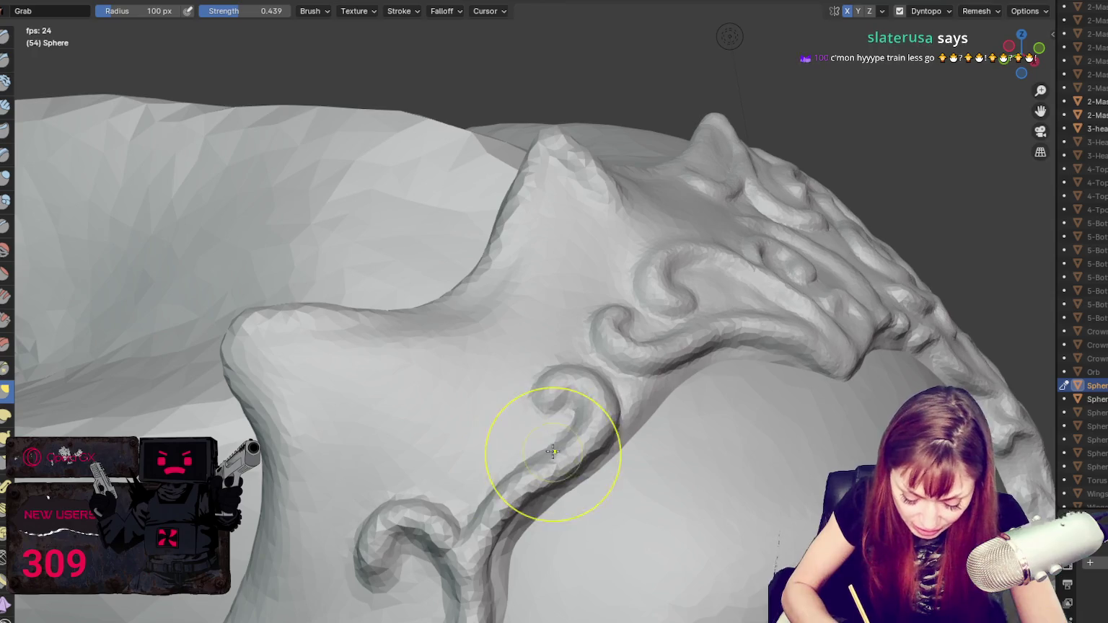
middle_drag(477, 550, 519, 471)
key(f)
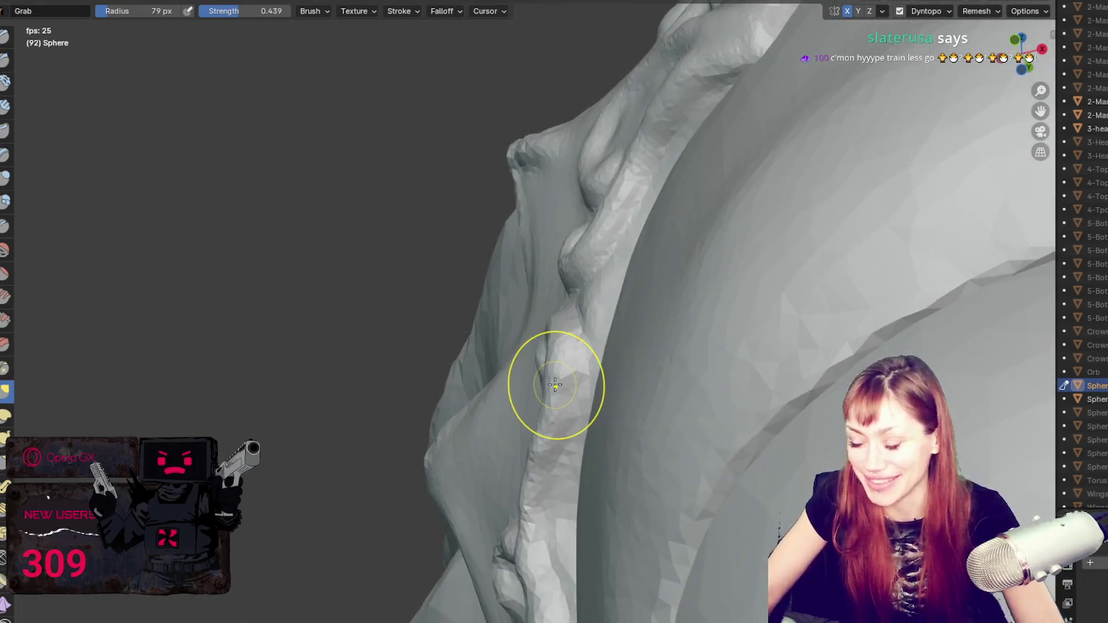
key(f)
click(564, 354)
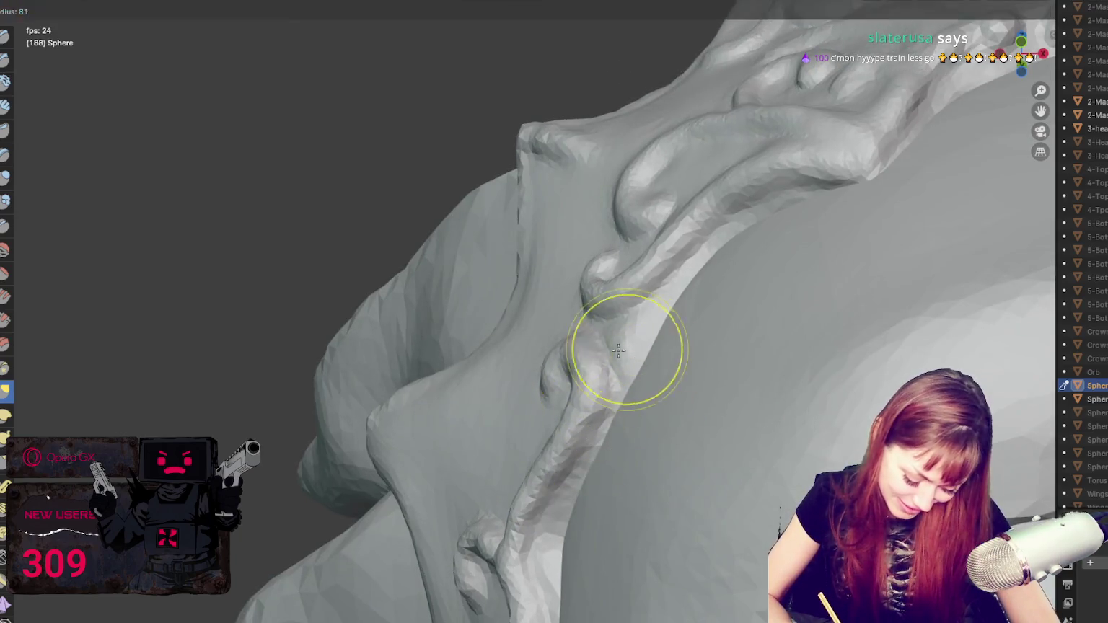
key(f)
click(638, 335)
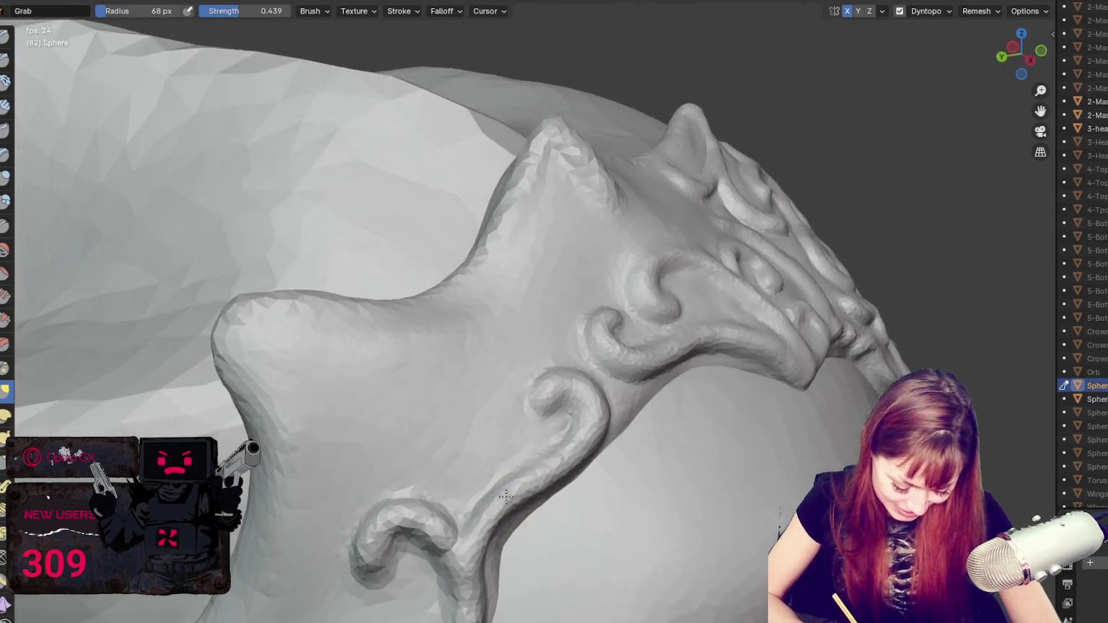
Step: Build the side curl with a smaller Clay Strips brush, alternating Crease and Grab
key(c)
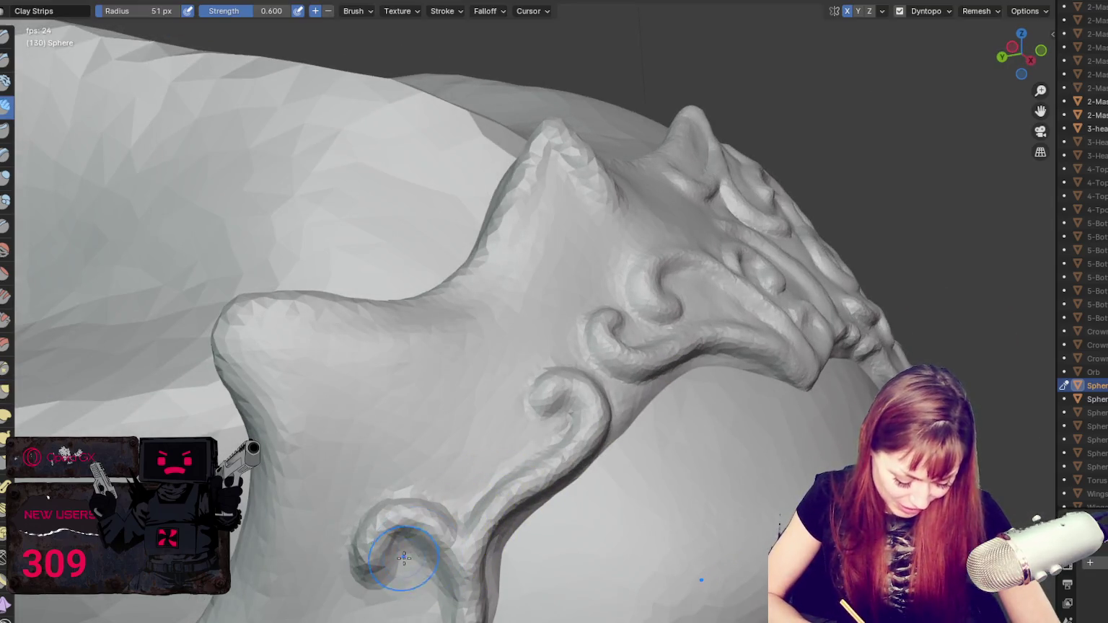
key(f)
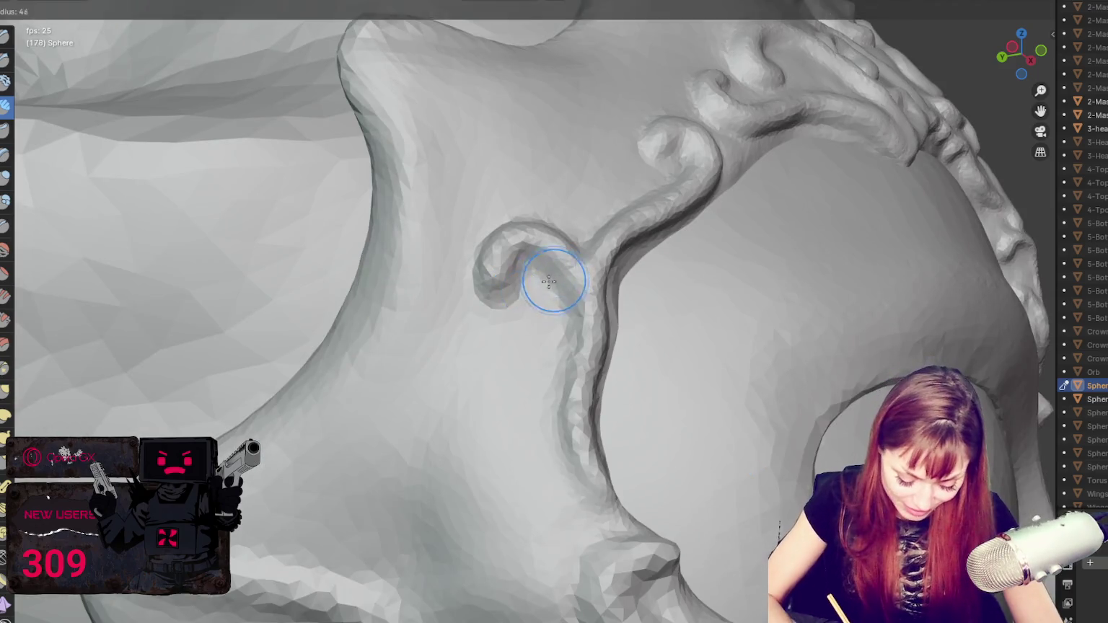
click(551, 284)
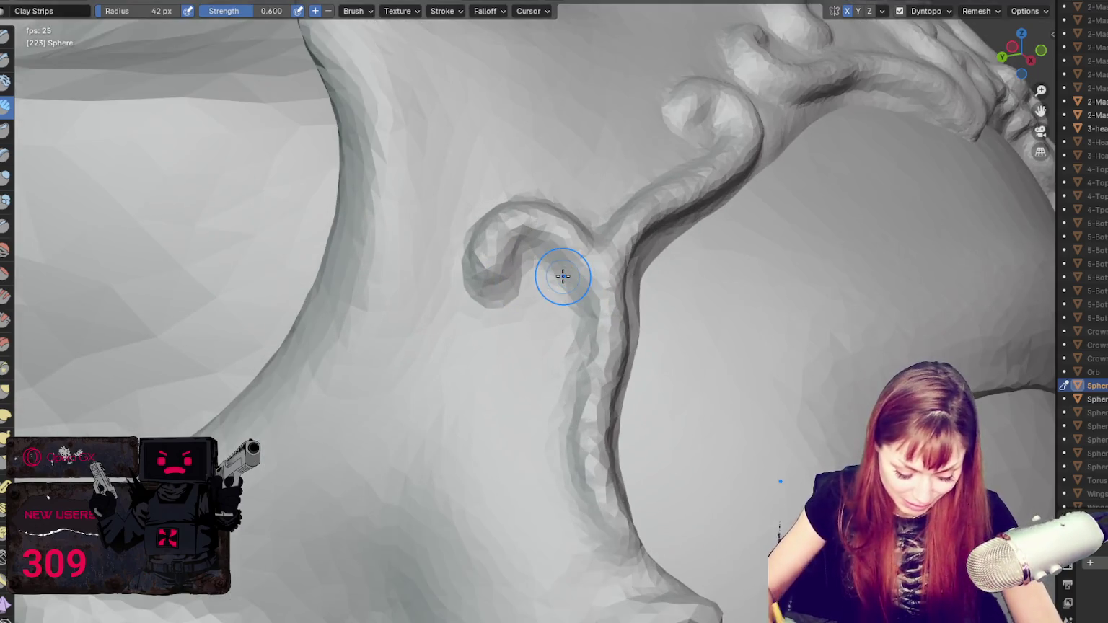
key(shift+c)
key(g)
key(shift+c)
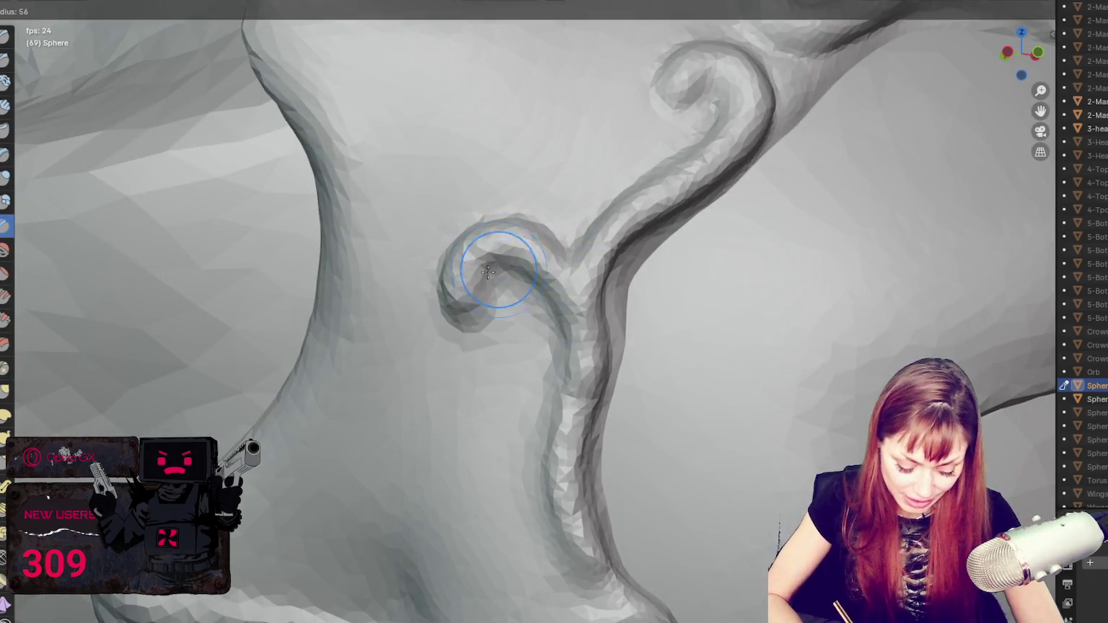
key(g)
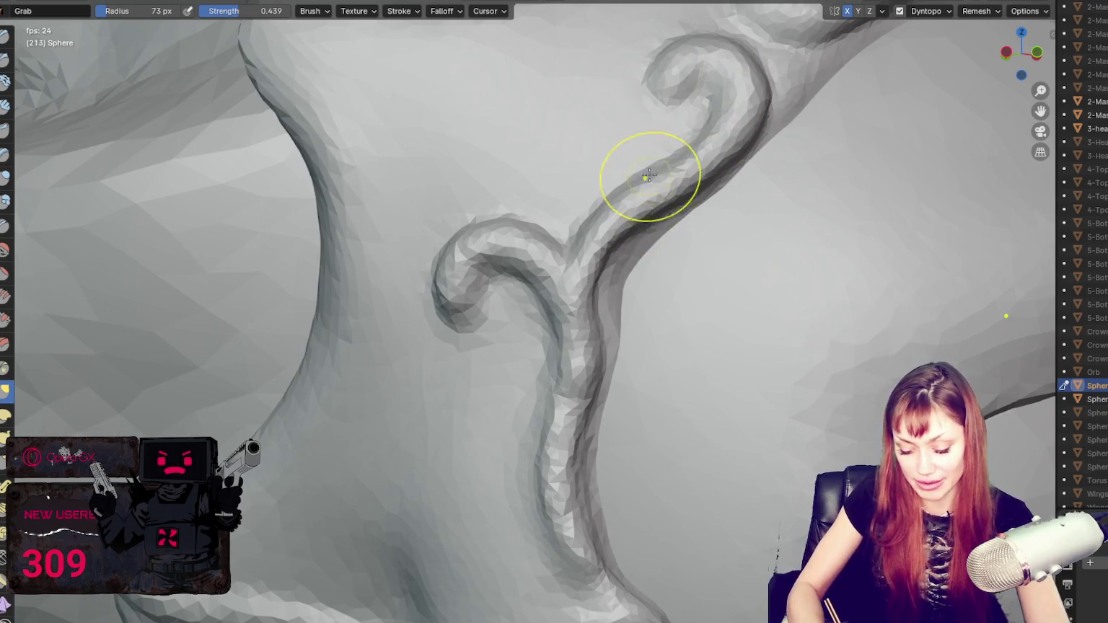
Step: Pull the upper curl higher to stretch the stem, then blob, crease and resize the brush to 38 px
mouse_move(651, 178)
mouse_down()
mouse_move(698, 45)
mouse_move(722, 104)
mouse_up()
key(b)
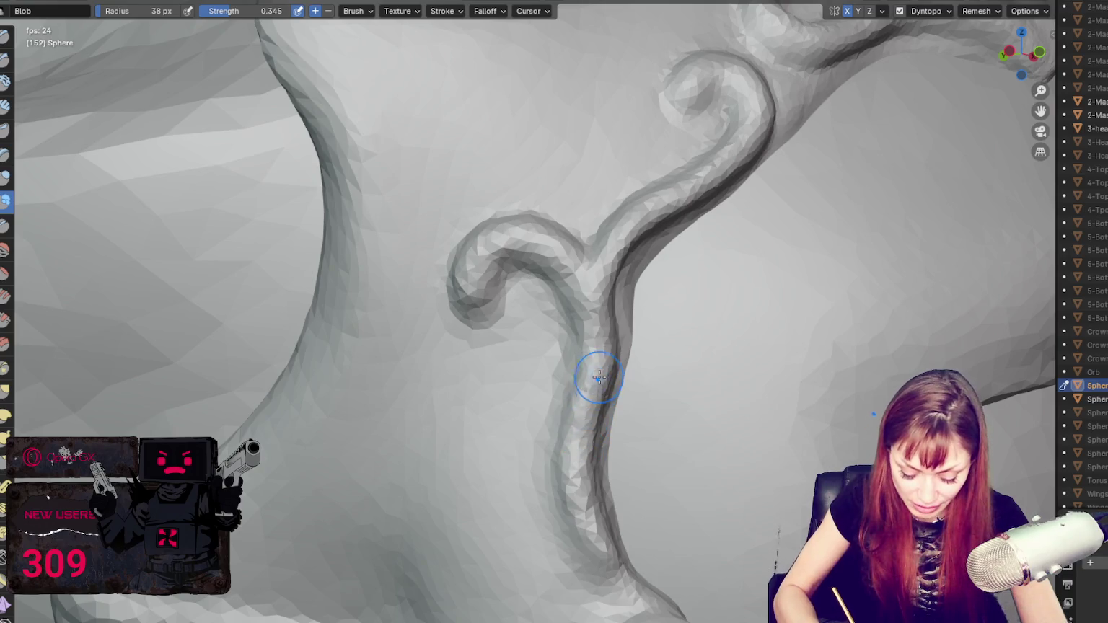
key(shift+c)
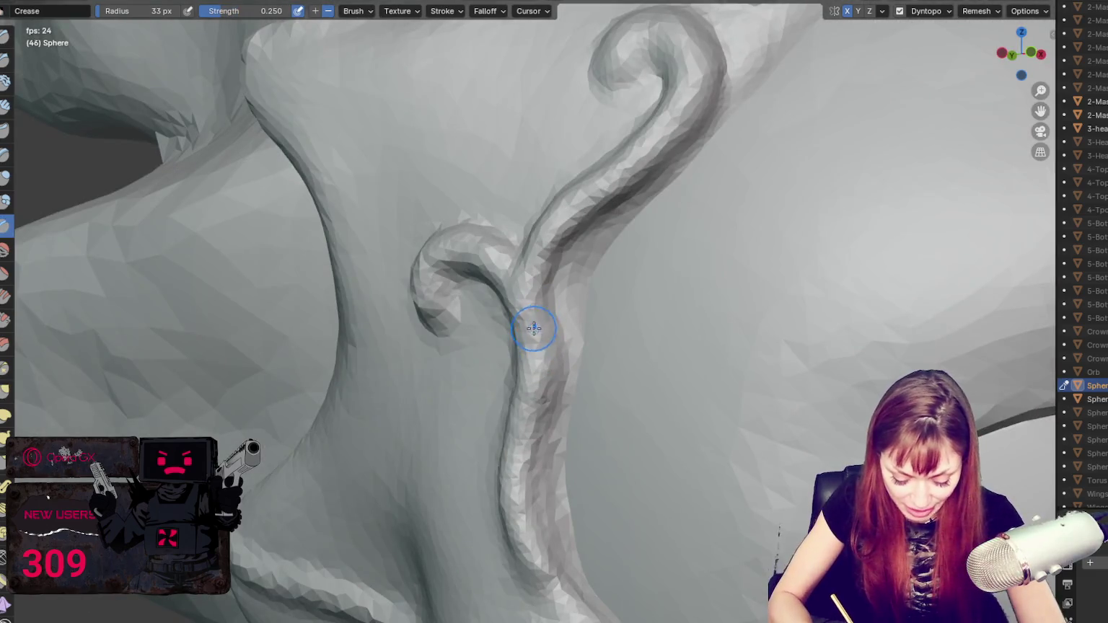
key(g)
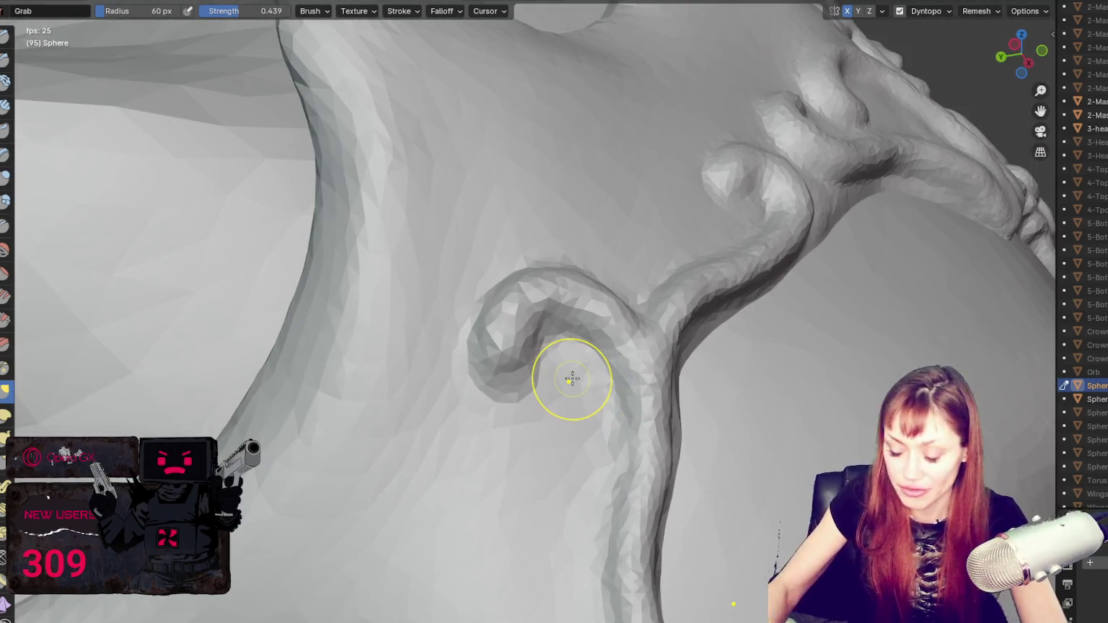
key(f)
click(498, 367)
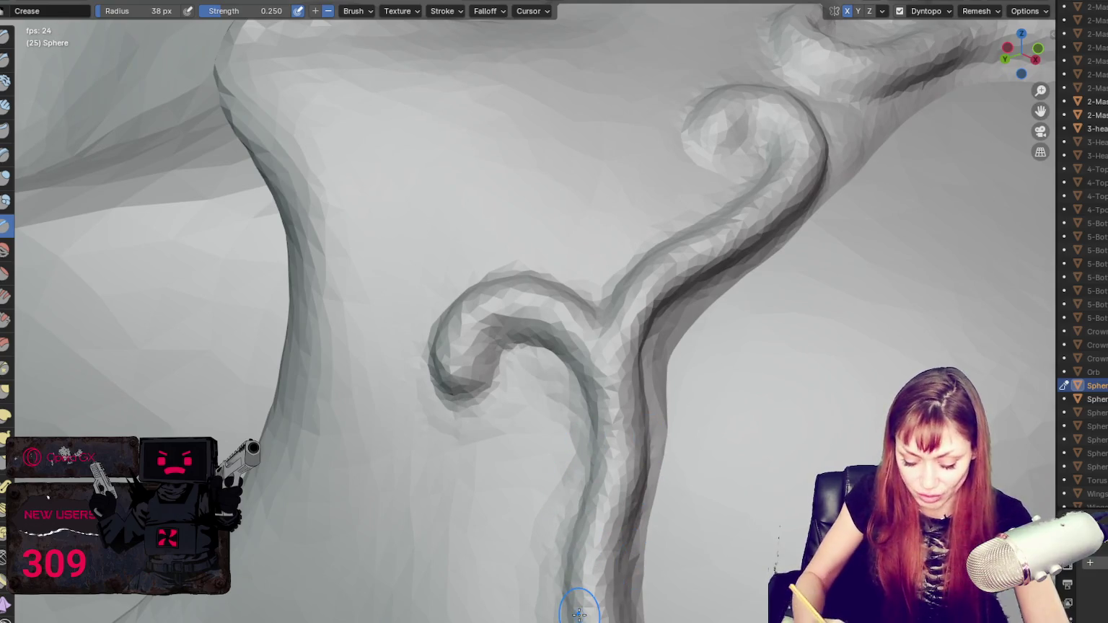
key(g)
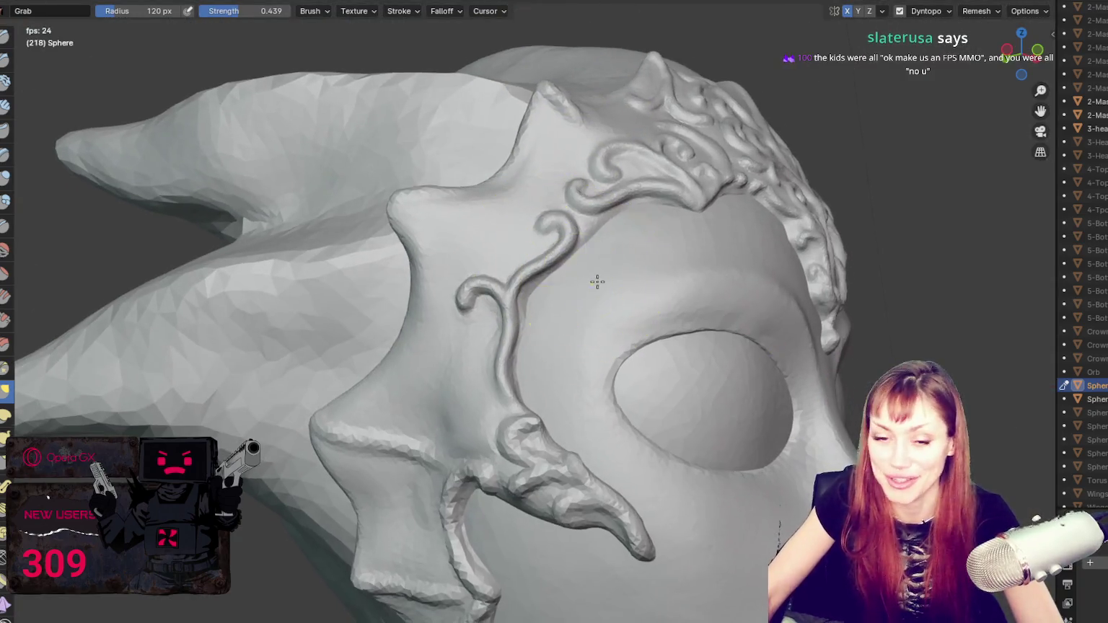
Step: Stop the animation playback and zoom out on the mask
key(Escape)
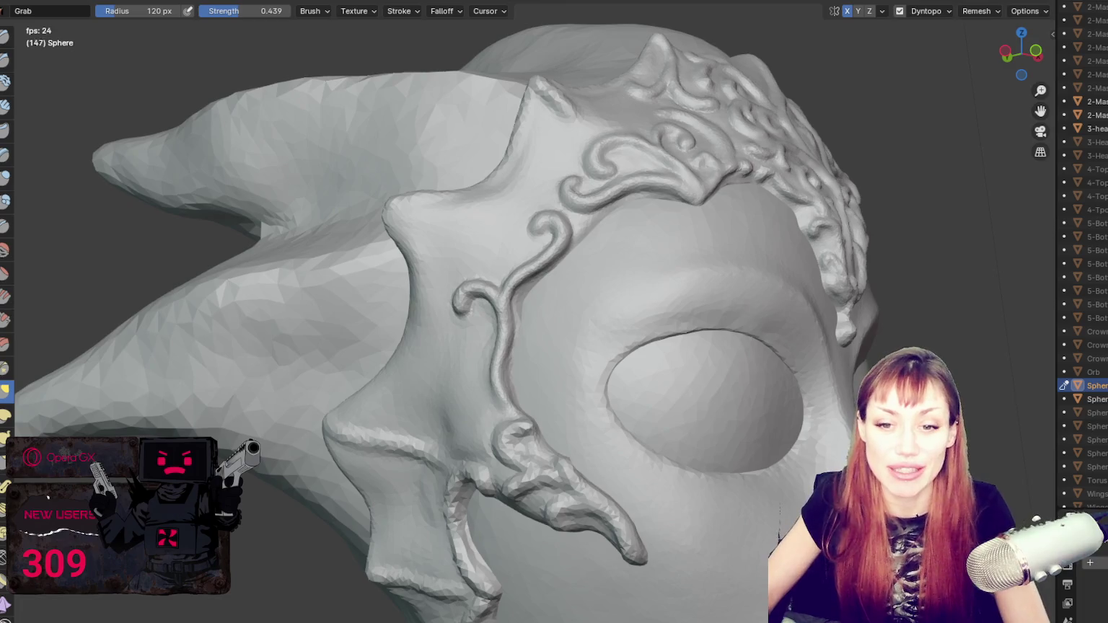
scroll(148, 405, down, 2)
Step: Set the Grab brush to 61 px and blend the ridge beside the eye socket into its rim
middle_drag(564, 397, 448, 359)
scroll(448, 360, up, 3)
key(f)
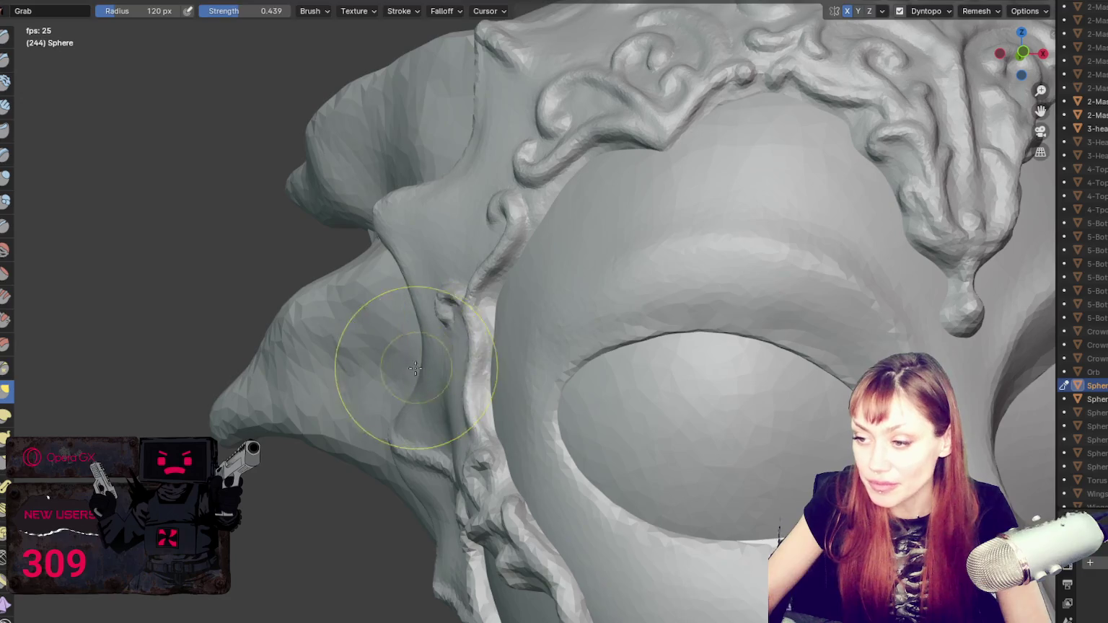
click(452, 385)
drag(477, 409, 466, 358)
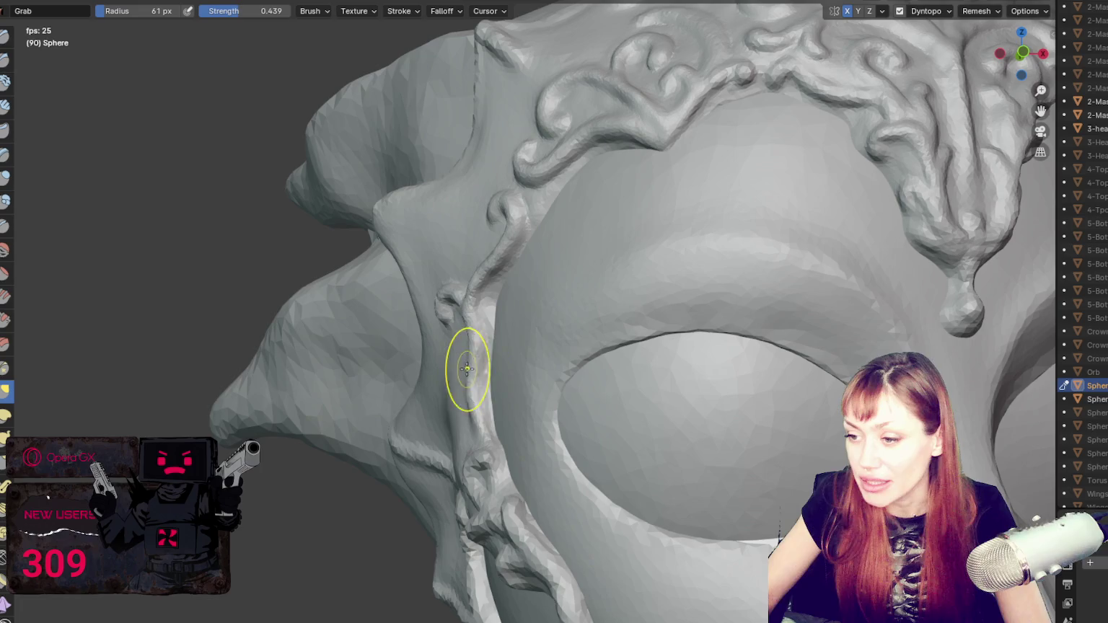
drag(467, 401, 483, 396)
Step: Orbit to new angles, resizing the brush through 76 and 53 px down to 51 px
mouse_move(548, 342)
middle_down()
mouse_move(502, 257)
mouse_move(623, 272)
mouse_move(556, 231)
middle_up()
key(f)
click(552, 258)
key(f)
click(581, 262)
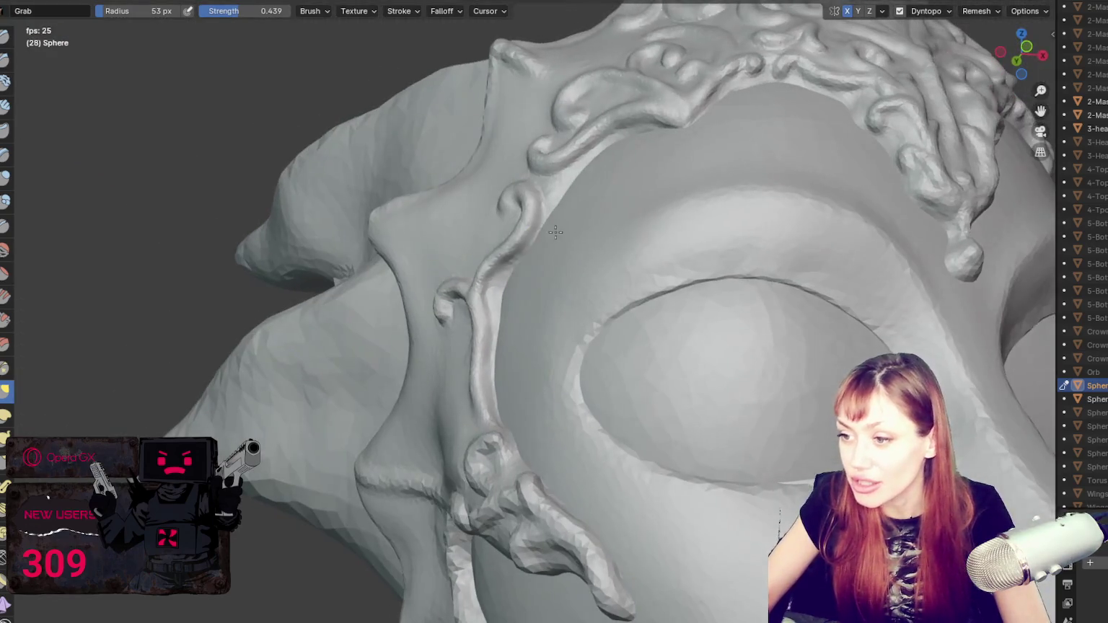
middle_drag(487, 275, 466, 286)
key(f)
click(469, 285)
Step: Orbit to a front view of the face and nudge the brow surface into shape
mouse_move(469, 326)
middle_down()
mouse_move(495, 388)
mouse_move(506, 364)
mouse_move(697, 396)
middle_up()
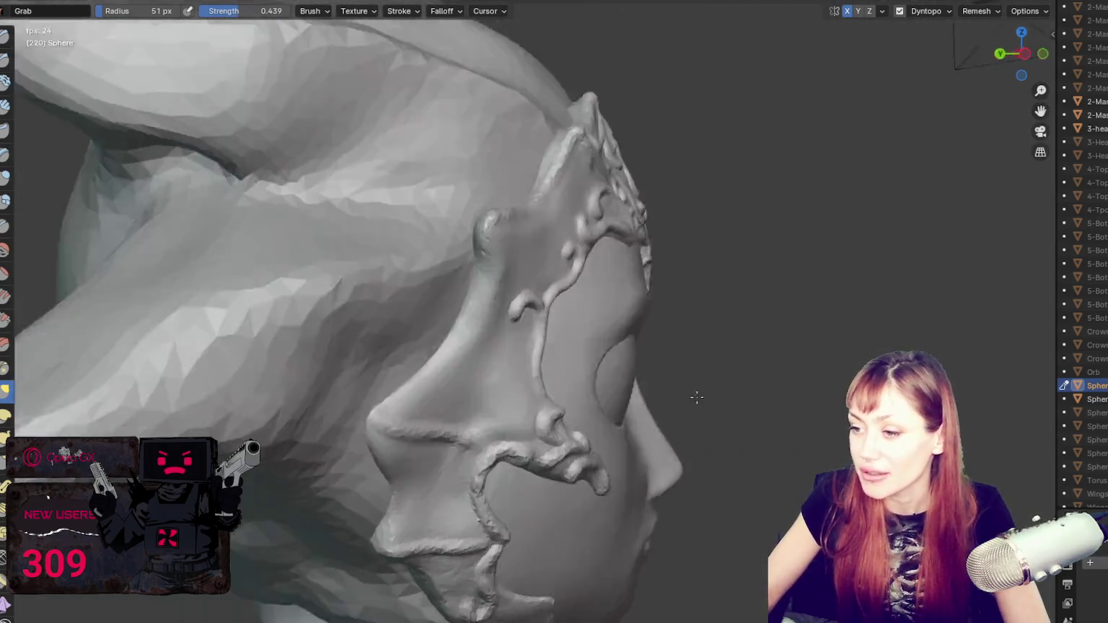
scroll(697, 396, down, 3)
mouse_move(705, 358)
middle_down()
mouse_move(617, 360)
mouse_move(483, 321)
middle_up()
scroll(617, 360, up, 2)
scroll(482, 322, up, 4)
mouse_move(448, 266)
mouse_down()
mouse_move(421, 255)
mouse_move(431, 247)
mouse_up()
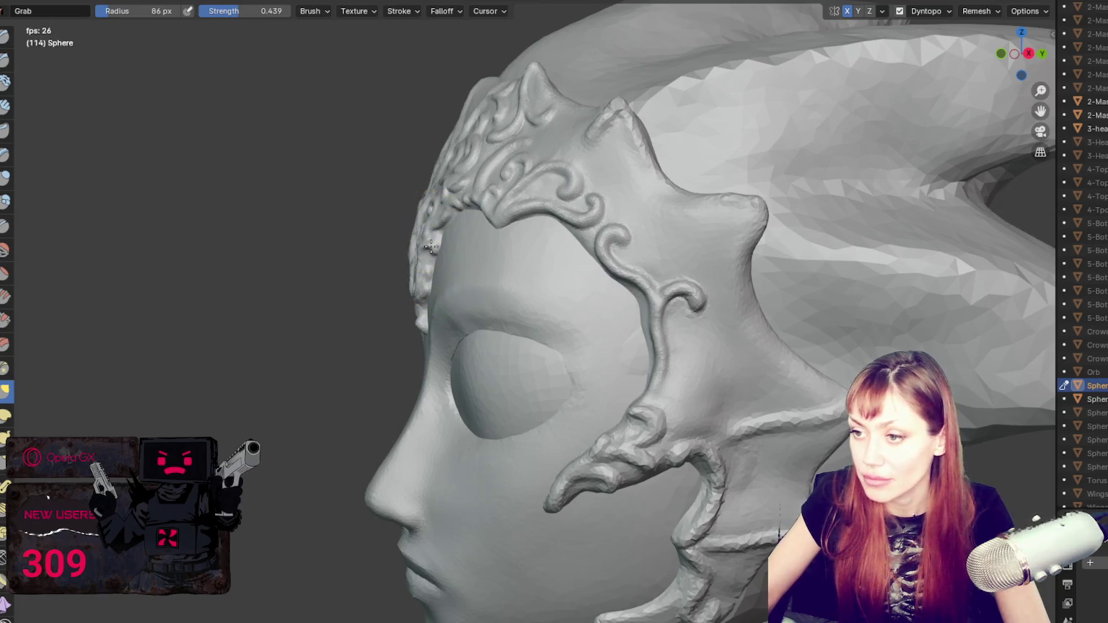
scroll(669, 325, down, 5)
mouse_move(519, 334)
middle_down()
mouse_move(669, 325)
mouse_move(671, 309)
middle_up()
scroll(669, 325, down, 3)
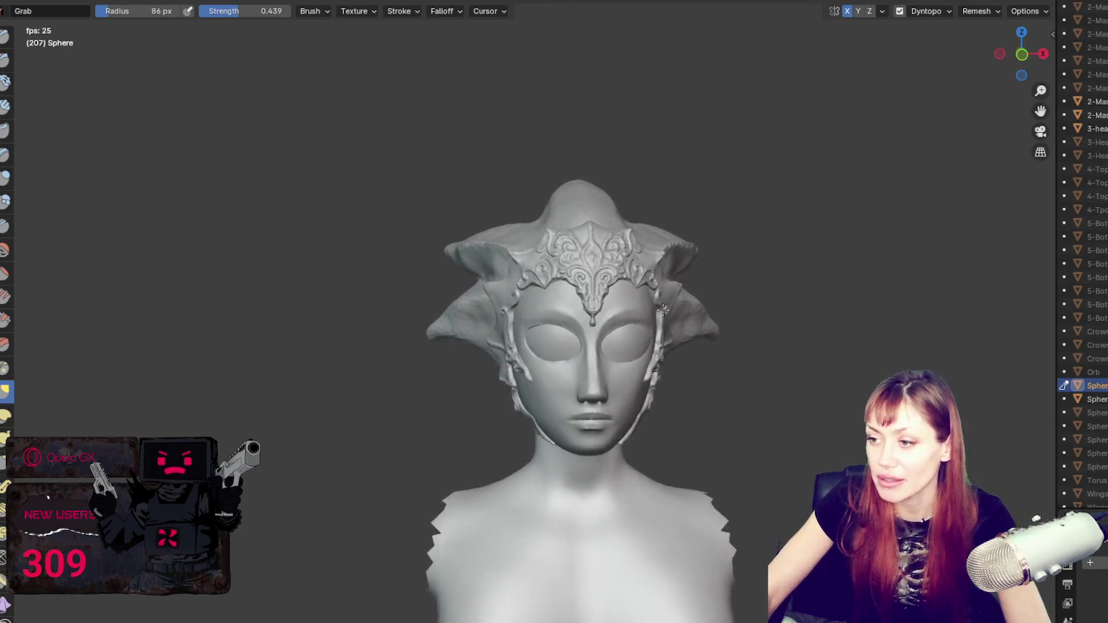
Step: Resize the brush radius from 134 px through 169, 119 and 85 px down to 64 px
scroll(751, 354, up, 2)
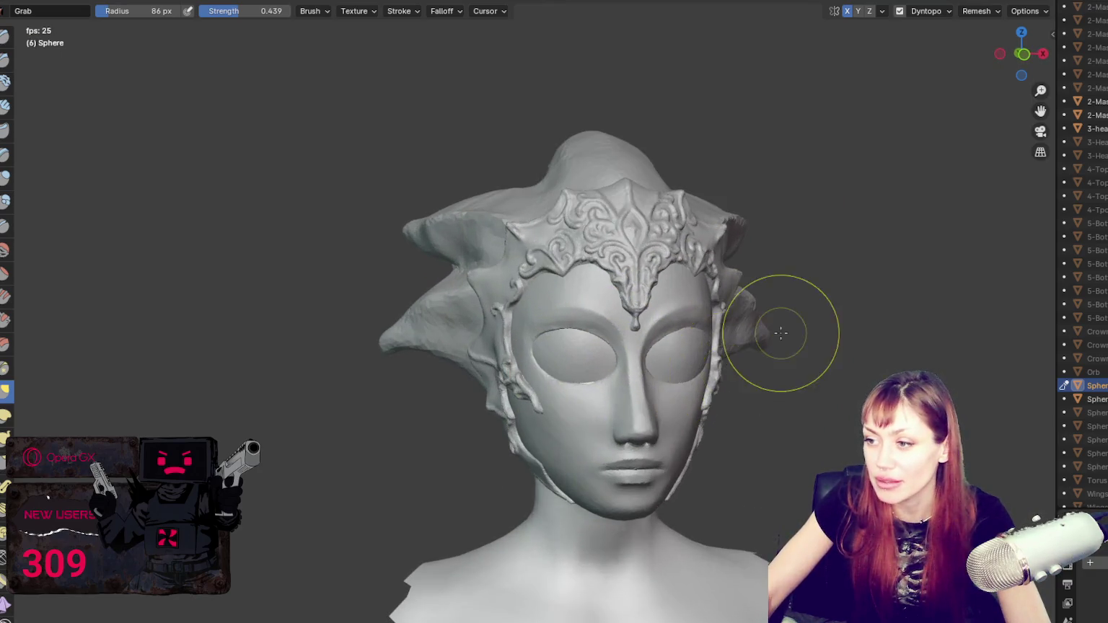
scroll(761, 339, up, 2)
scroll(761, 339, down, 2)
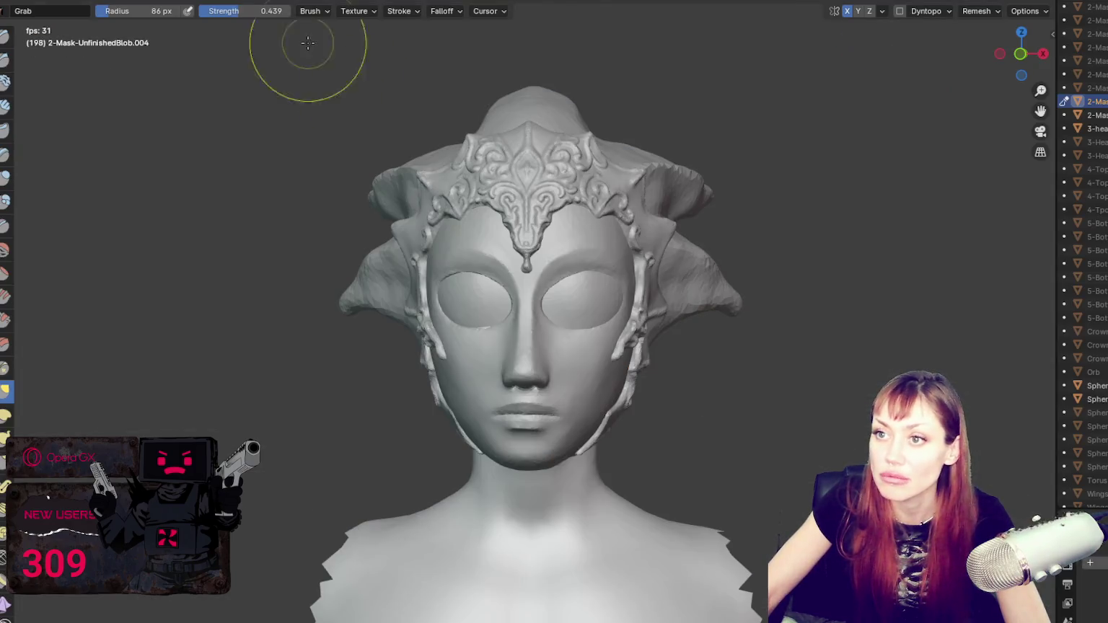
click(606, 346)
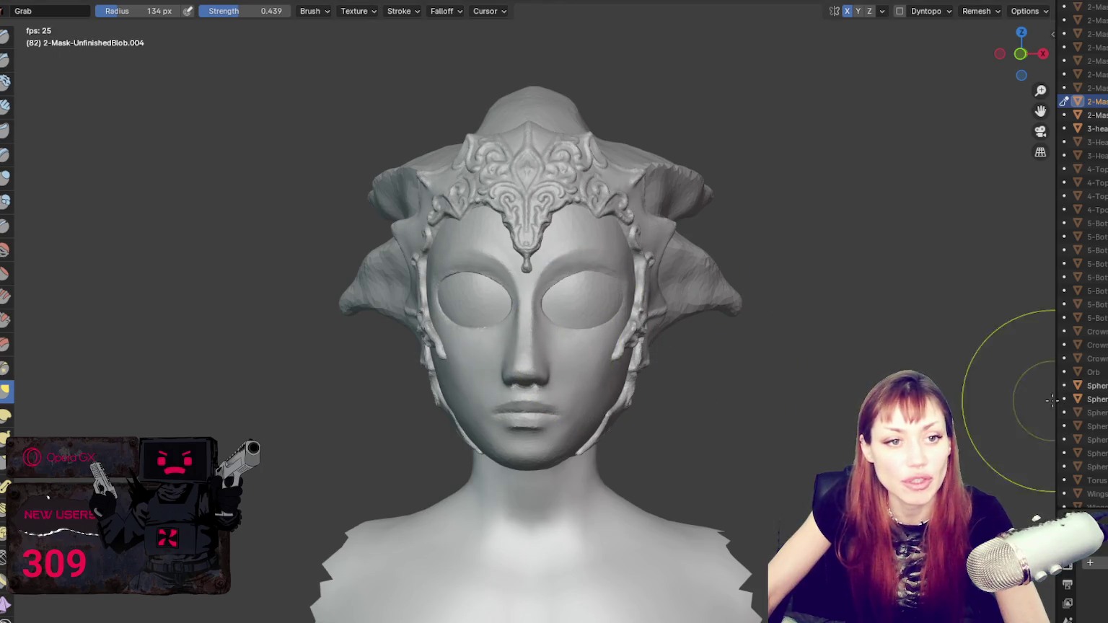
key(f)
click(440, 281)
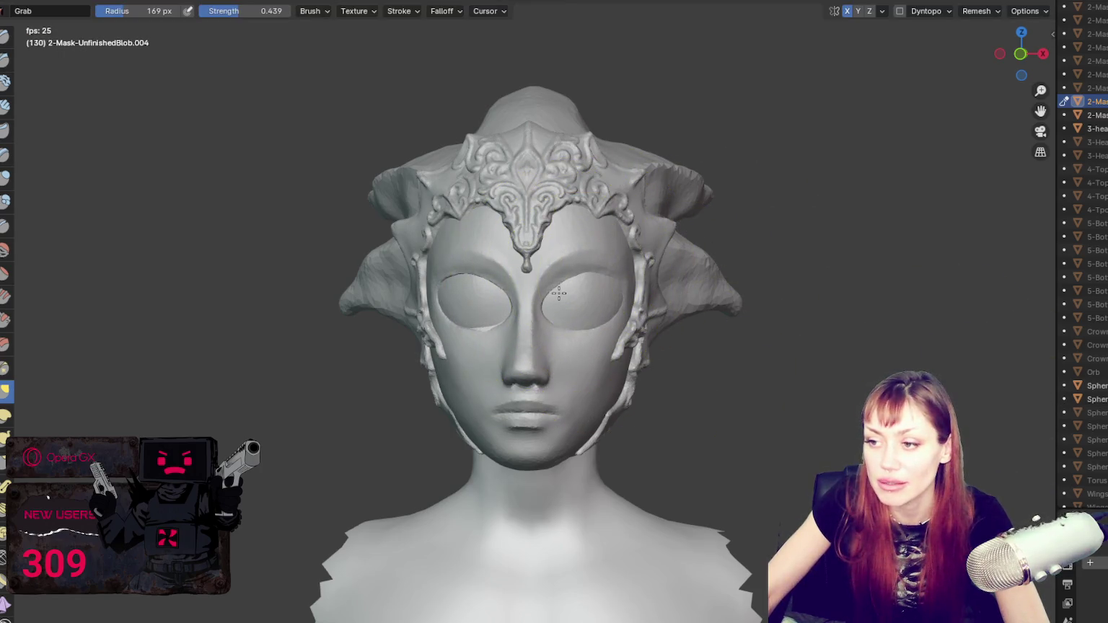
key(f)
click(558, 247)
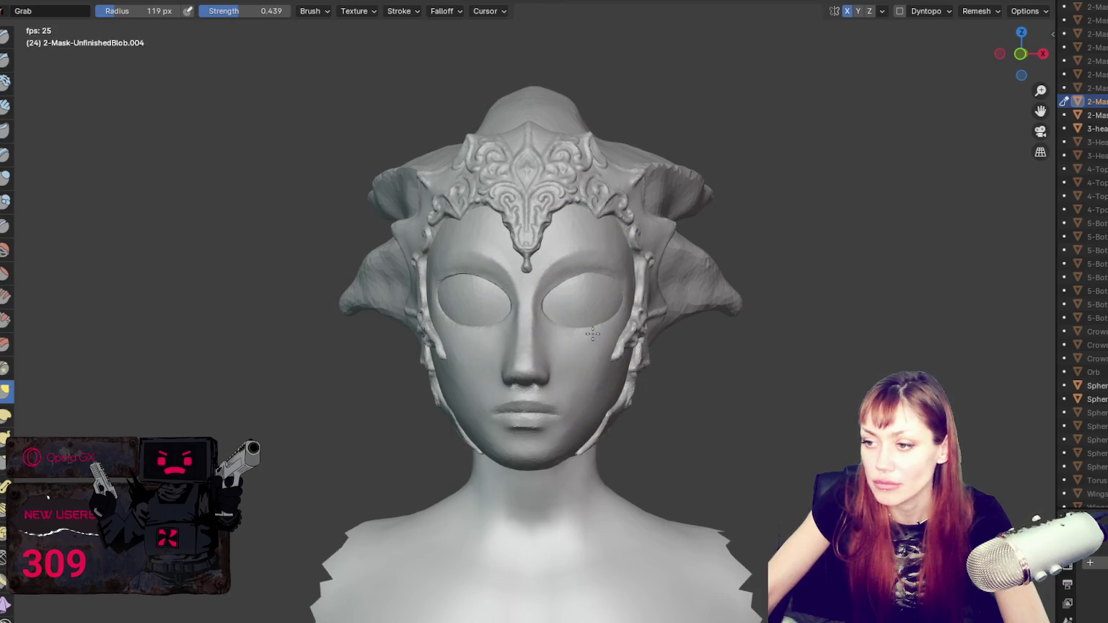
key(f)
click(577, 283)
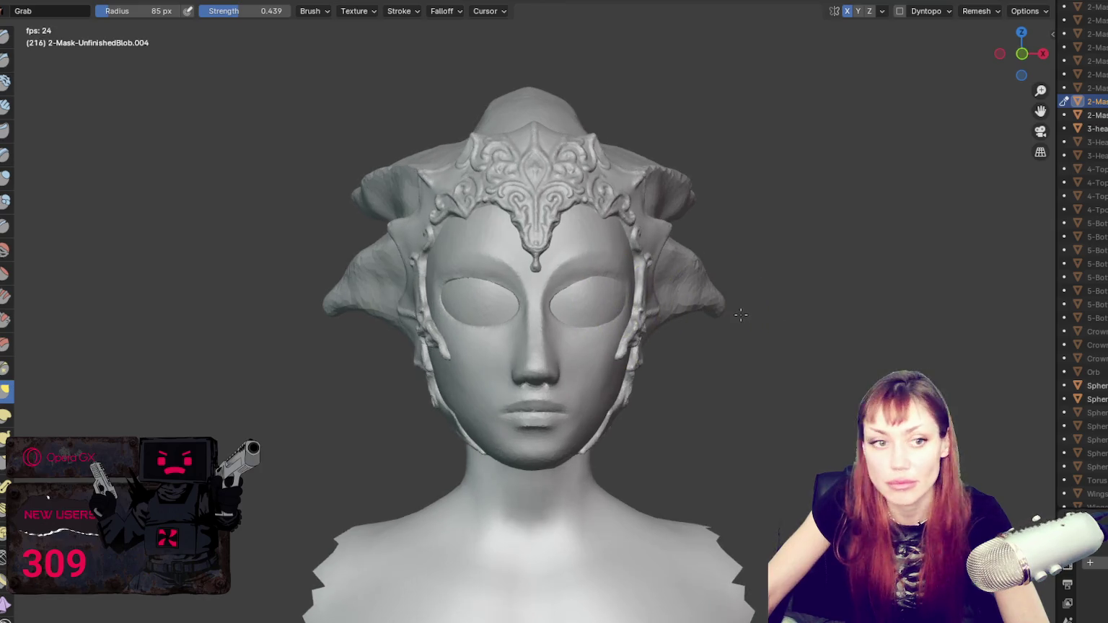
key(f)
click(565, 284)
Step: Orbit the head to a three-quarter view, the left profile, then back to front
middle_drag(567, 284, 573, 282)
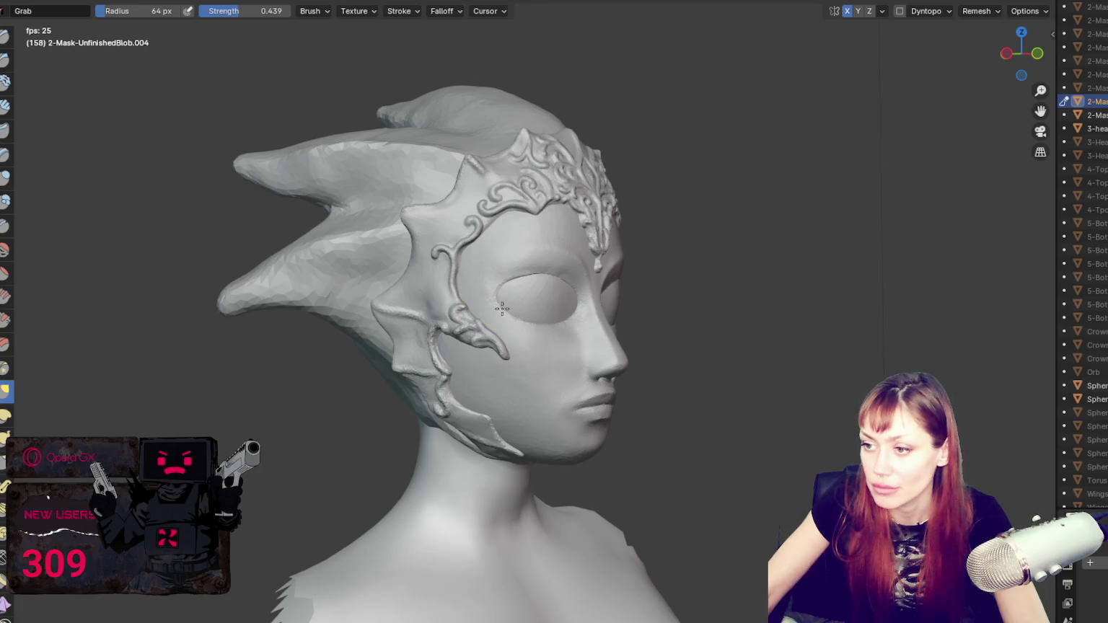
mouse_move(769, 358)
middle_down()
mouse_move(513, 354)
mouse_move(672, 298)
mouse_move(545, 307)
mouse_move(635, 290)
middle_up()
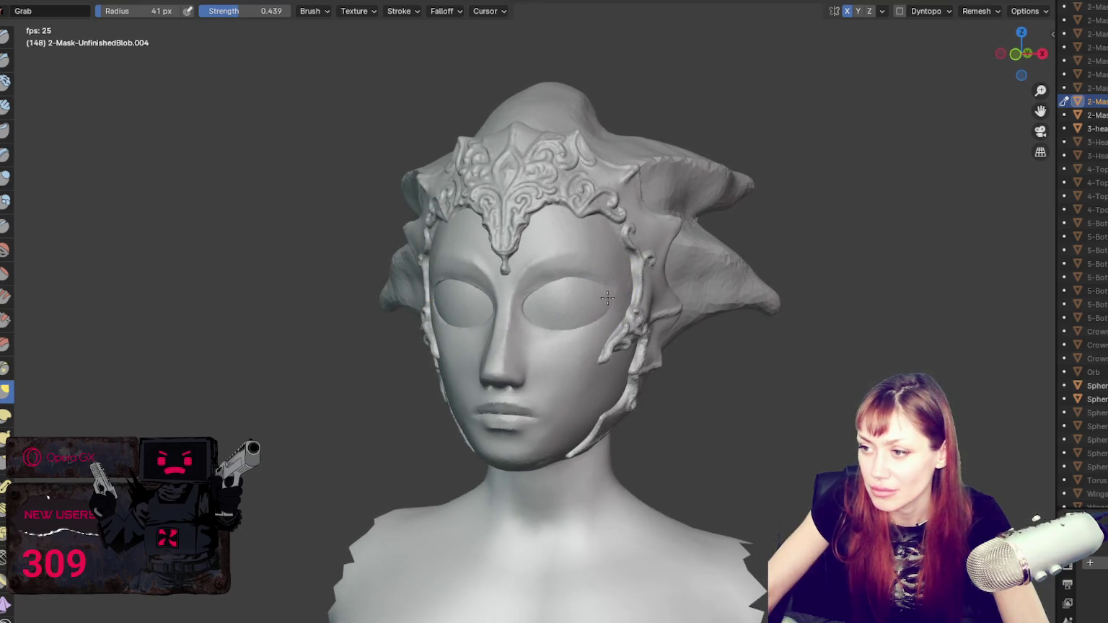
middle_drag(619, 296, 653, 293)
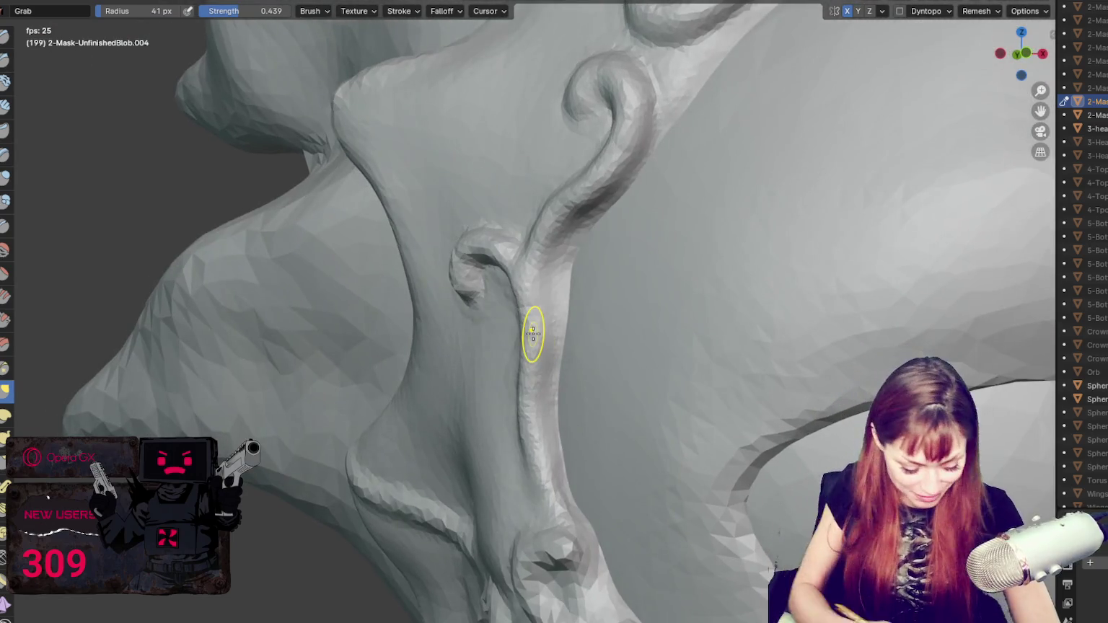
Step: Reshape the strand ornament beside the eye and set the Blob brush to 37 px
drag(534, 339, 538, 329)
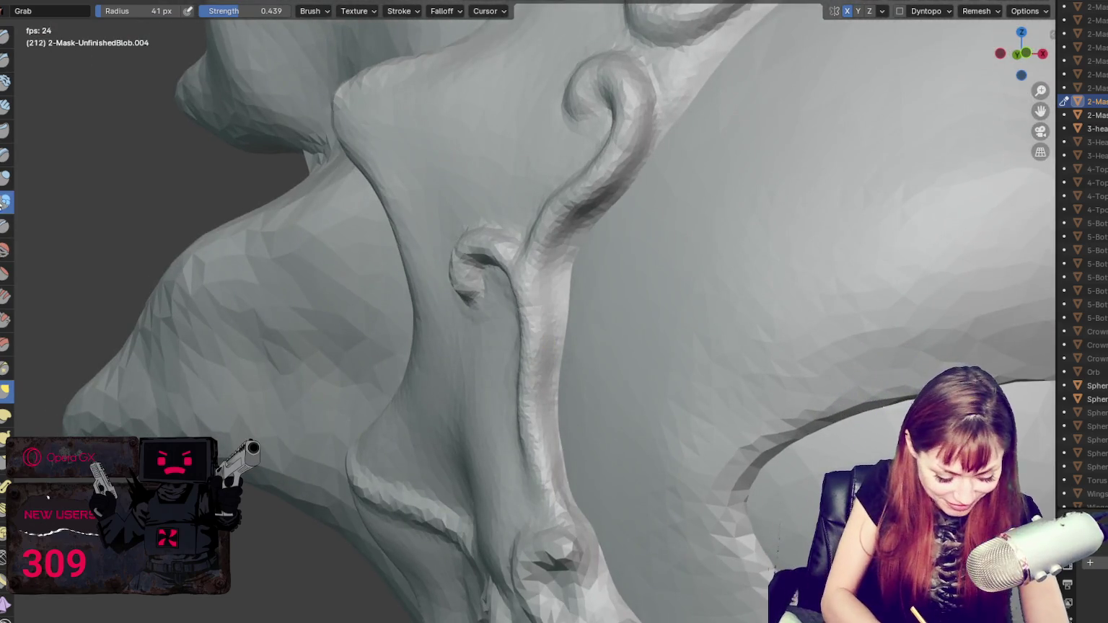
key(b)
key(f)
click(513, 360)
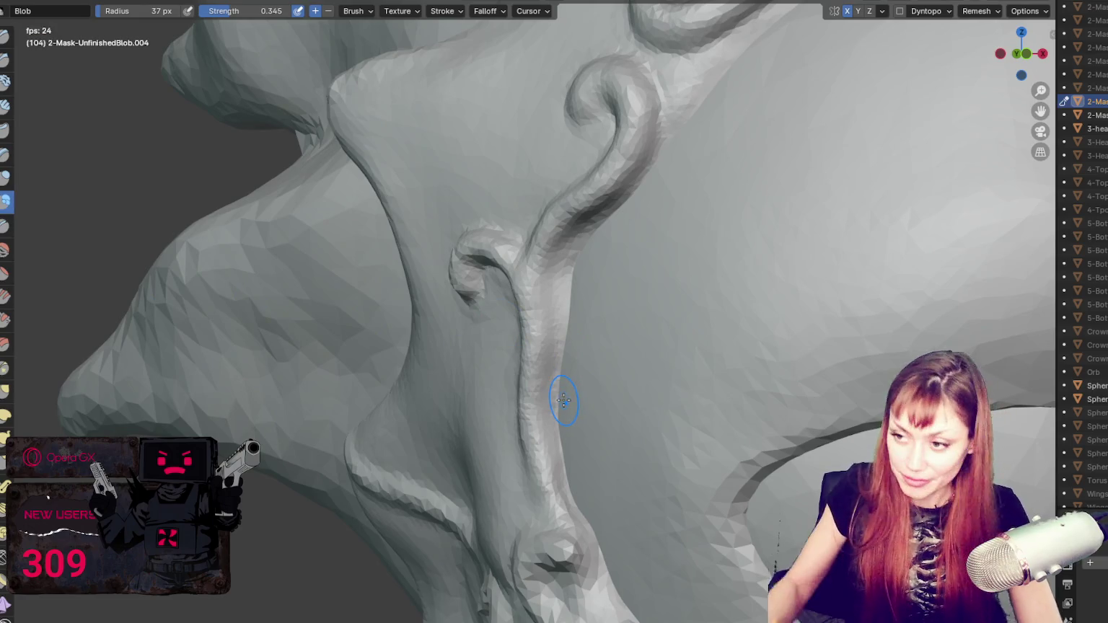
Step: Switch sculpting to the crown Sphere, bulge the tendril strand, and enable Dyntopo
key(ctrl+Tab)
click(451, 157)
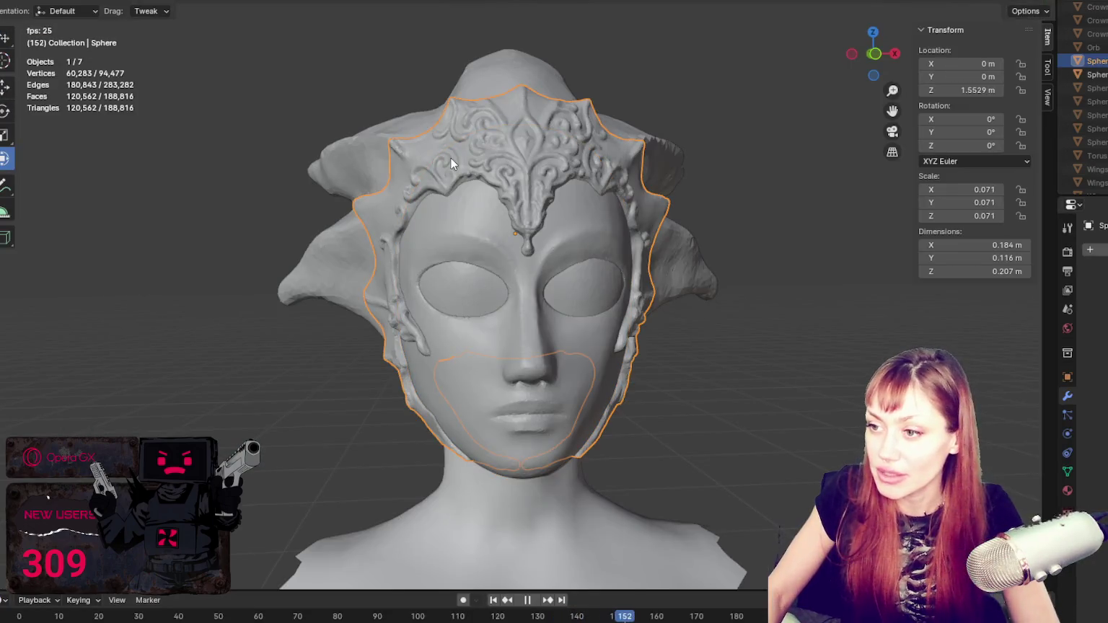
key(ctrl+Tab)
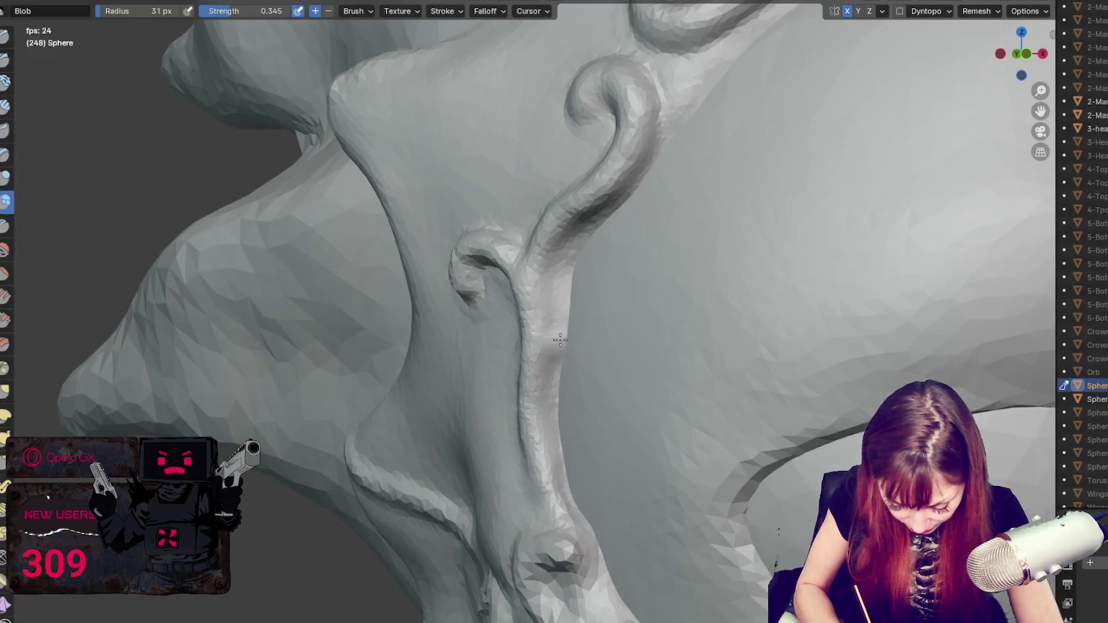
drag(546, 370, 548, 362)
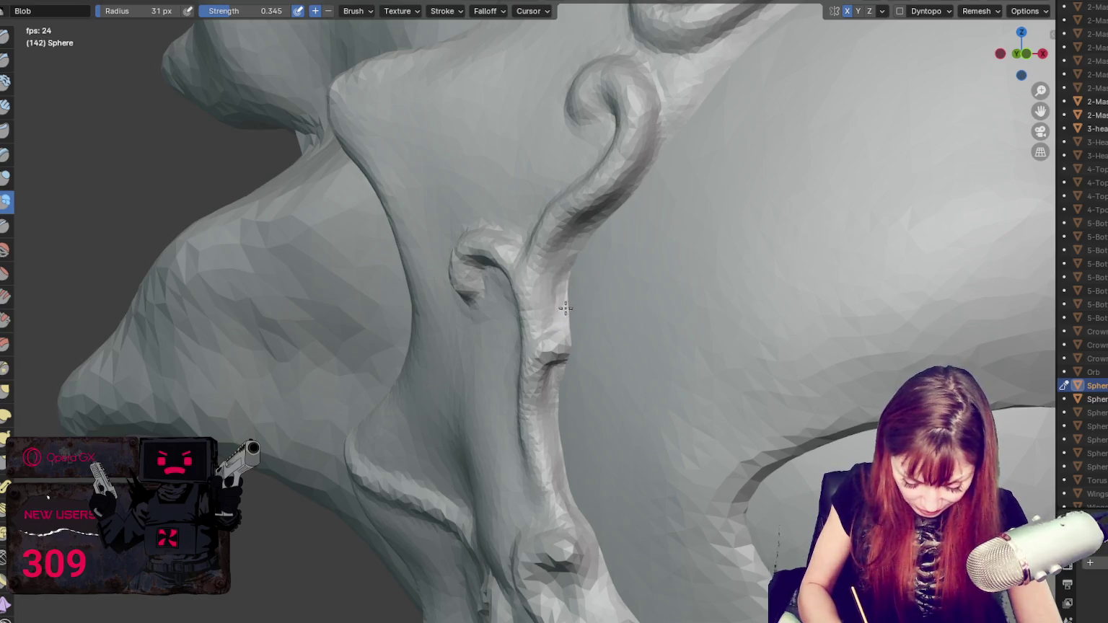
middle_drag(575, 350, 588, 355)
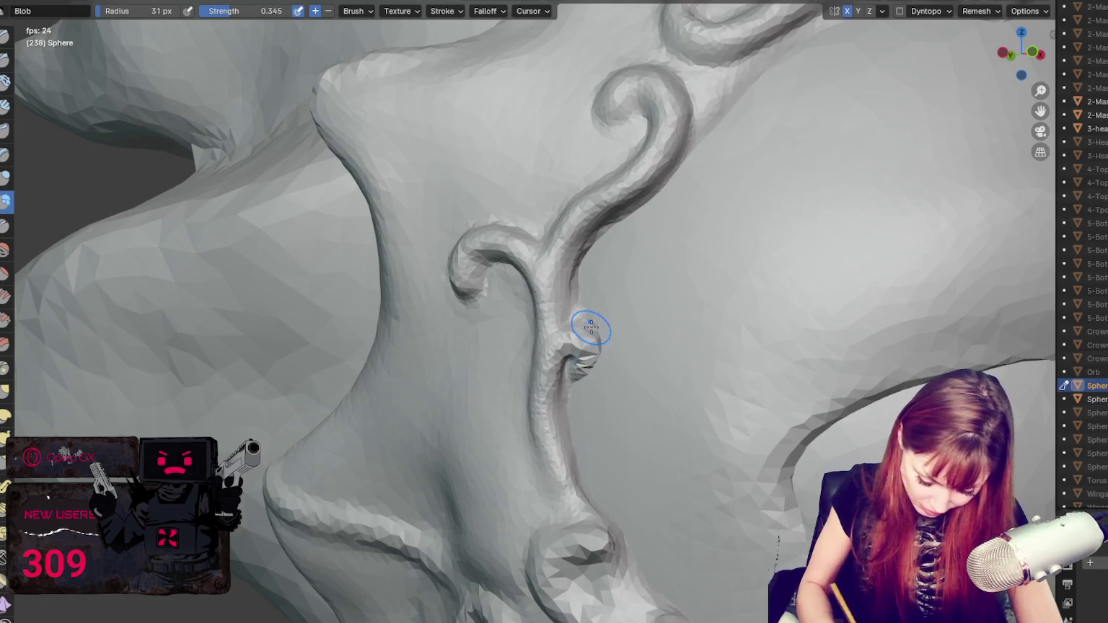
click(900, 11)
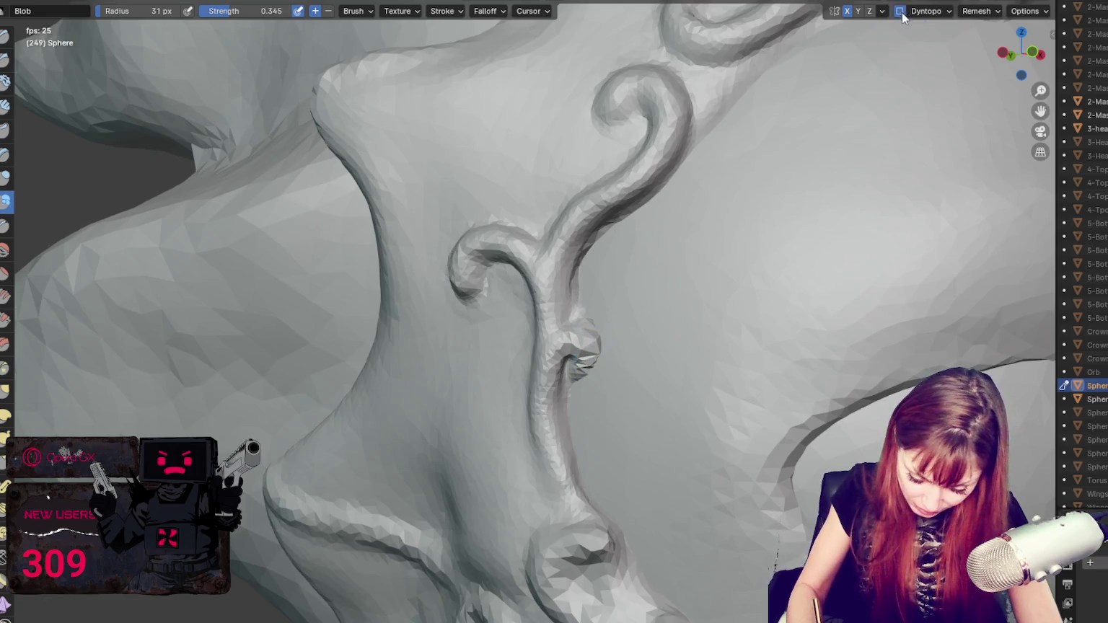
Step: Set the brush to 27 px for Crease, then Grab at 38 px around the tendril
middle_drag(596, 372, 585, 324)
key(f)
click(581, 325)
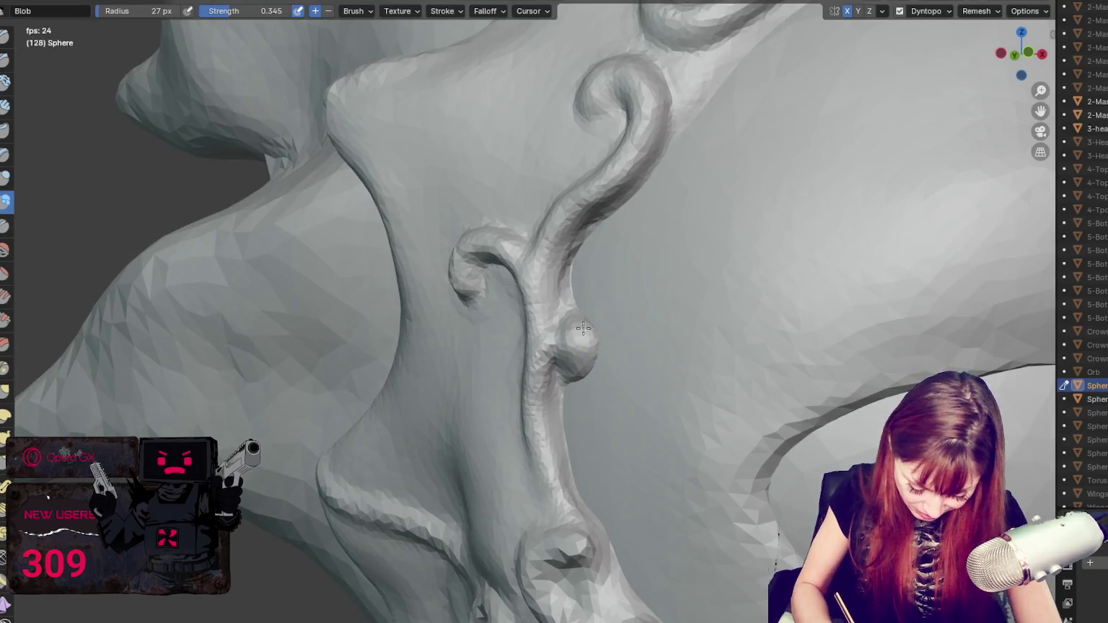
key(shift+c)
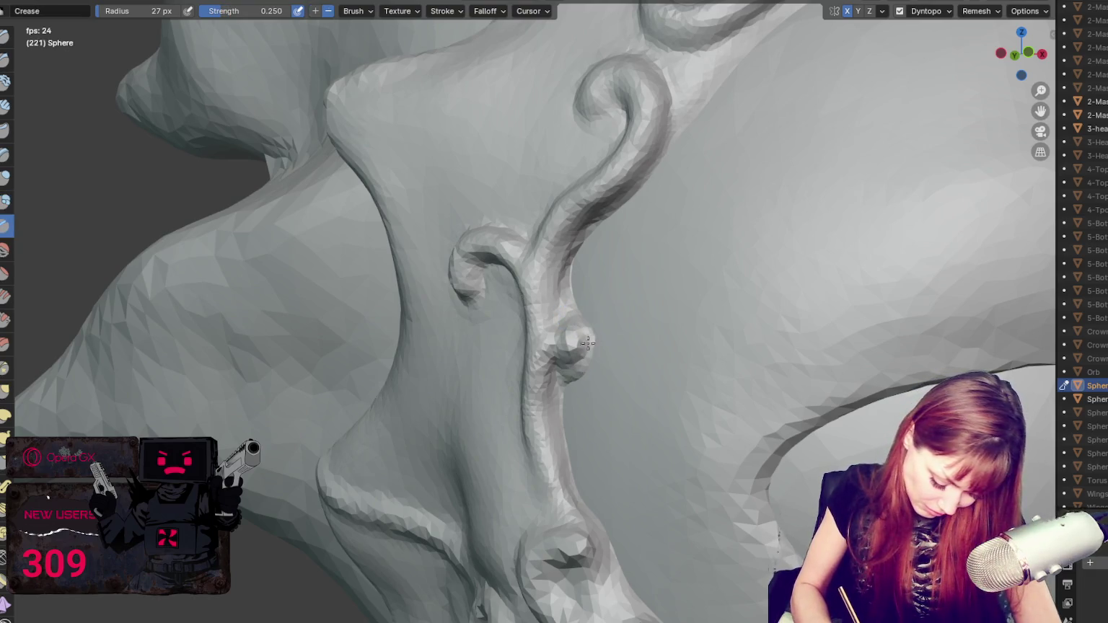
mouse_move(604, 357)
middle_down()
mouse_move(575, 363)
mouse_move(598, 364)
middle_up()
key(g)
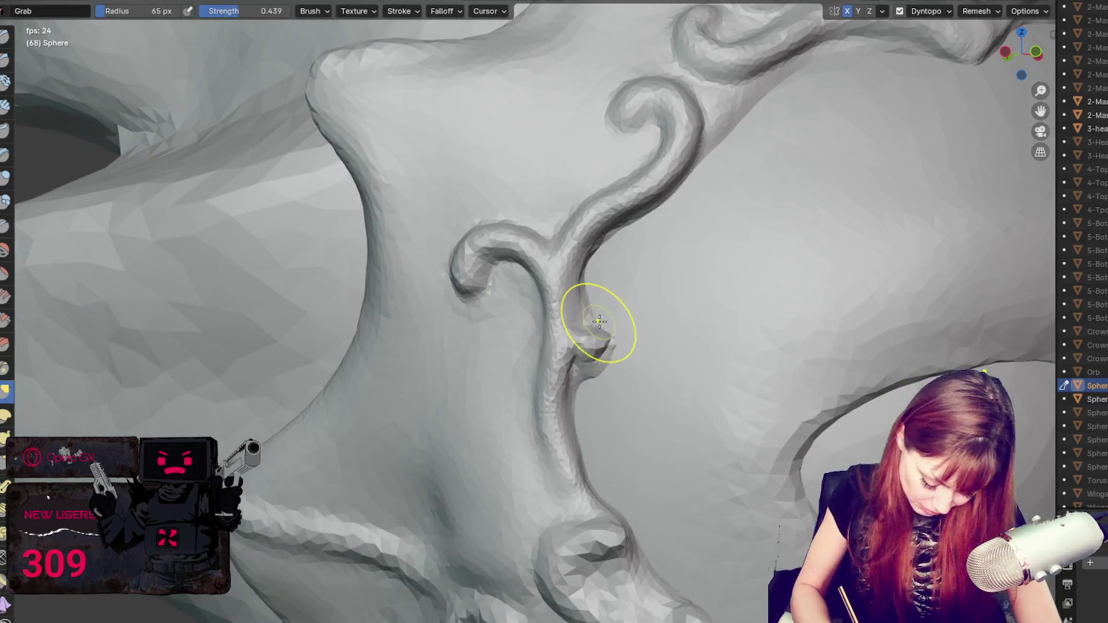
key(f)
click(567, 337)
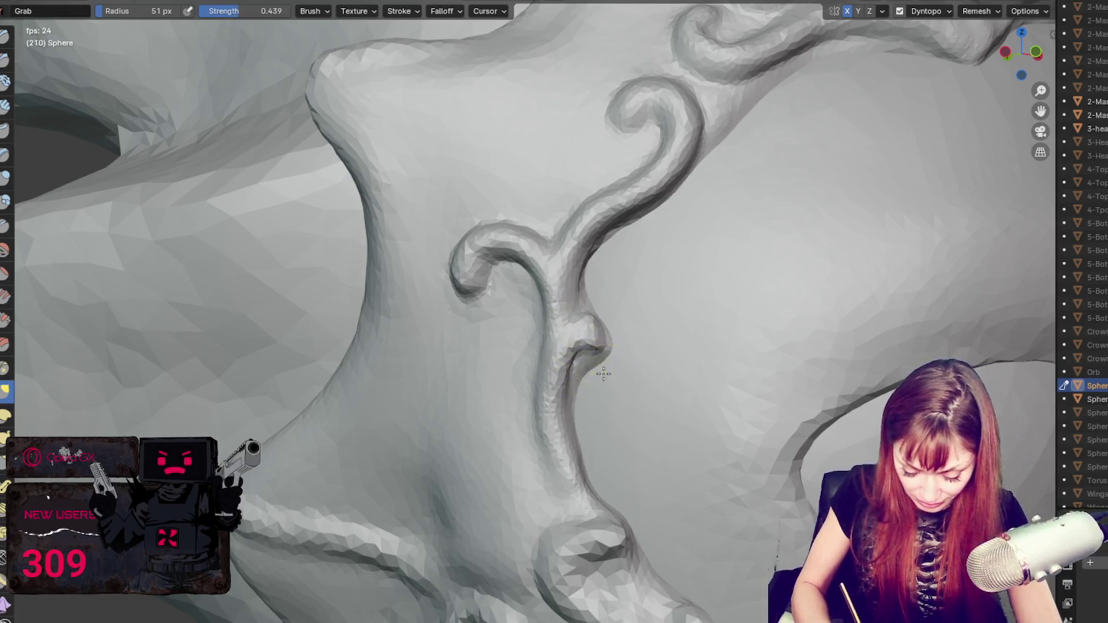
middle_drag(603, 373, 584, 329)
key(x)
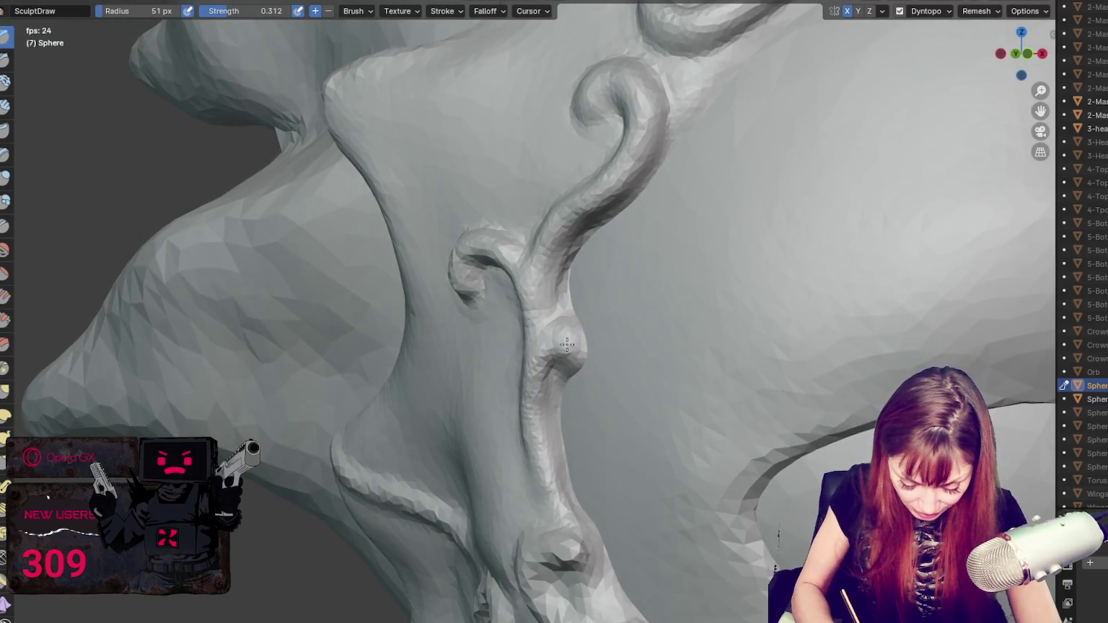
key(g)
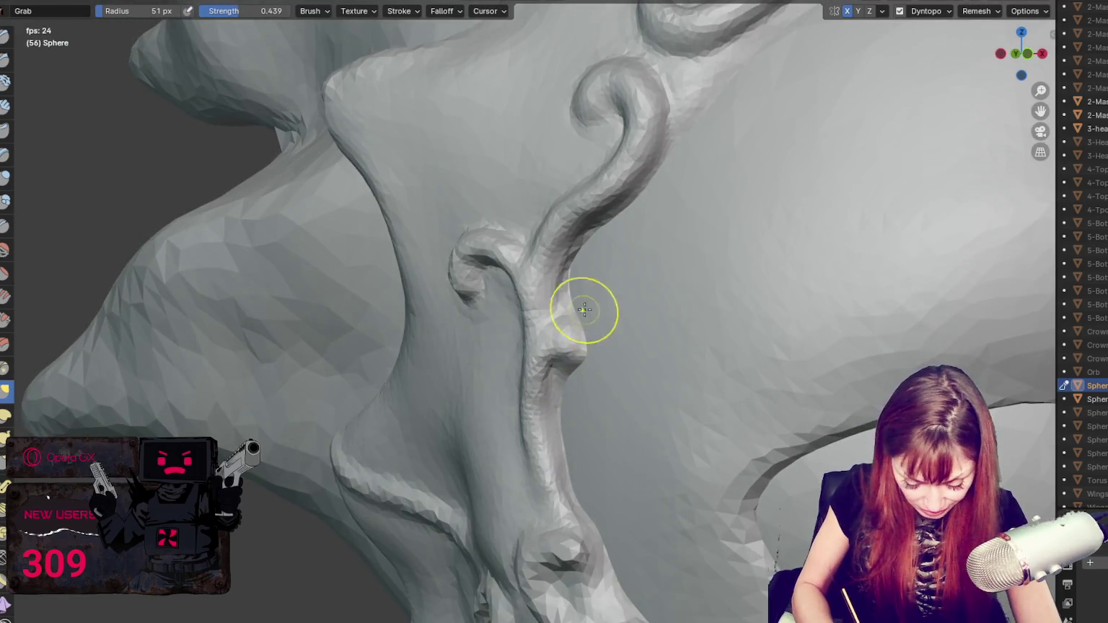
middle_drag(591, 325, 587, 323)
Step: Shrink the Crease brush to 23 px and bring the side scrollwork into view with Grab
key(shift+c)
key(f)
click(562, 315)
middle_drag(570, 366, 593, 345)
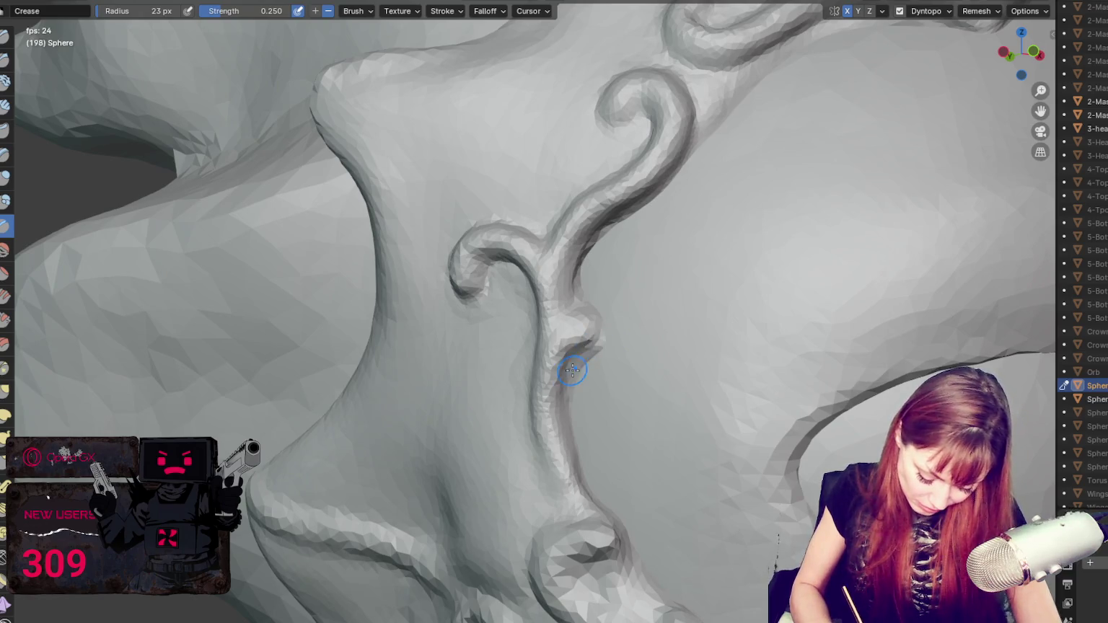
middle_drag(572, 371, 643, 353)
key(g)
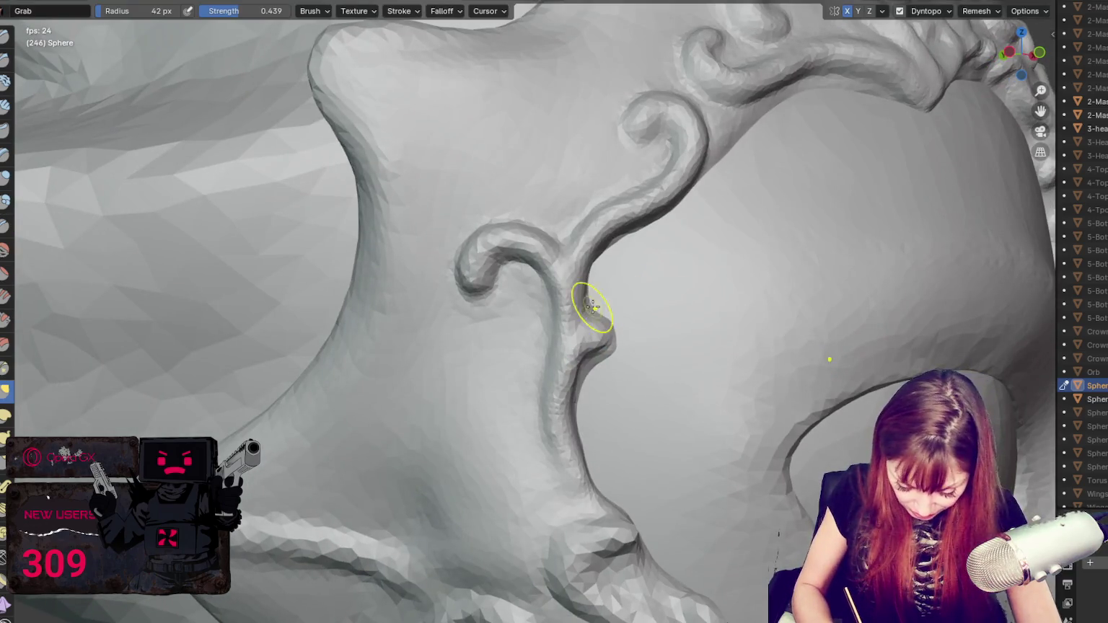
middle_drag(589, 309, 589, 257)
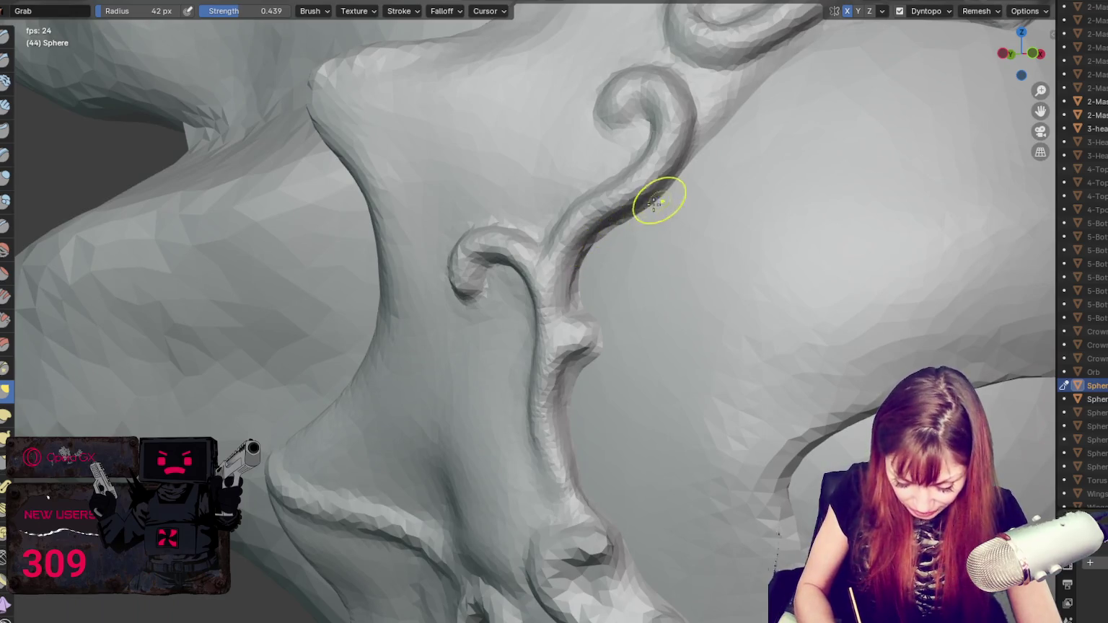
Step: Crease a groove along the scroll branch and Grab the small curl near the knot into shape
key(shift+c)
middle_drag(626, 227, 599, 211)
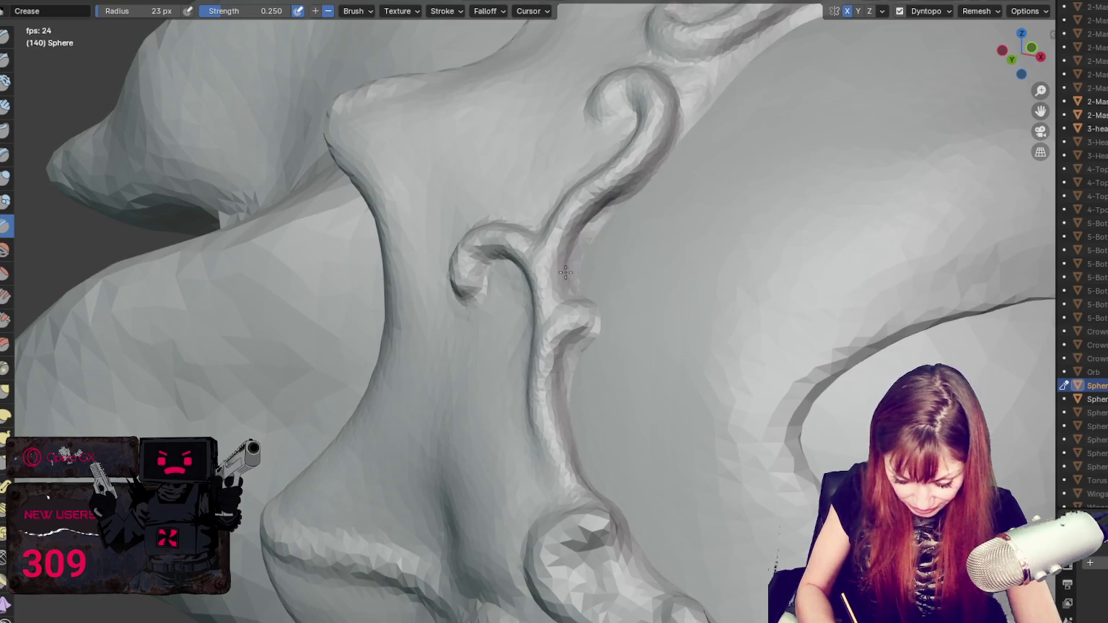
mouse_move(578, 236)
middle_down()
mouse_move(578, 299)
mouse_move(508, 283)
middle_up()
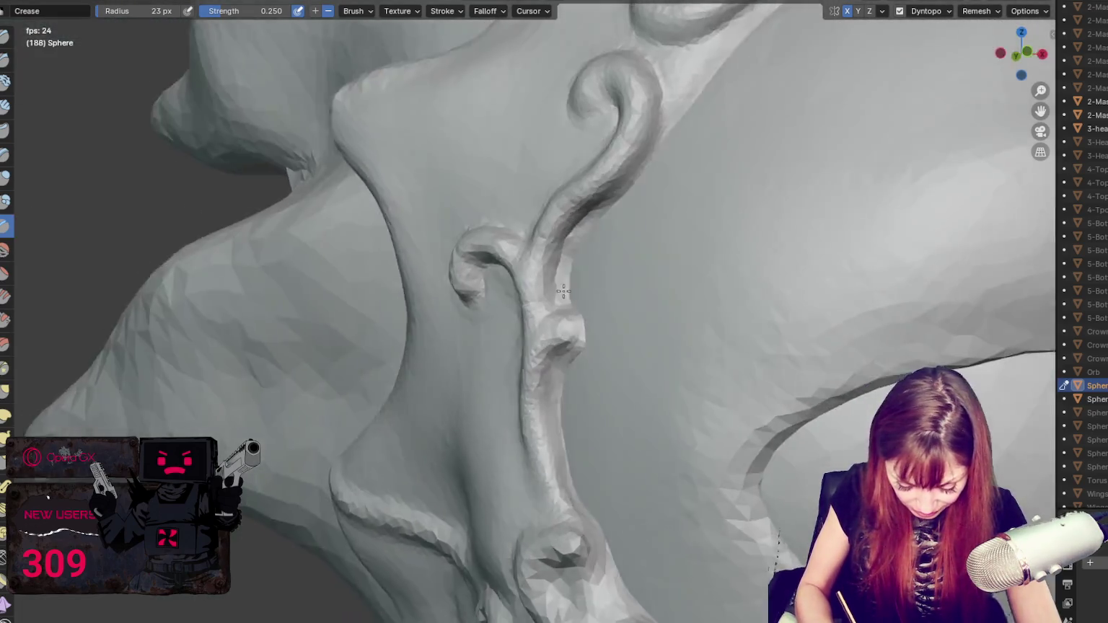
key(g)
drag(508, 282, 491, 250)
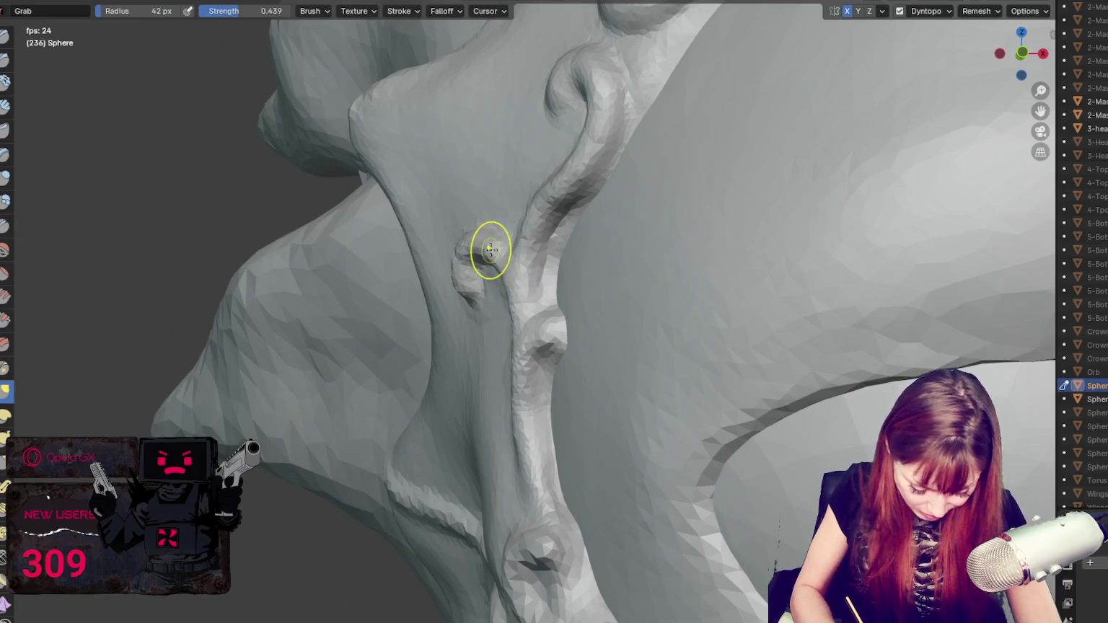
middle_drag(489, 252, 494, 249)
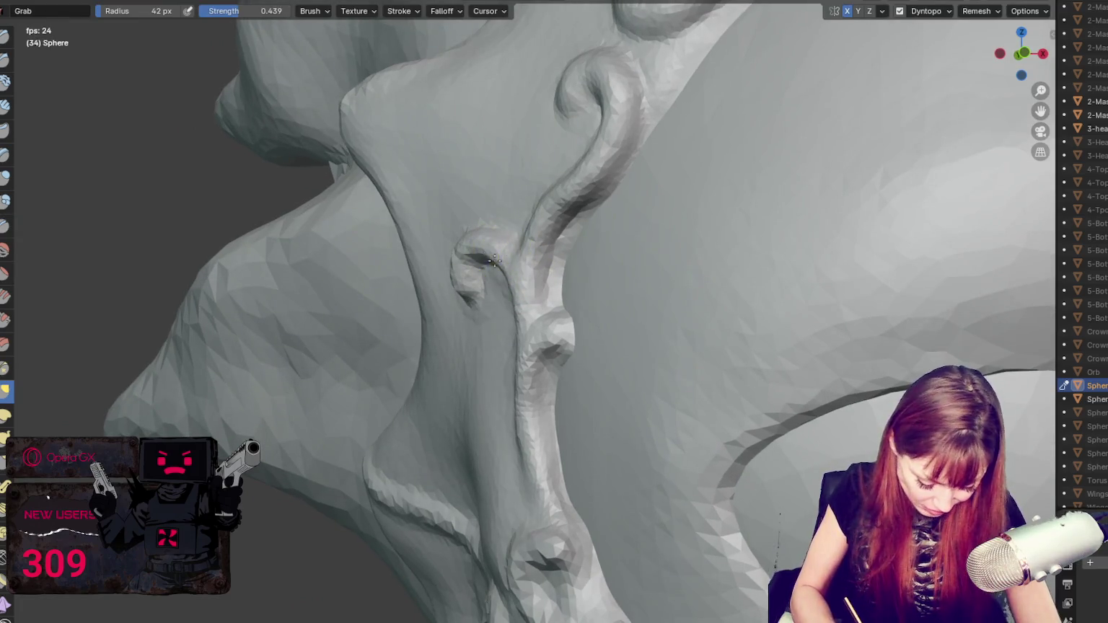
key(f)
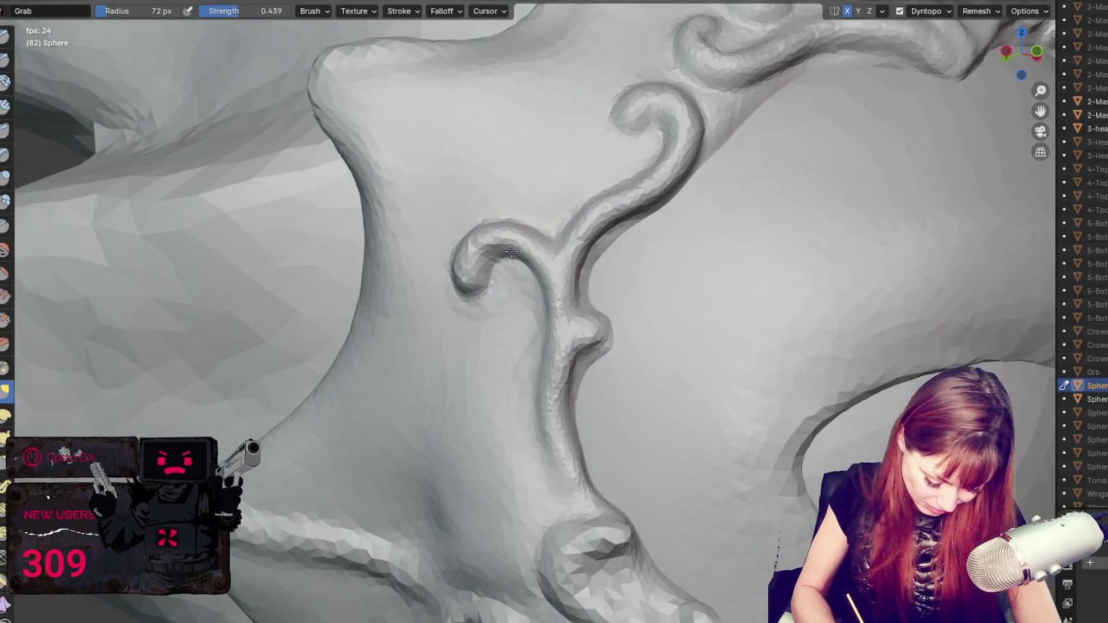
middle_drag(544, 240, 479, 248)
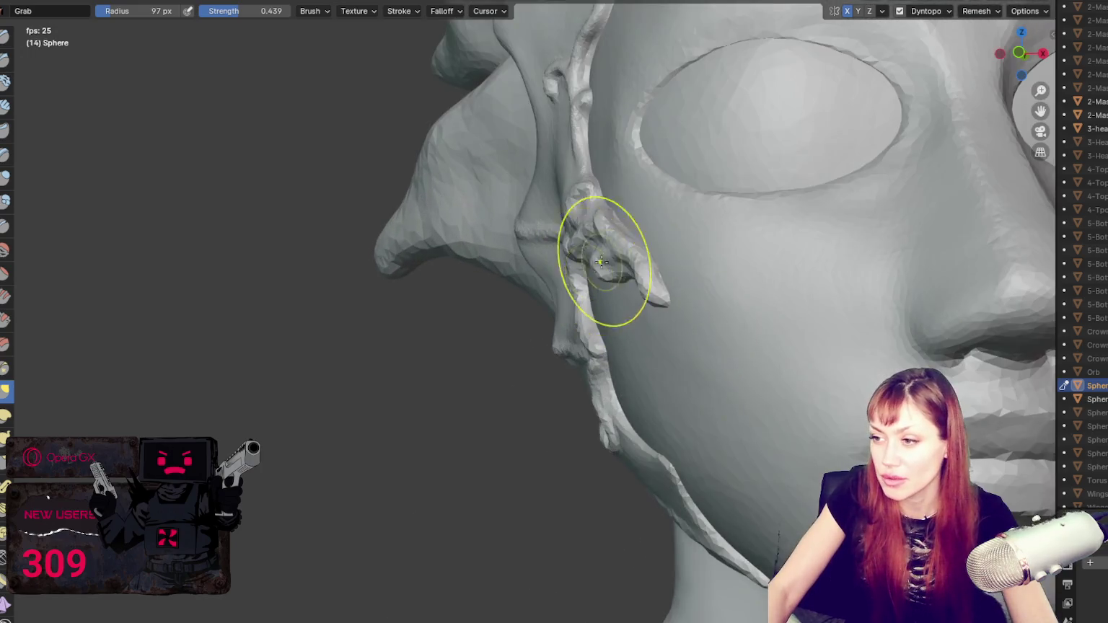
Step: Shrink the brush and cycle through Draw, Blob and Grab brushes on the cheek ornament
key(f)
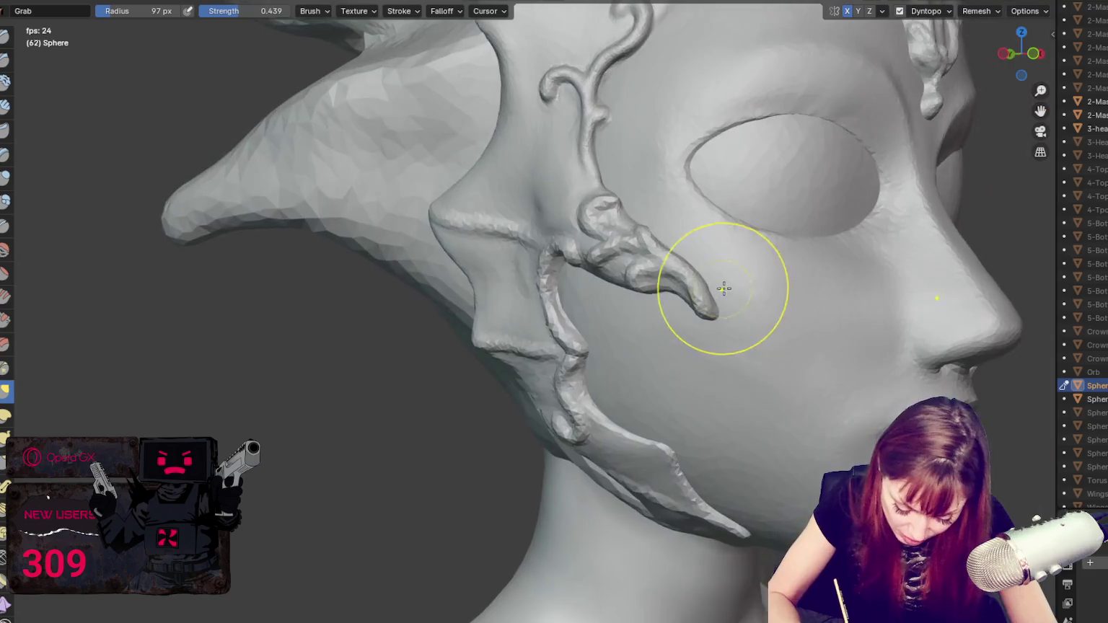
click(690, 266)
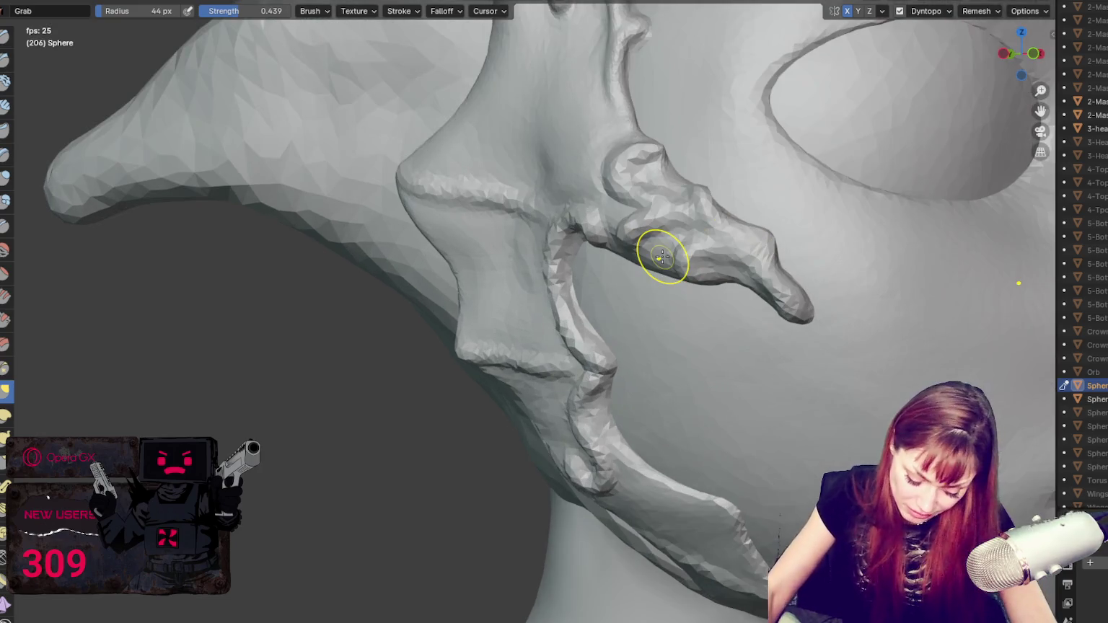
scroll(663, 255, up, 3)
scroll(816, 236, down, 2)
key(x)
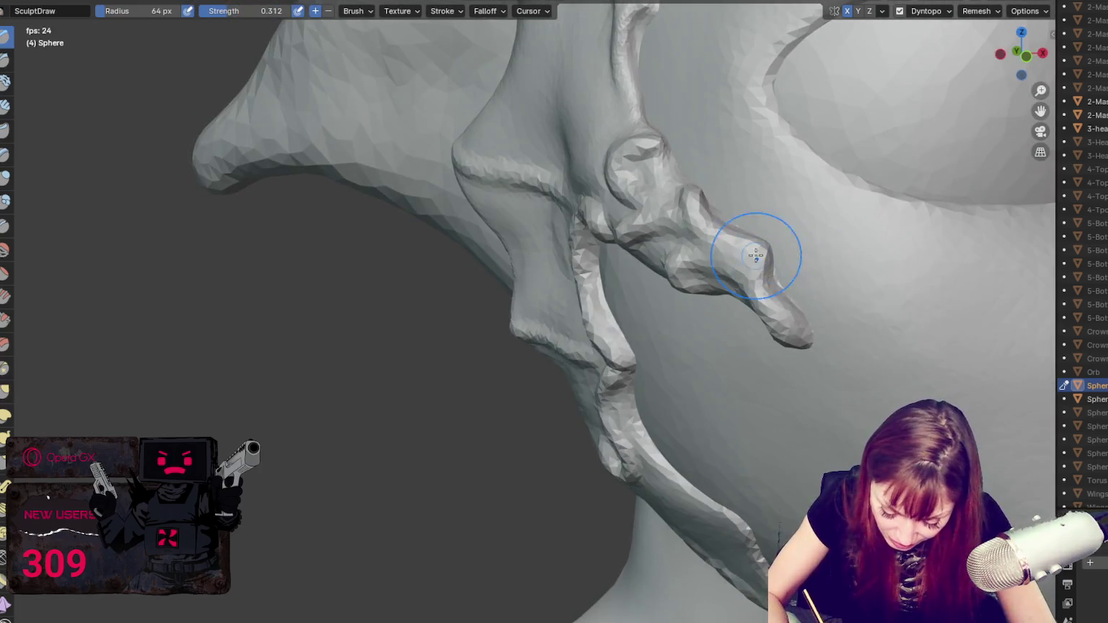
key(shift+b)
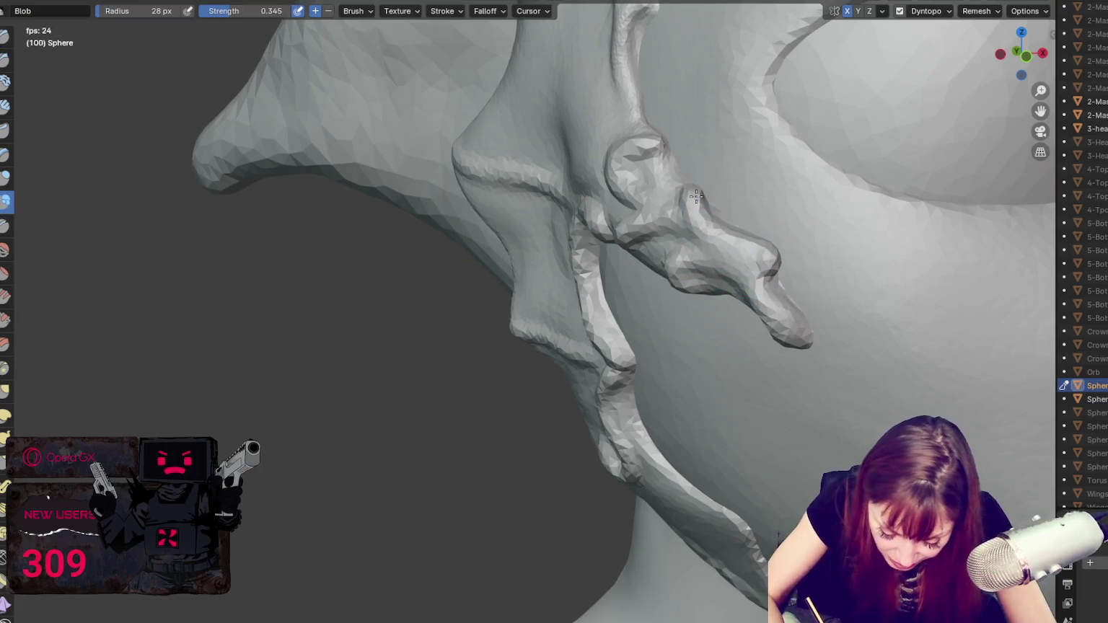
middle_drag(710, 196, 782, 228)
key(g)
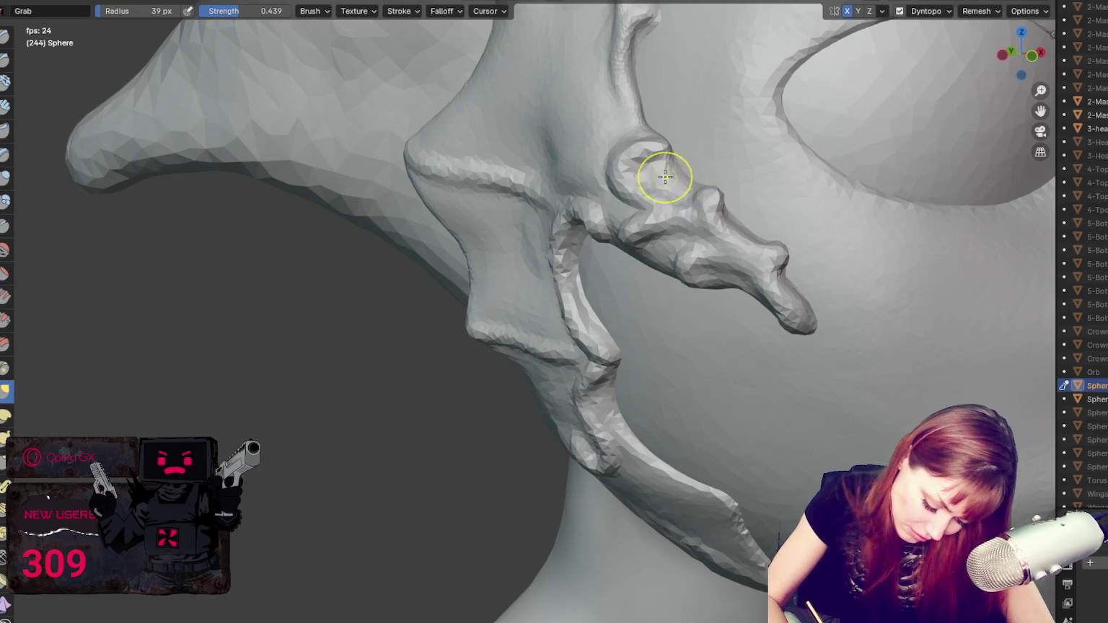
key(x)
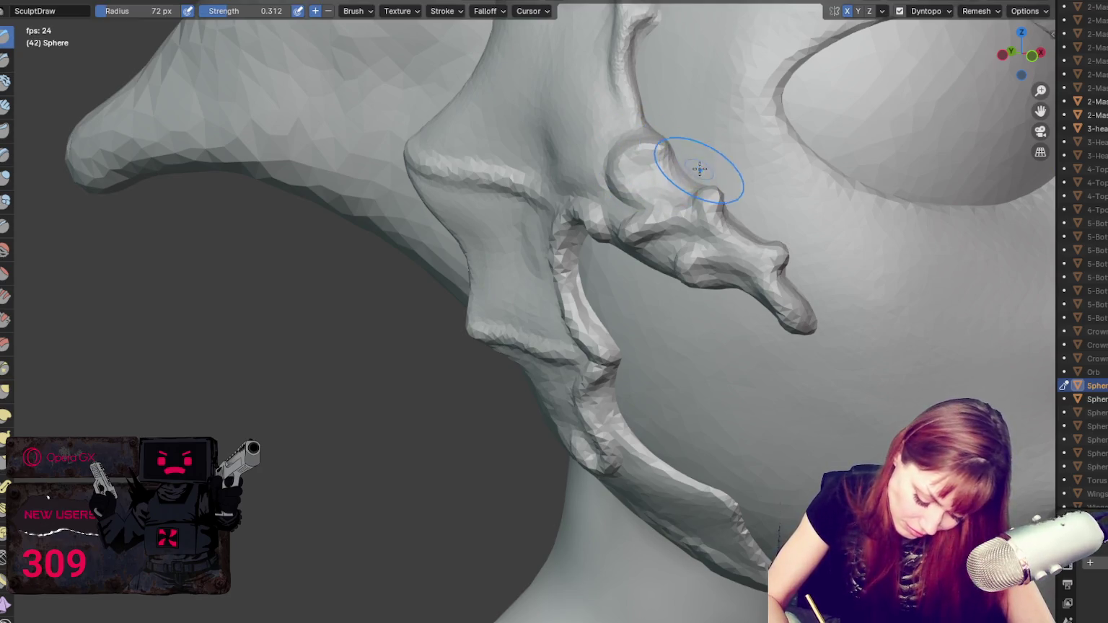
Step: Crease the ridges of the cheek ornament and the ridge near the eye
key(shift+c)
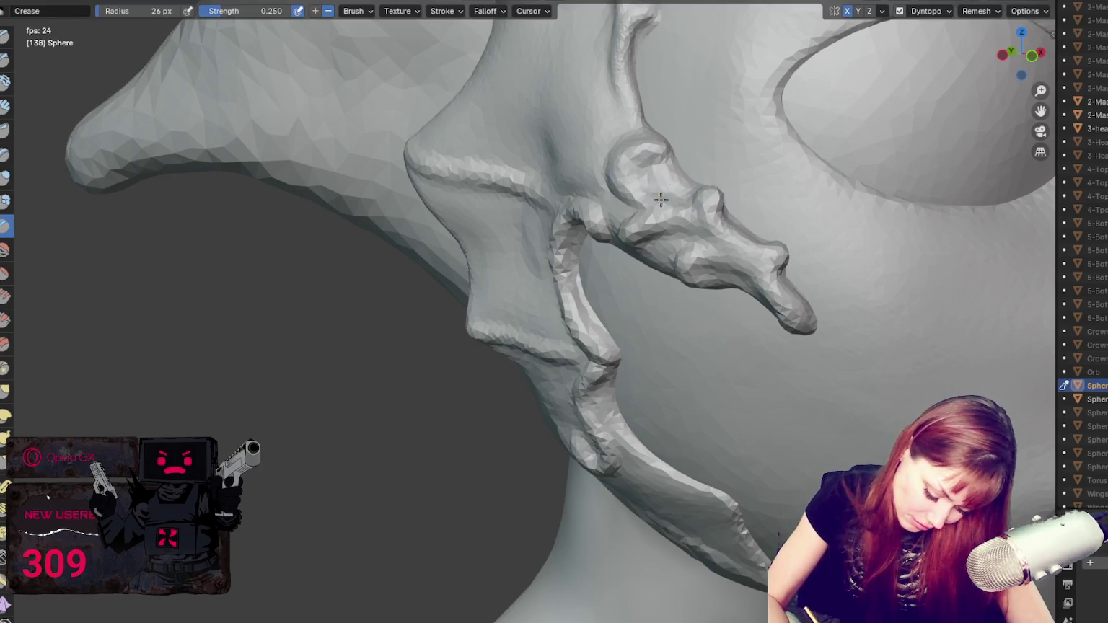
middle_drag(681, 171, 728, 195)
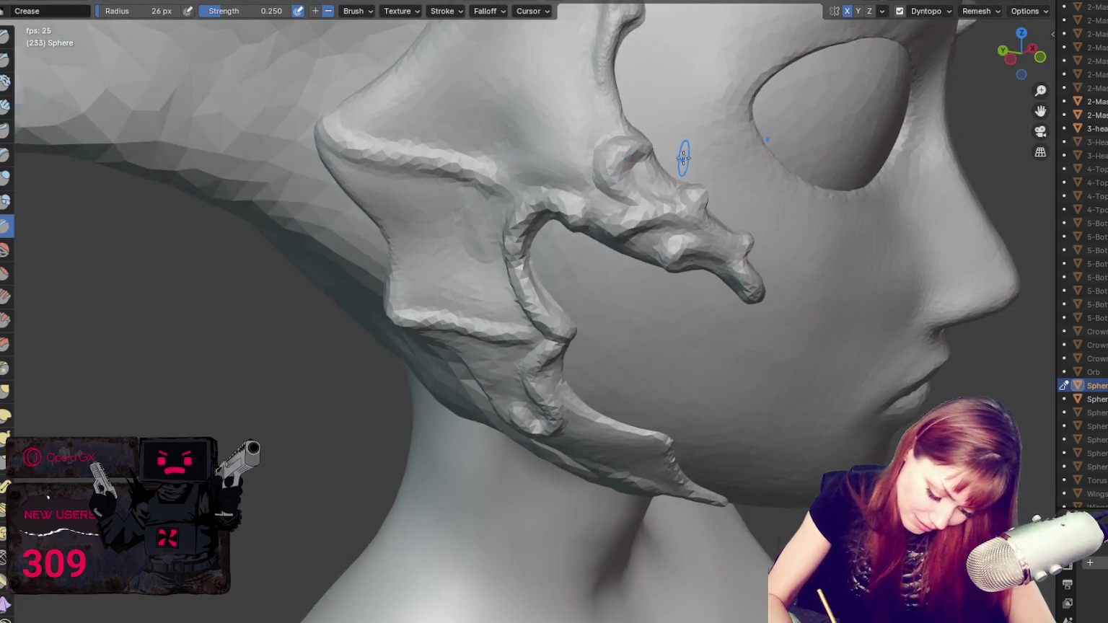
middle_drag(684, 158, 644, 240)
drag(635, 244, 674, 234)
mouse_move(656, 240)
middle_down()
mouse_move(692, 252)
mouse_move(752, 221)
middle_up()
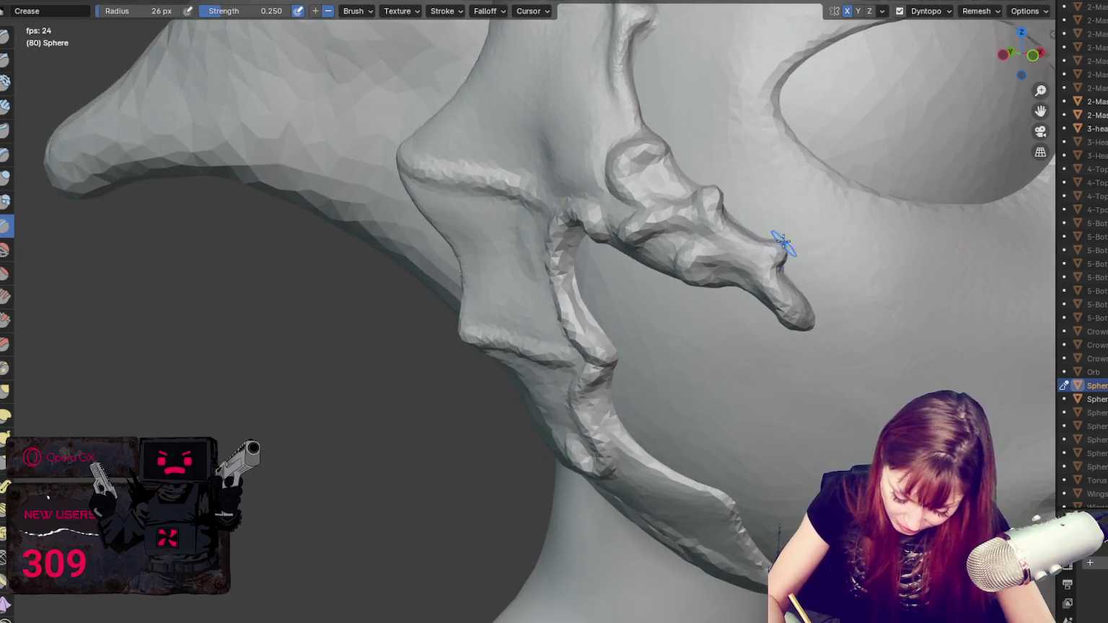
Step: Grab the hook tip further down and zoom out
scroll(808, 331, down, 3)
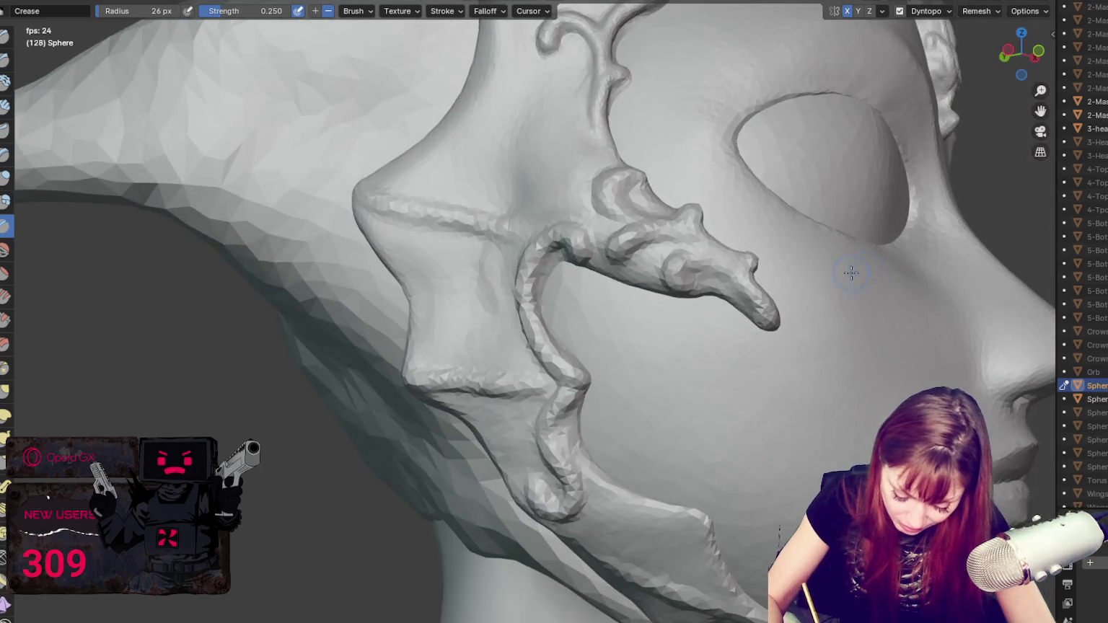
key(g)
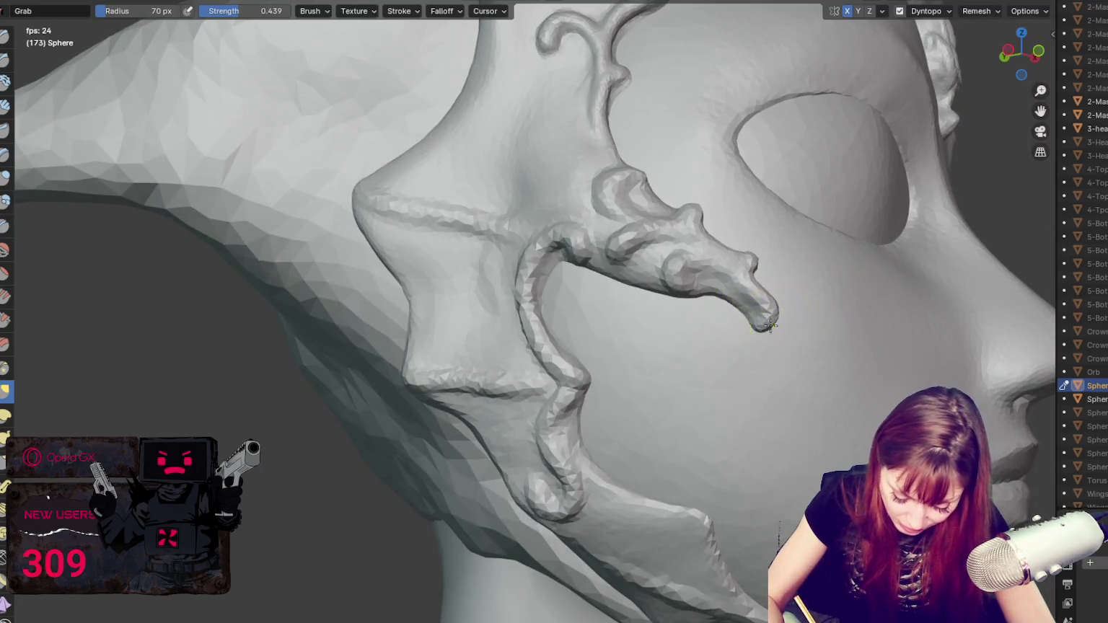
drag(742, 284, 772, 317)
scroll(774, 318, down, 5)
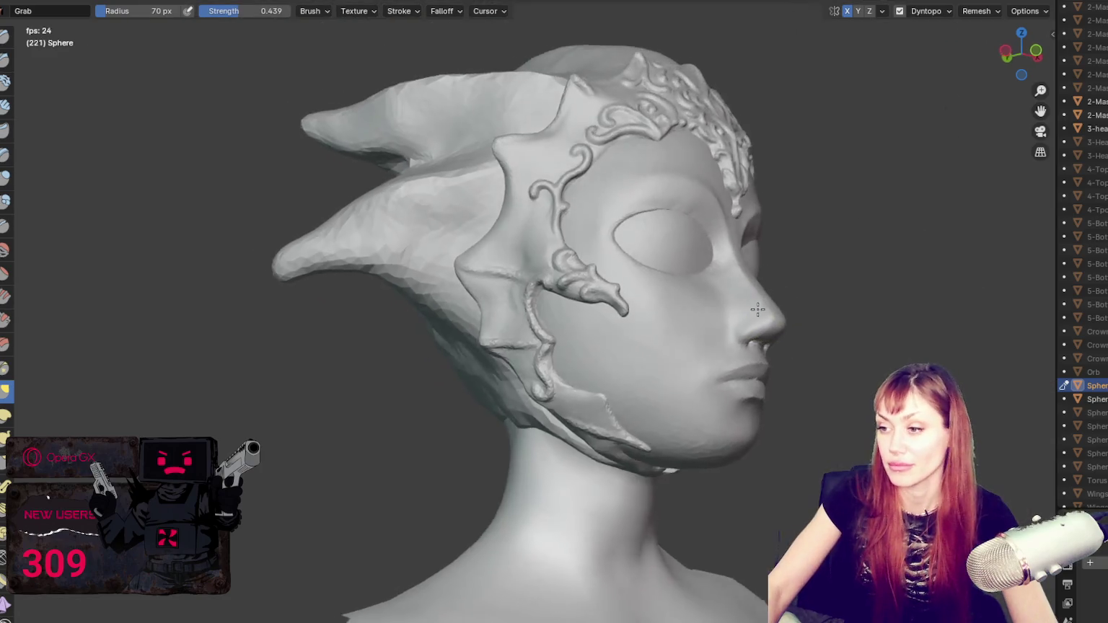
Step: Orbit the head from a frontal view to a right-facing near-profile view
middle_drag(774, 318, 717, 322)
mouse_move(721, 278)
middle_down()
mouse_move(564, 267)
mouse_move(538, 282)
mouse_move(677, 289)
middle_up()
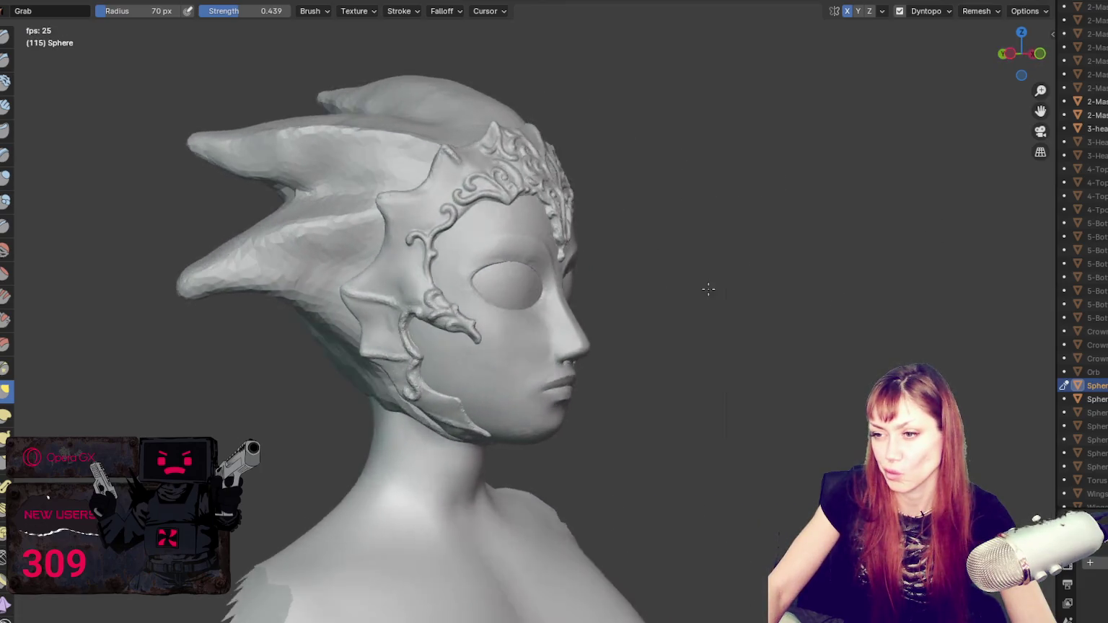
middle_drag(677, 290, 558, 318)
scroll(558, 318, up, 3)
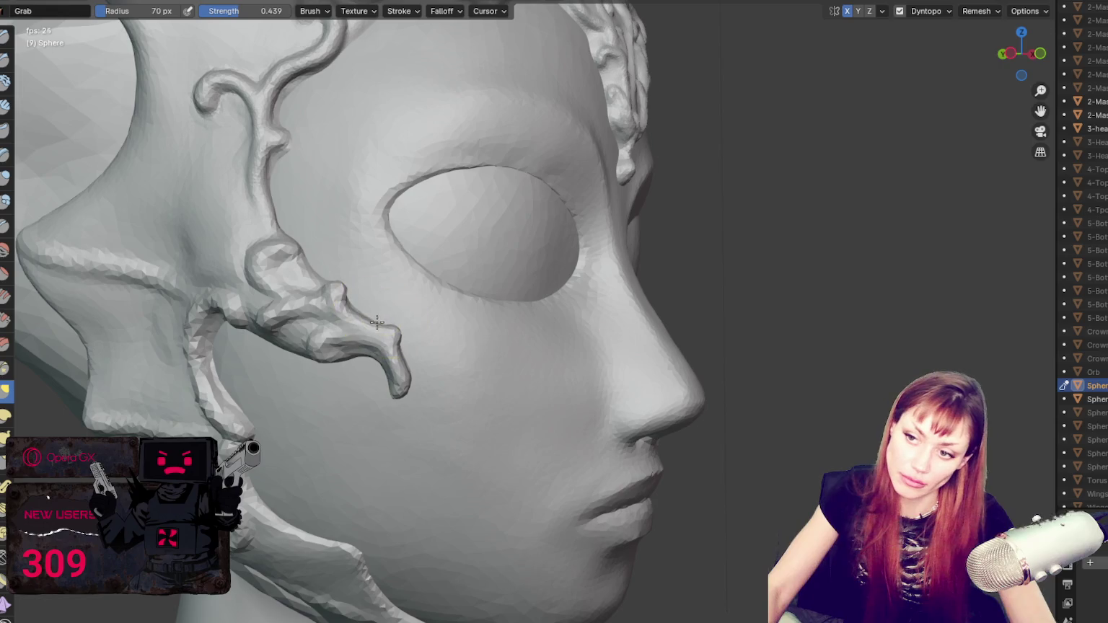
Step: Switch among Draw, Grab and Blob brushes and shrink the brush radius
key(x)
scroll(384, 327, up, 3)
scroll(384, 327, down, 2)
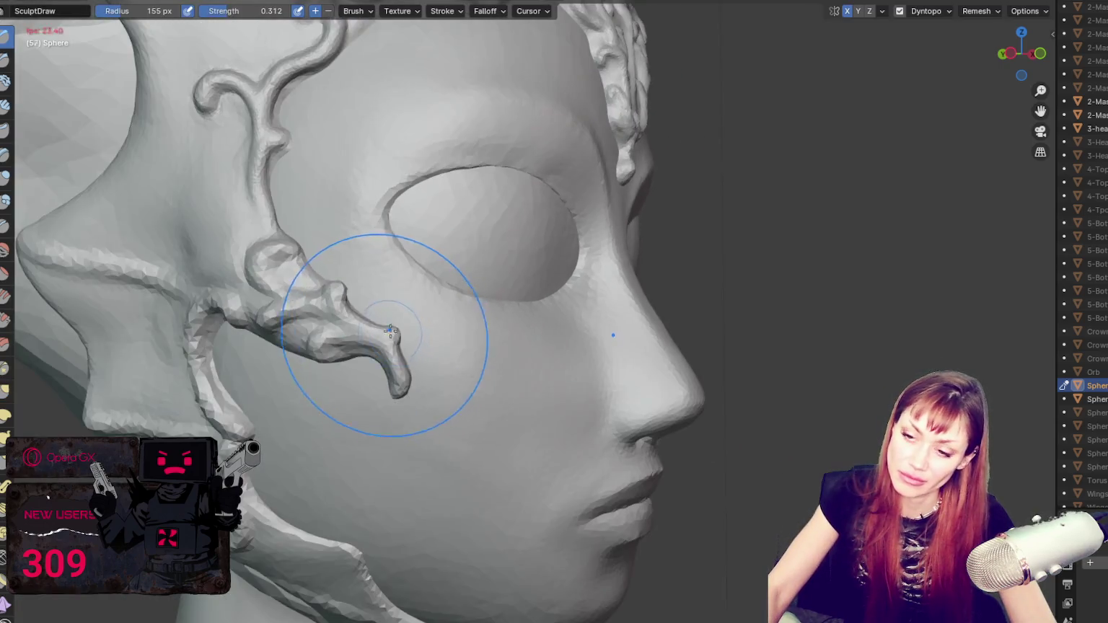
scroll(433, 354, up, 2)
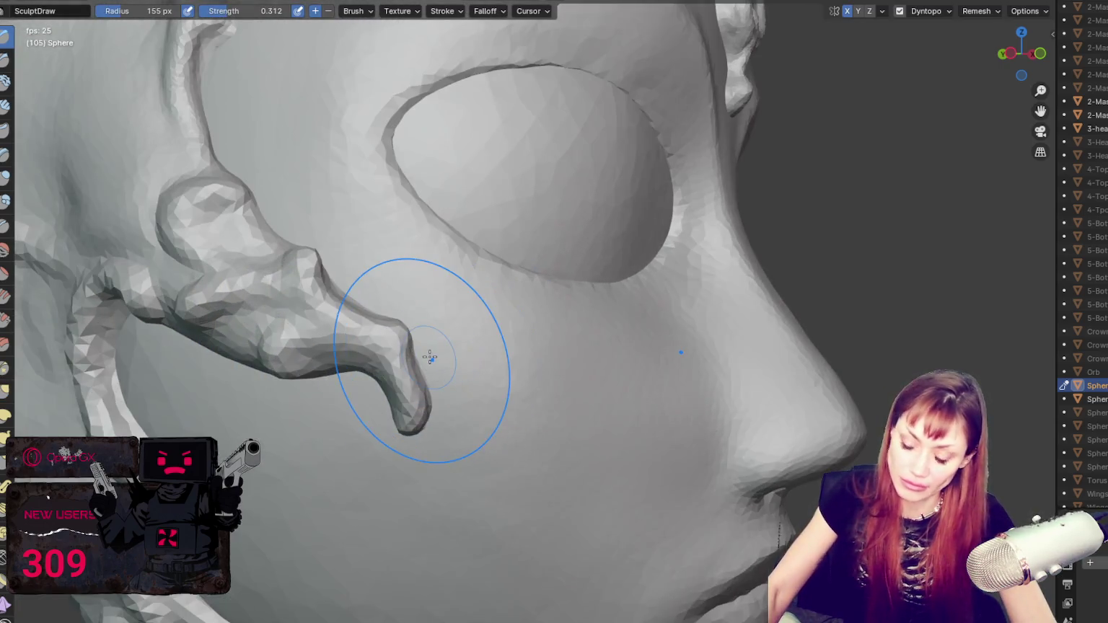
key(g)
key(f)
click(322, 317)
key(x)
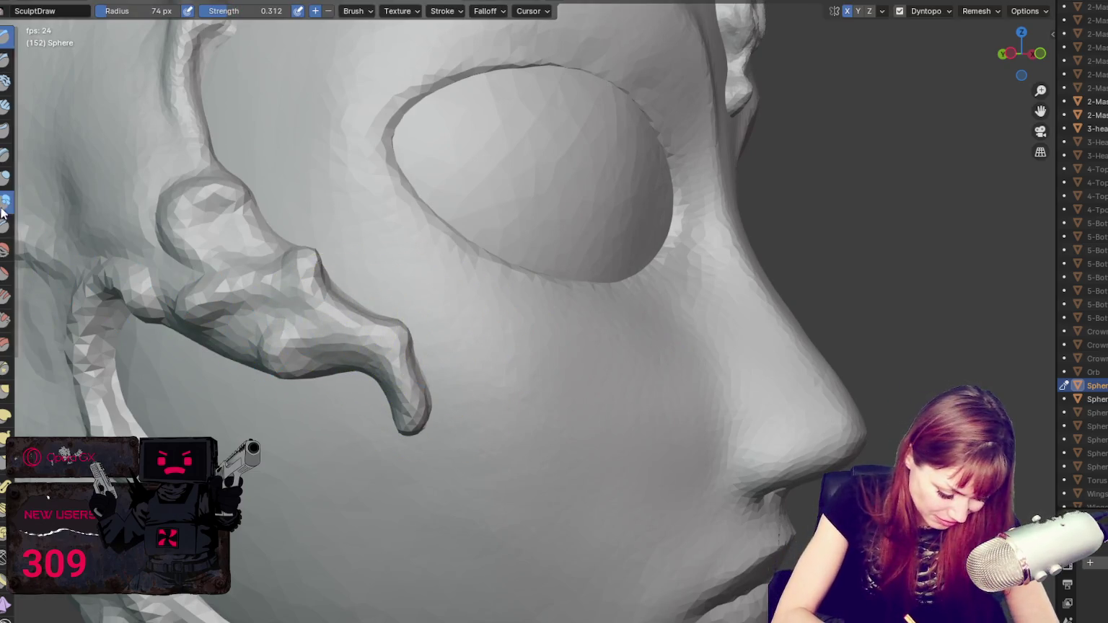
key(f)
click(348, 333)
Step: Add rounded bulges to the cheek ornament with the Blob brush
middle_drag(383, 339, 437, 276)
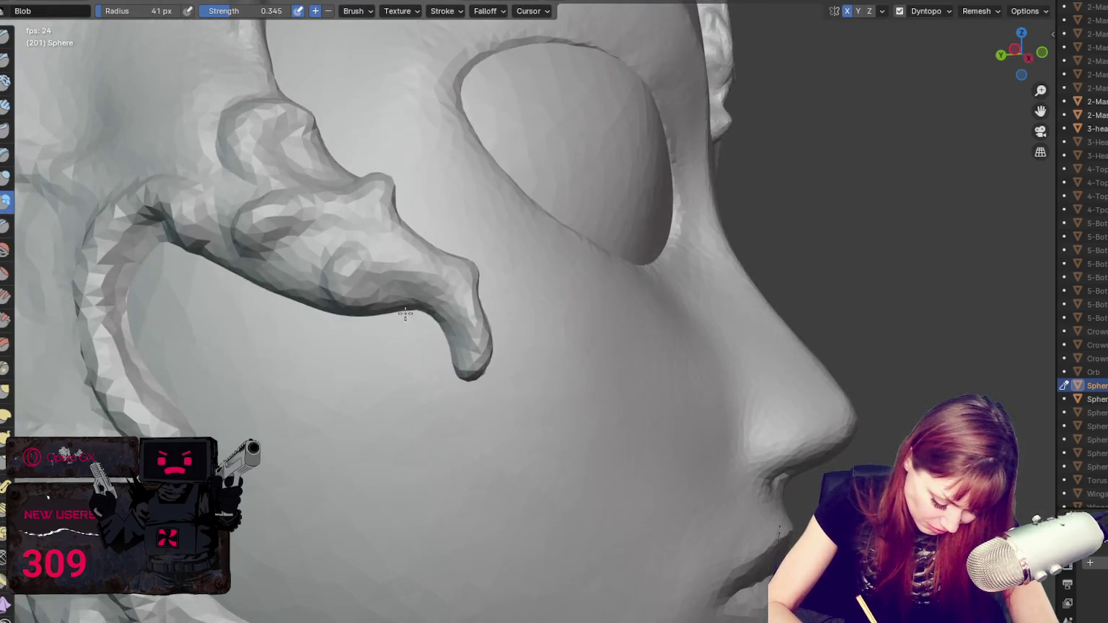
drag(437, 276, 447, 317)
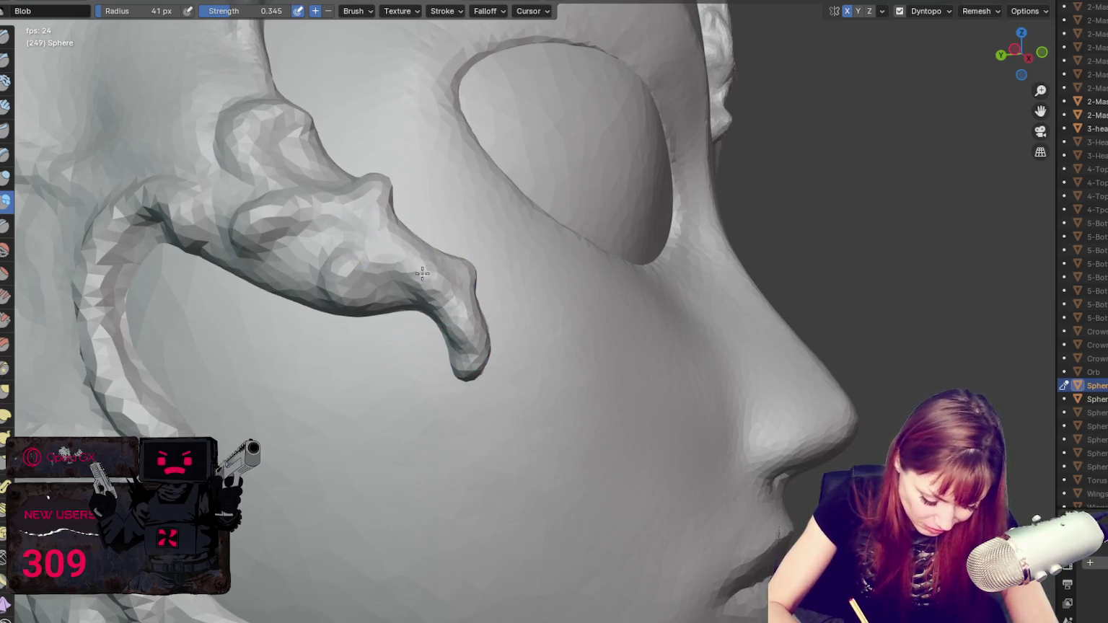
drag(376, 218, 370, 259)
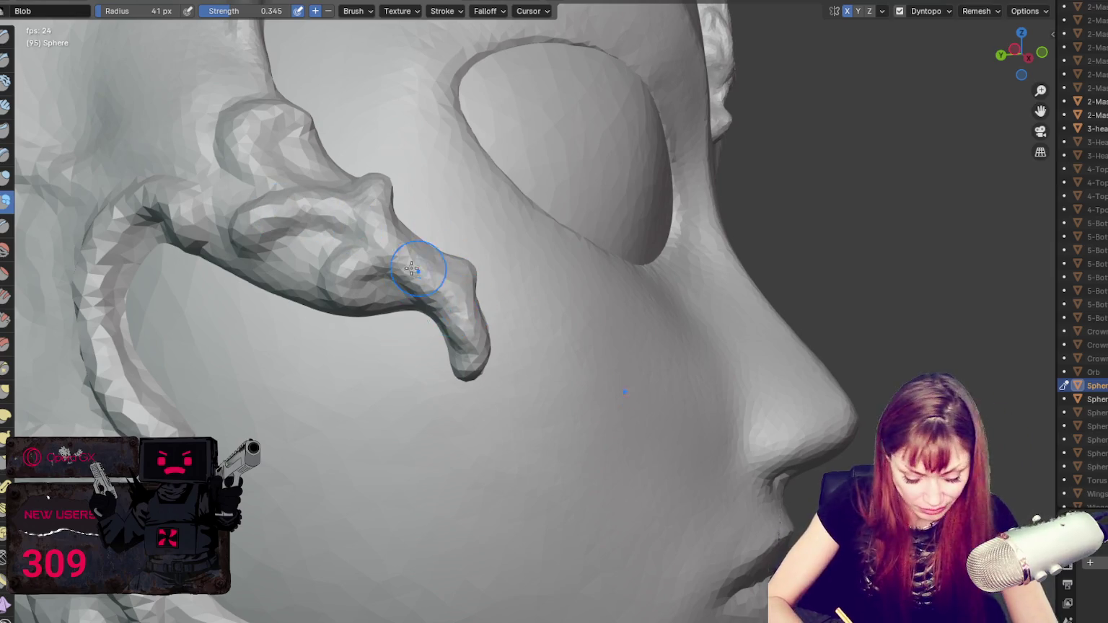
Step: Switch to Crease, then to Grab, and orbit out to the whole head from the front
key(g)
key(shift+c)
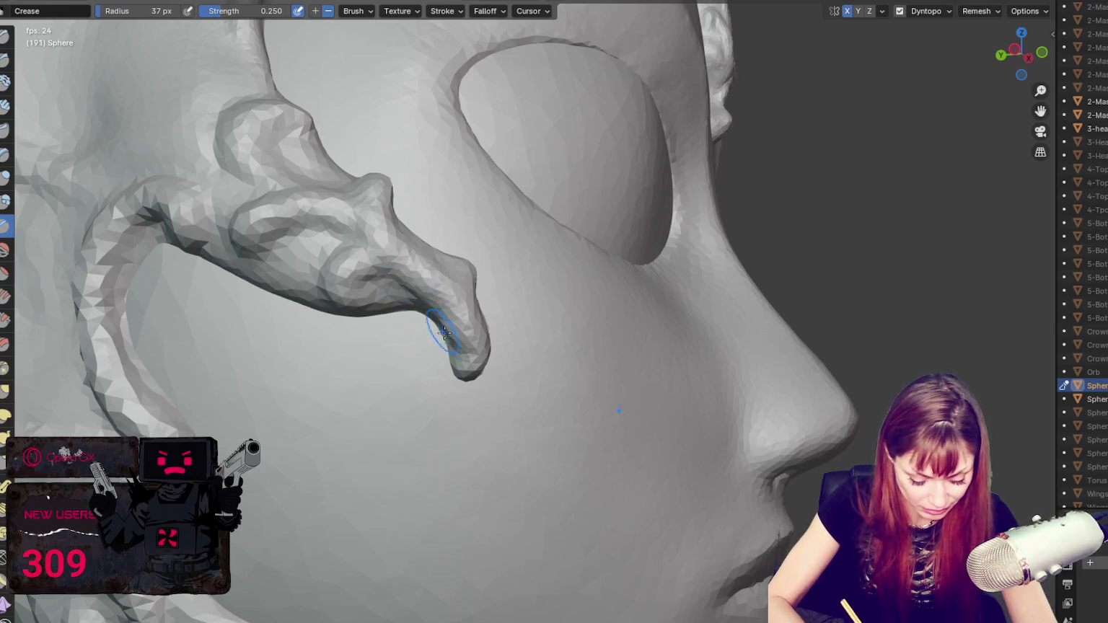
mouse_move(446, 335)
middle_down()
mouse_move(441, 351)
mouse_move(338, 283)
mouse_move(295, 206)
middle_up()
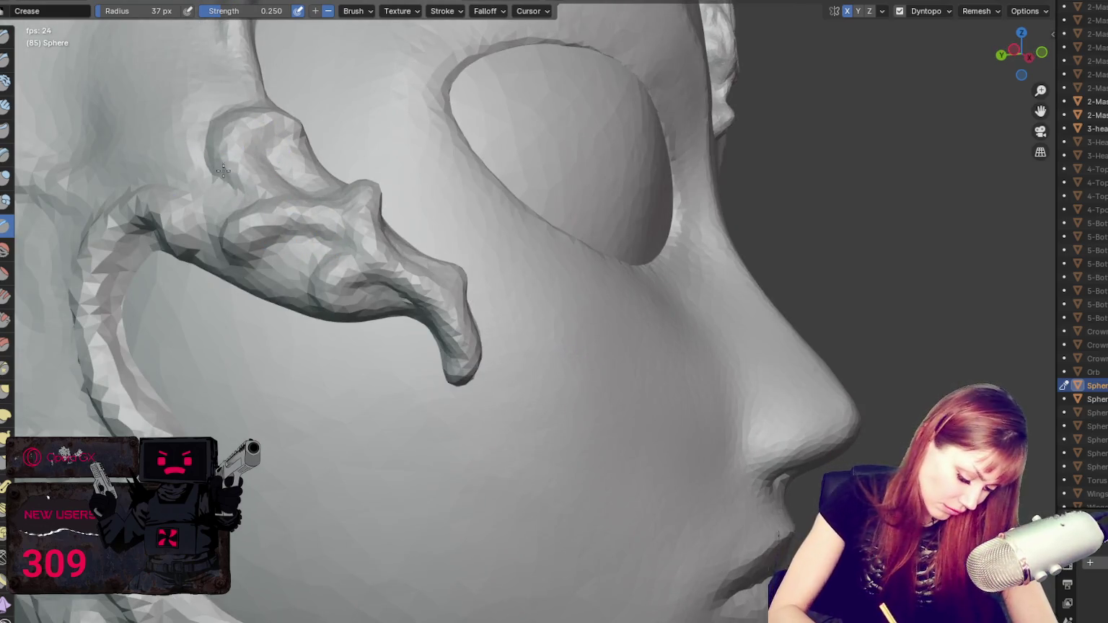
key(g)
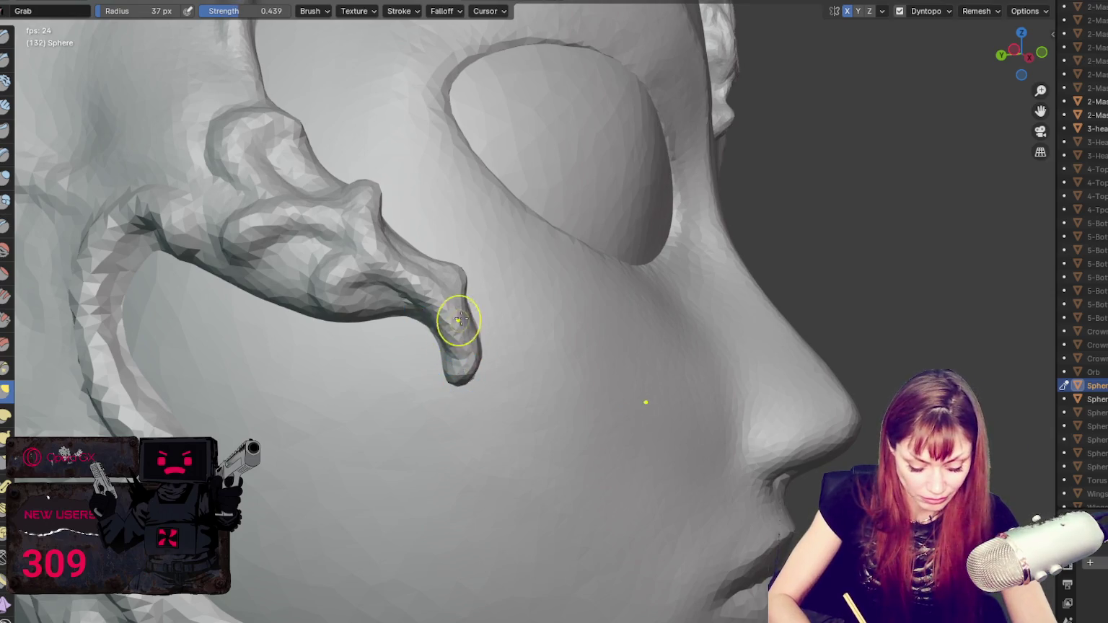
scroll(587, 37, down, 5)
mouse_move(587, 37)
middle_down()
mouse_move(787, 202)
mouse_move(721, 209)
middle_up()
Step: Enlarge the brush to about 92 px and view the head from below, the side and above
scroll(722, 209, up, 2)
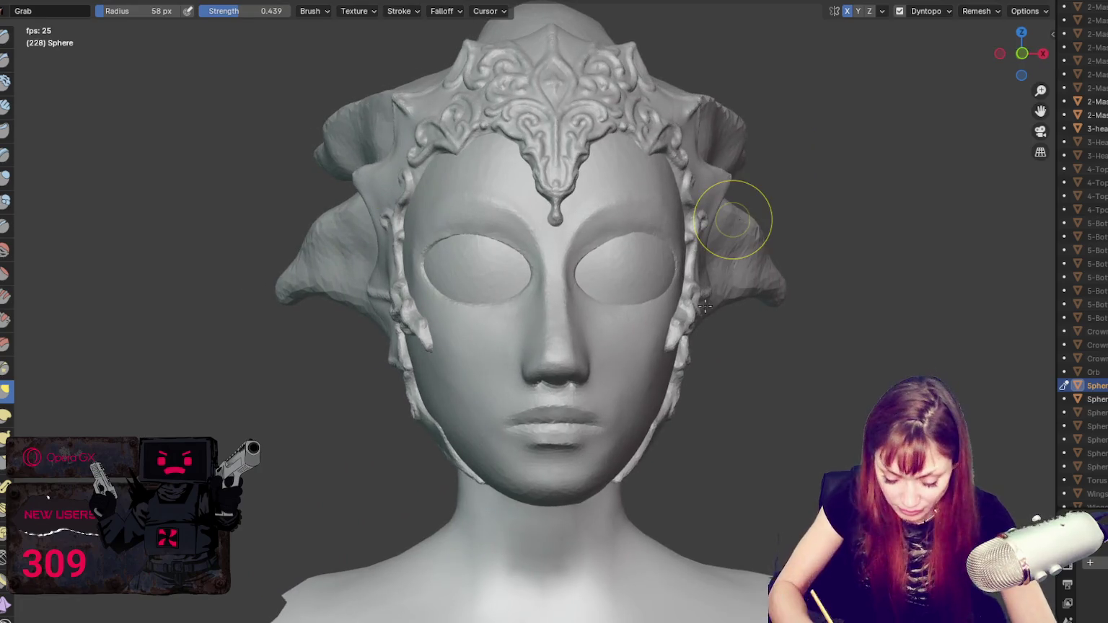
key(f)
scroll(689, 333, up, 1)
mouse_move(674, 339)
middle_down()
mouse_move(726, 287)
mouse_move(766, 289)
middle_up()
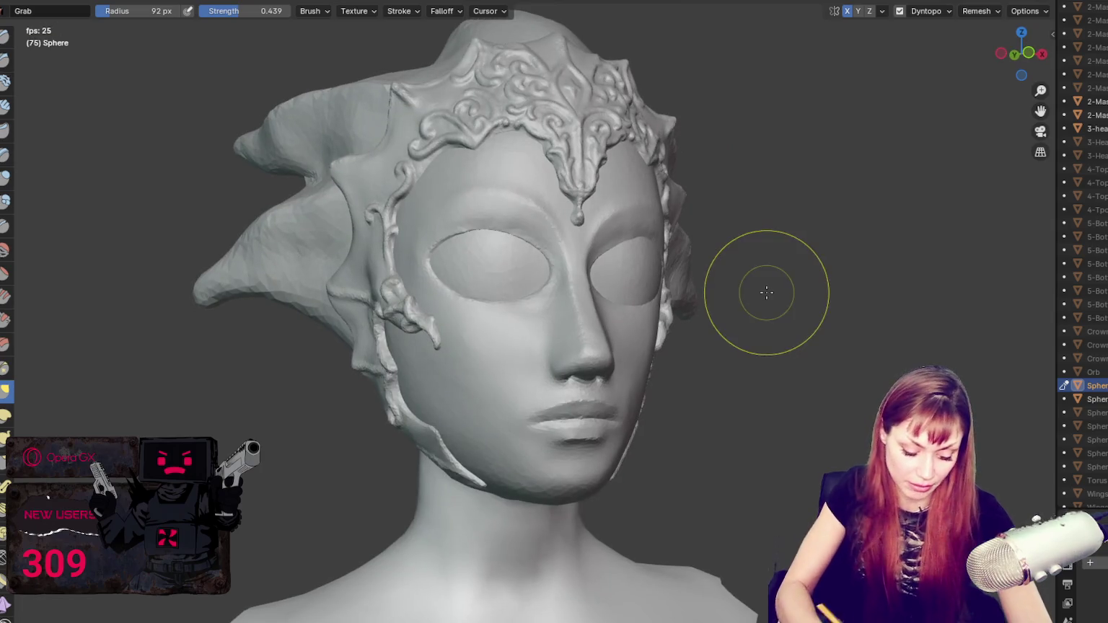
middle_drag(709, 453, 668, 440)
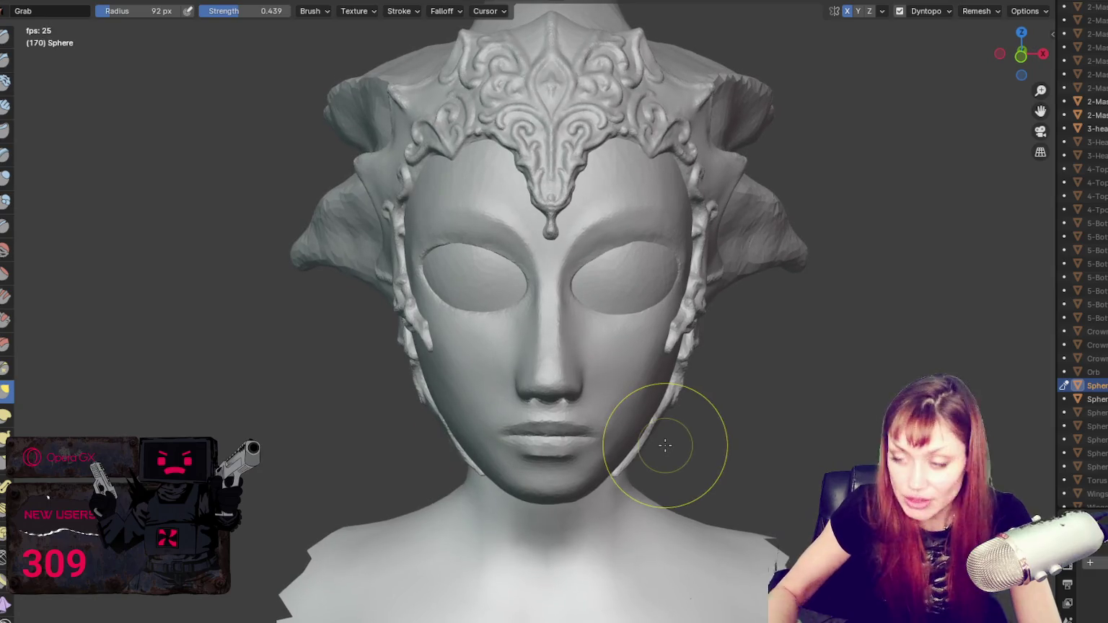
middle_drag(772, 364, 690, 356)
scroll(689, 356, up, 2)
scroll(692, 396, up, 2)
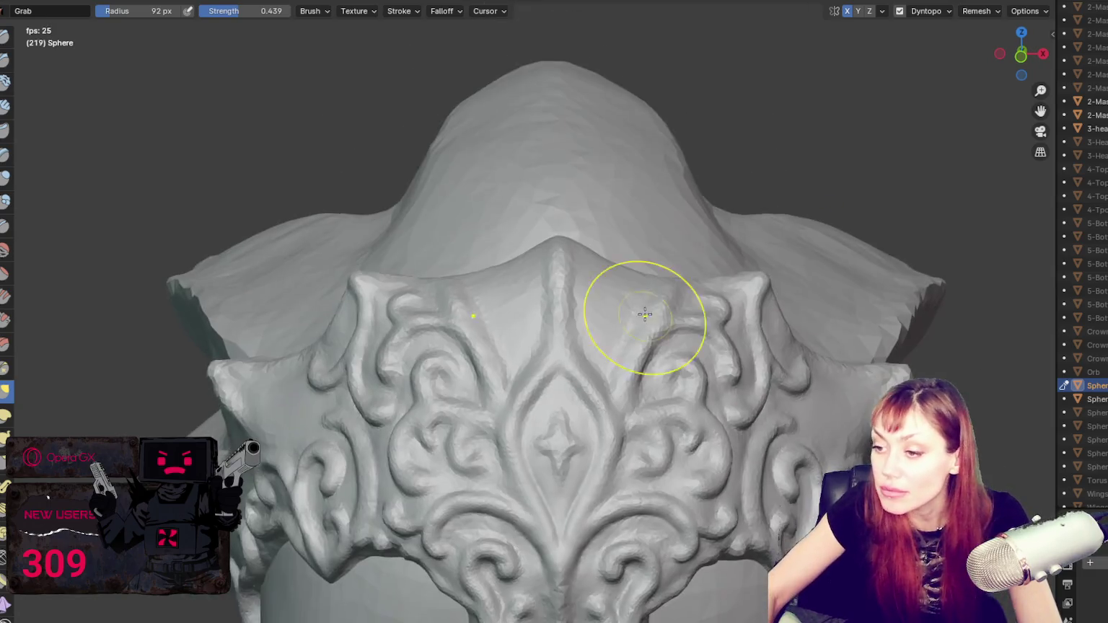
scroll(647, 321, up, 2)
Step: Select the Blob brush, then enlarge the dinosaur photo collage in the browser
click(5, 203)
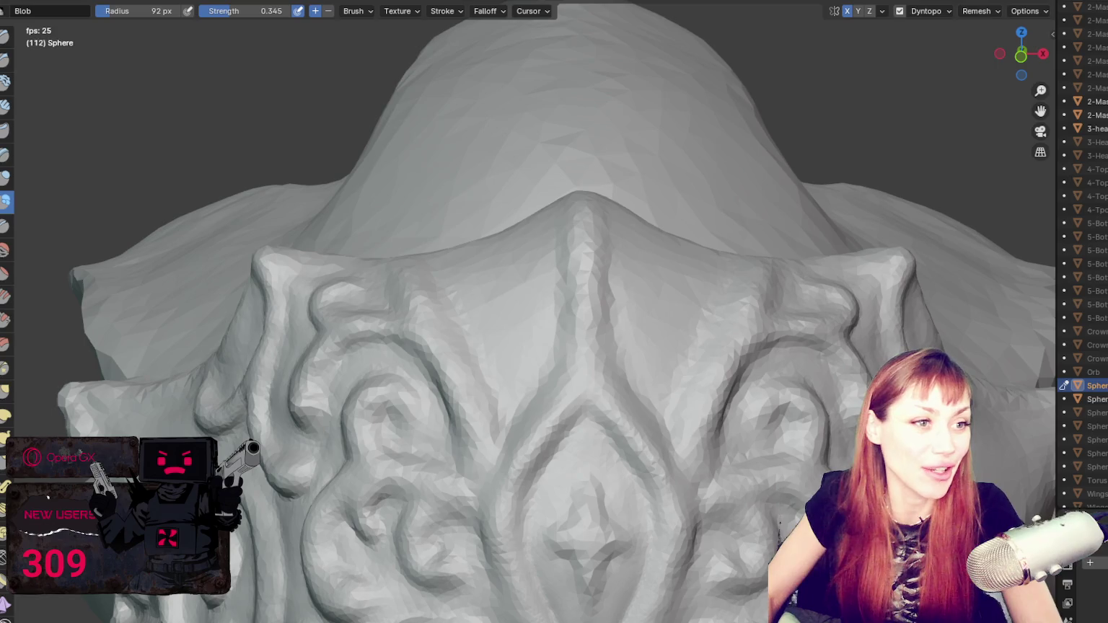
key(alt+Tab)
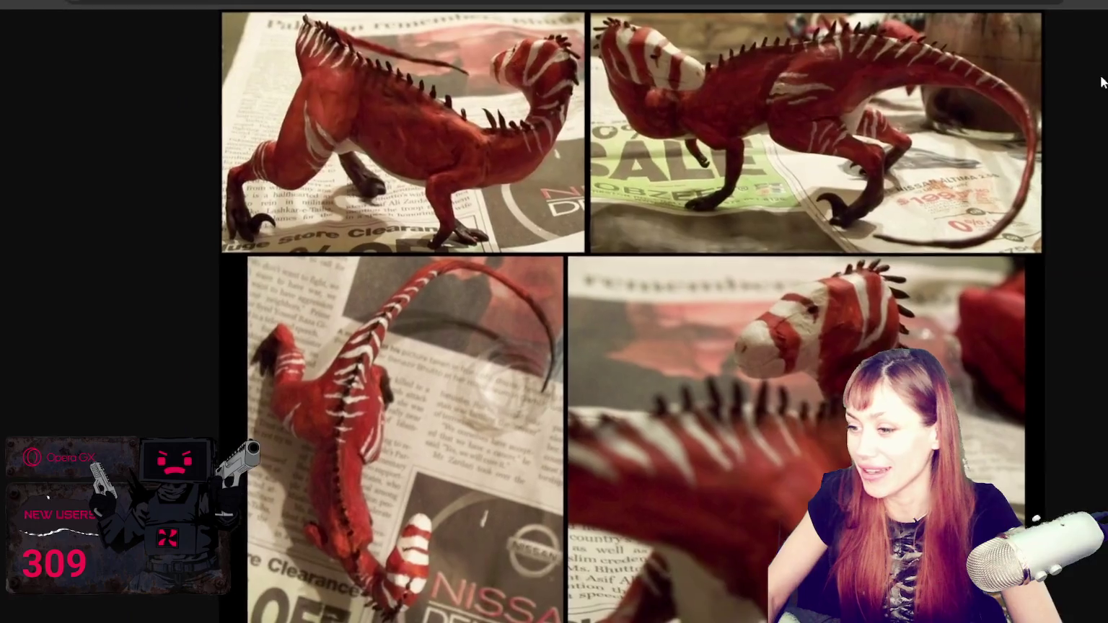
click(866, 290)
click(598, 185)
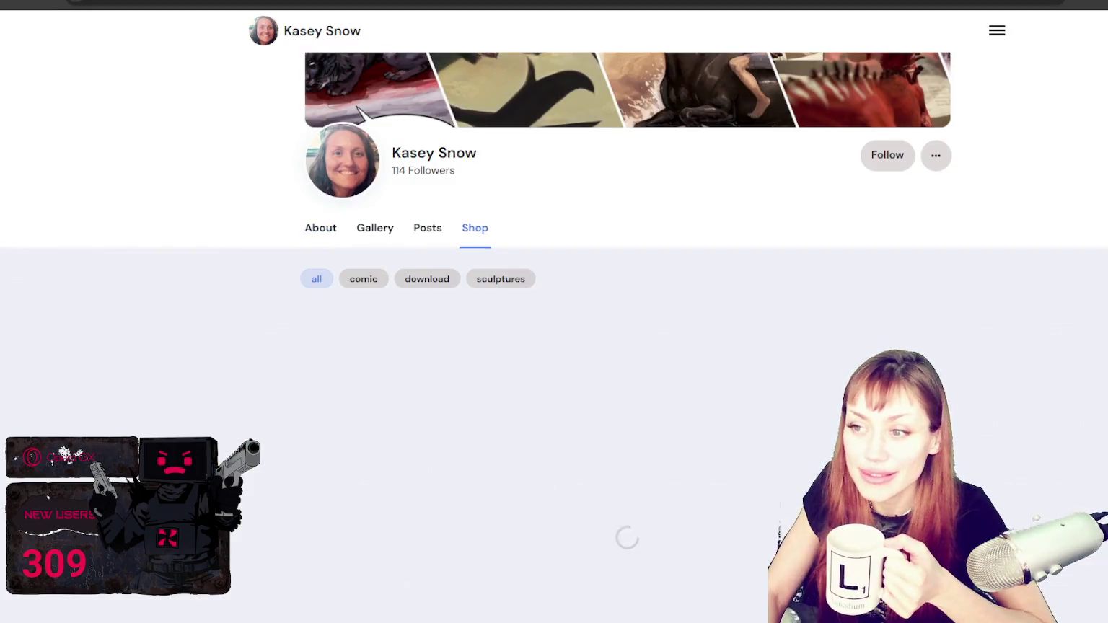
Step: Open the Roa sea slug dragon sculpture listing and step through its photos
scroll(121, 305, down, 1)
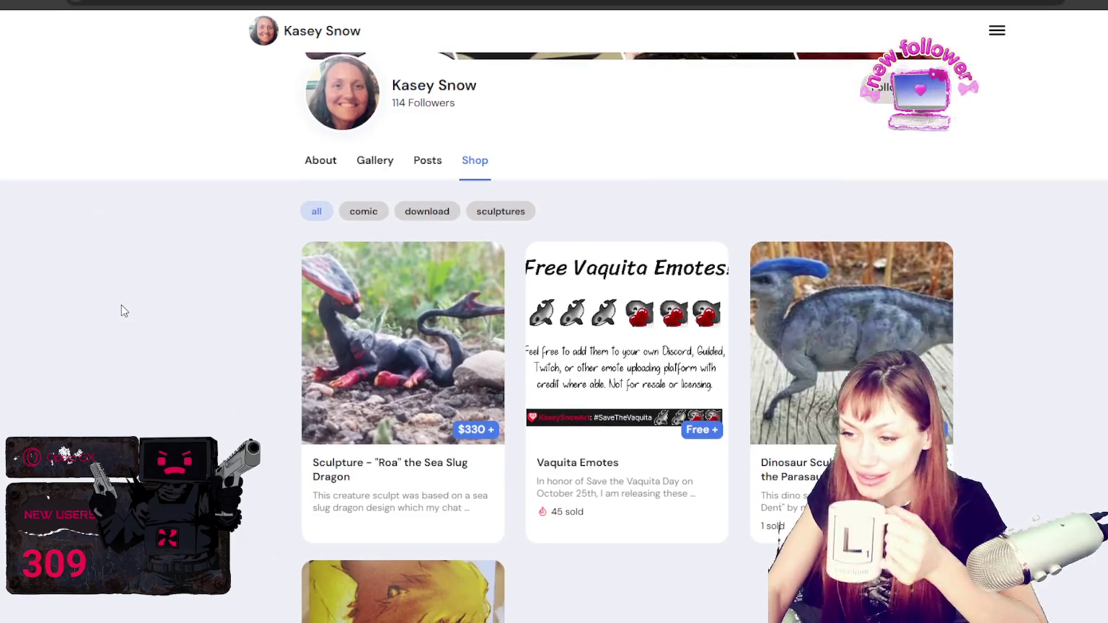
scroll(90, 326, down, 2)
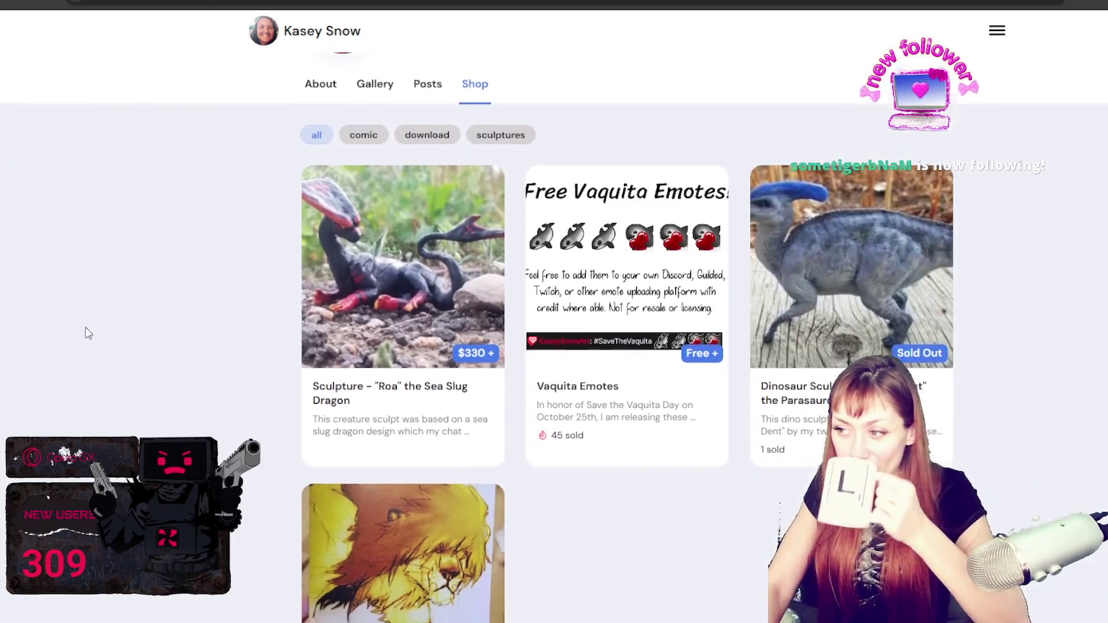
click(409, 225)
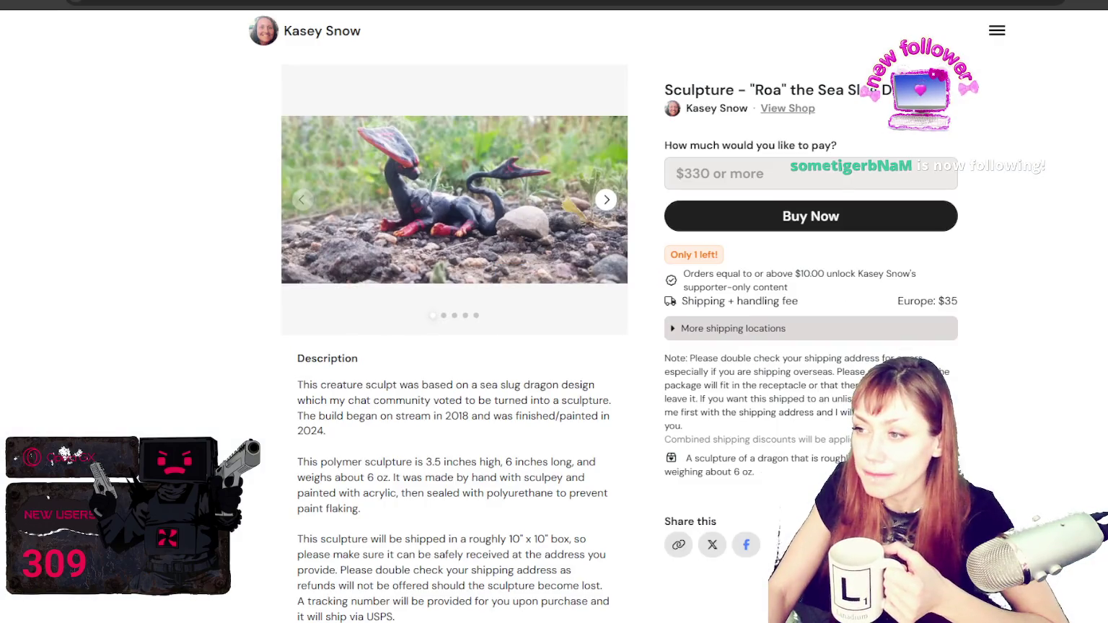
click(610, 200)
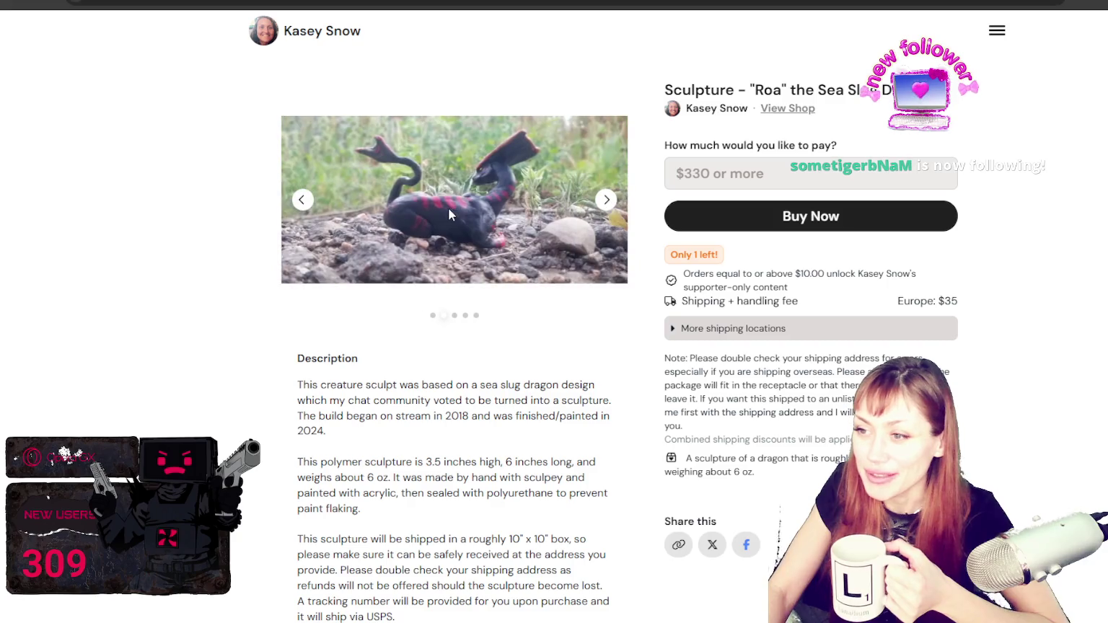
click(608, 205)
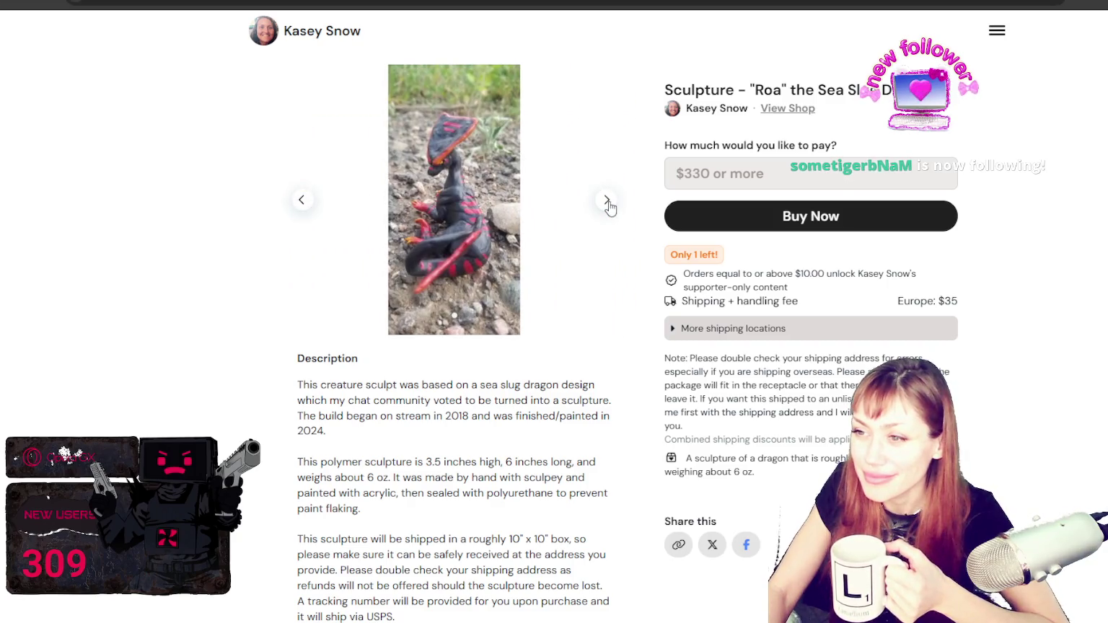
click(608, 203)
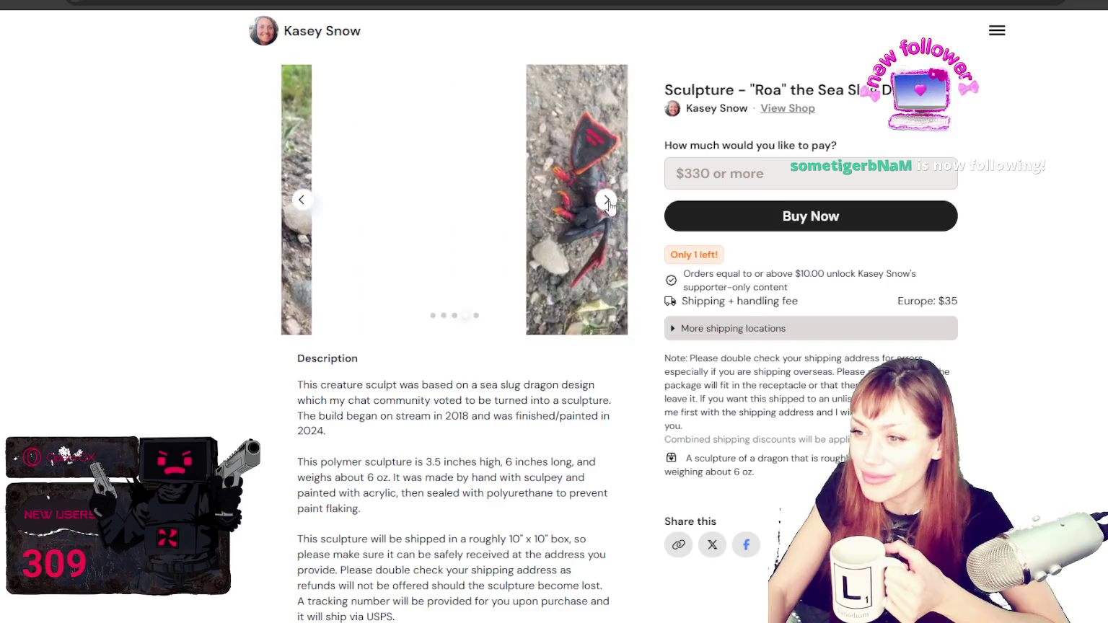
click(608, 203)
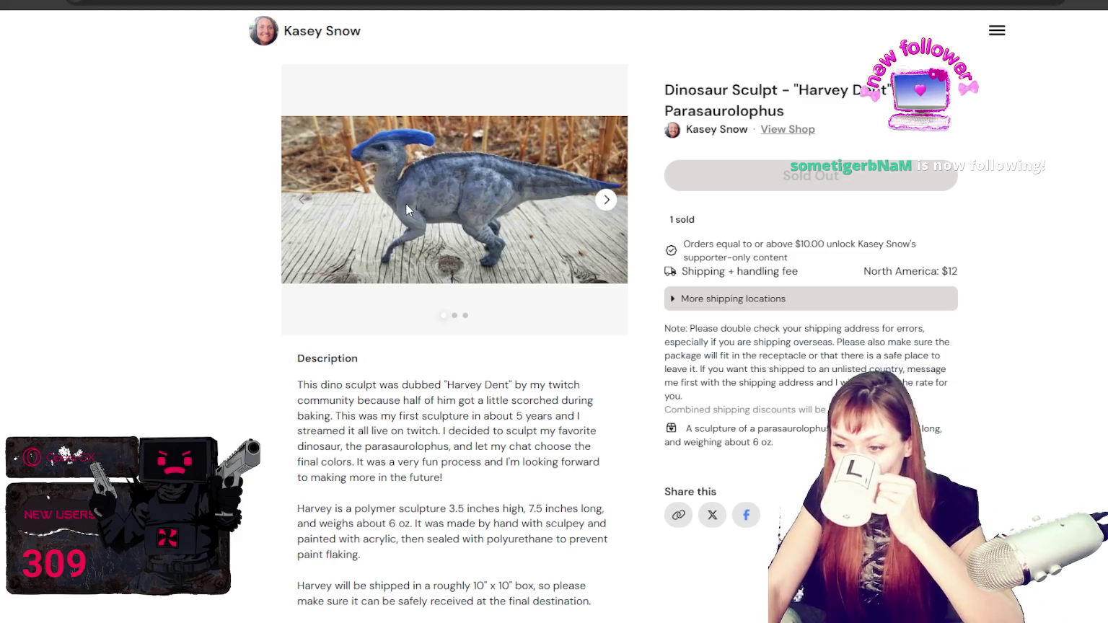
Step: Browse the Harvey Dent dinosaur photos, then return to the shop listings and zoom the collage out
scroll(406, 204, down, 2)
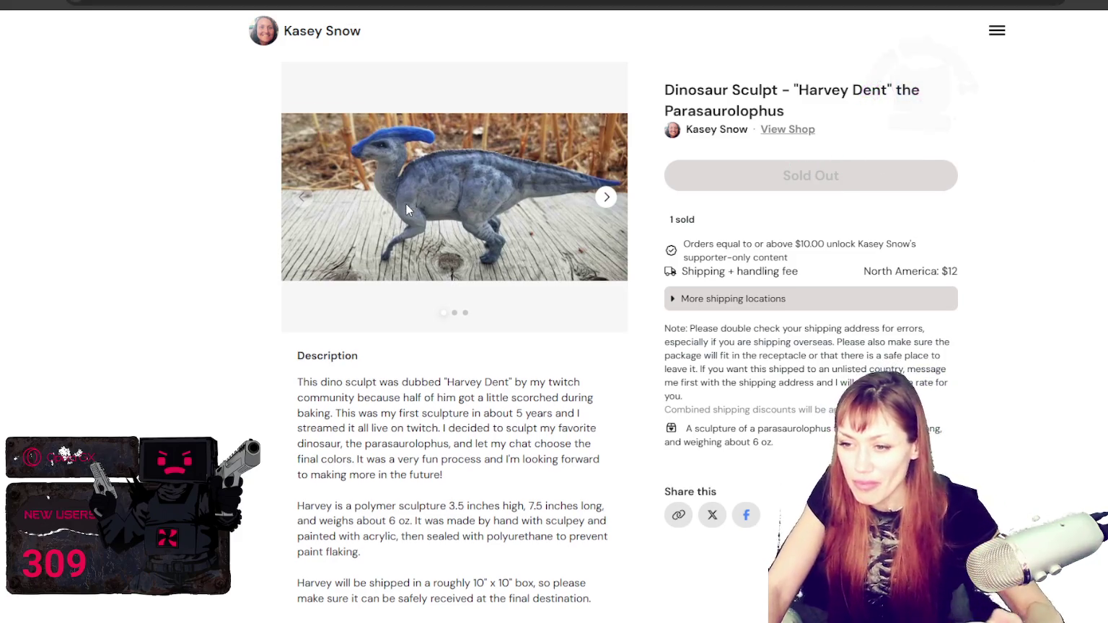
scroll(405, 221, down, 3)
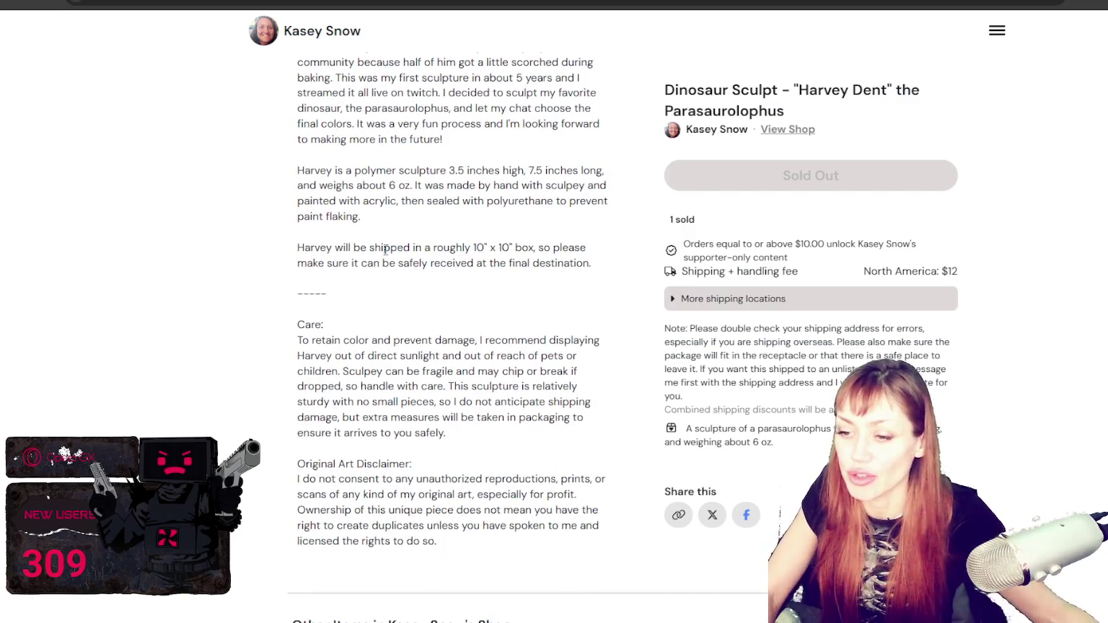
scroll(514, 241, up, 5)
click(606, 200)
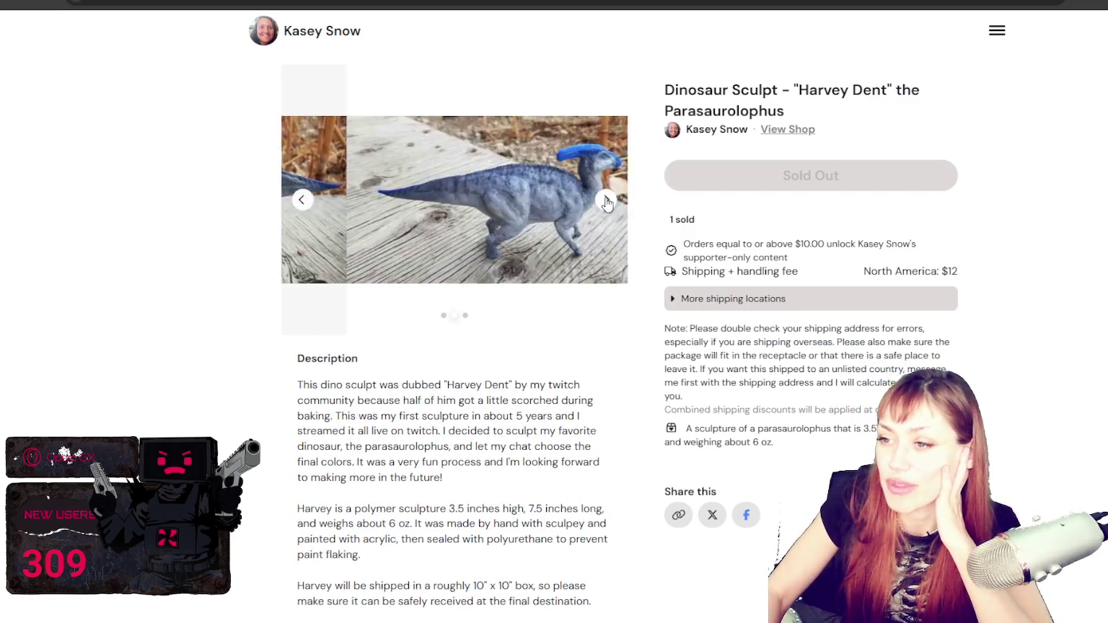
click(606, 200)
click(606, 200)
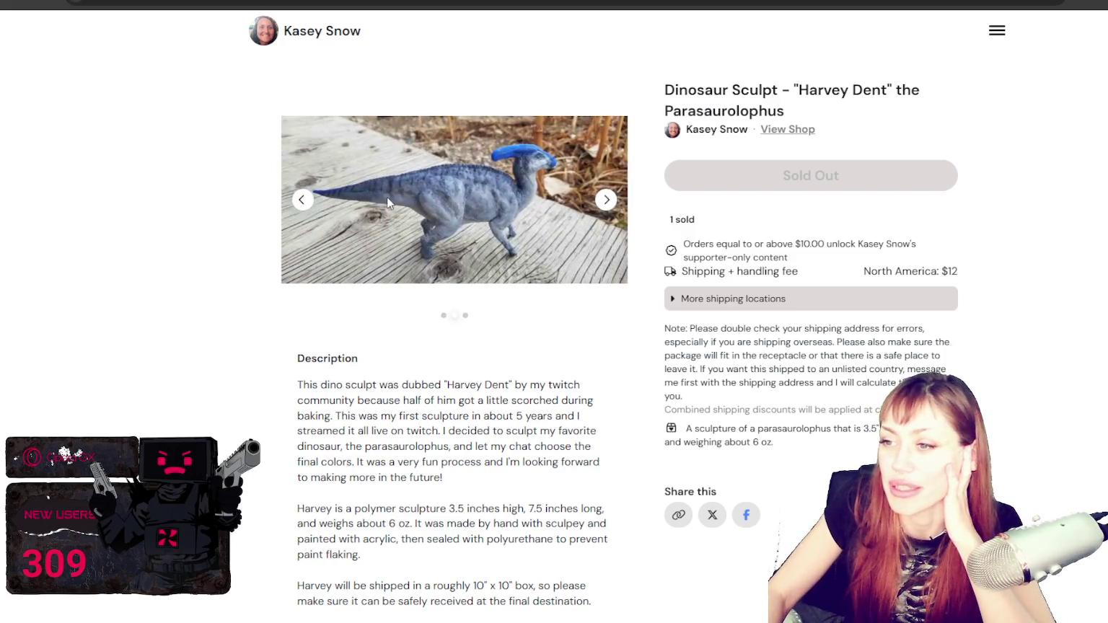
key(alt+Left)
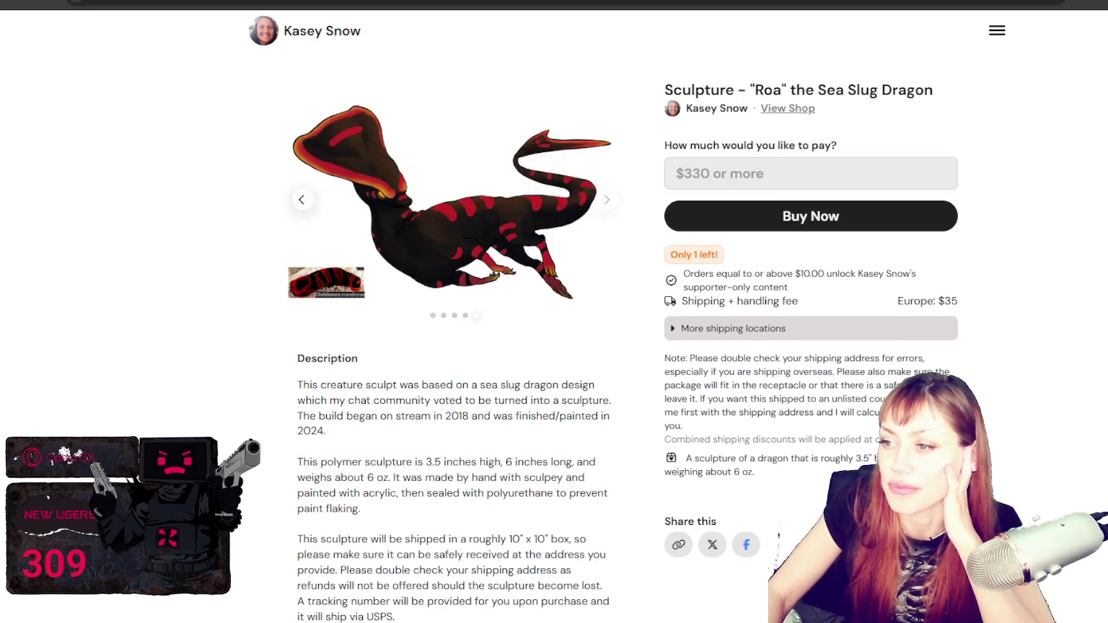
key(alt+Left)
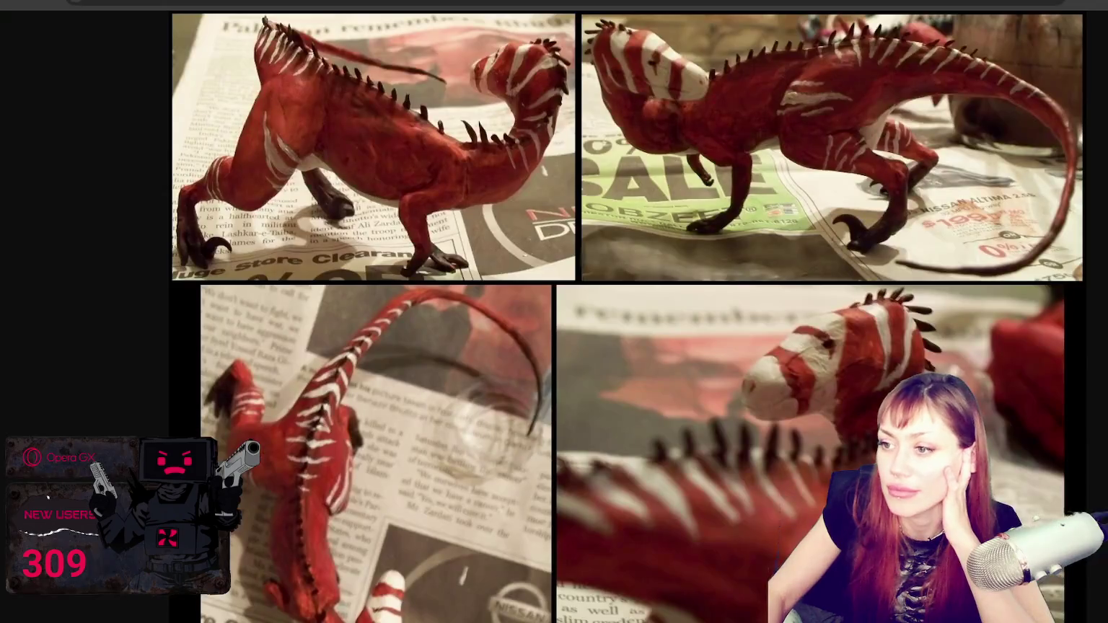
click(441, 111)
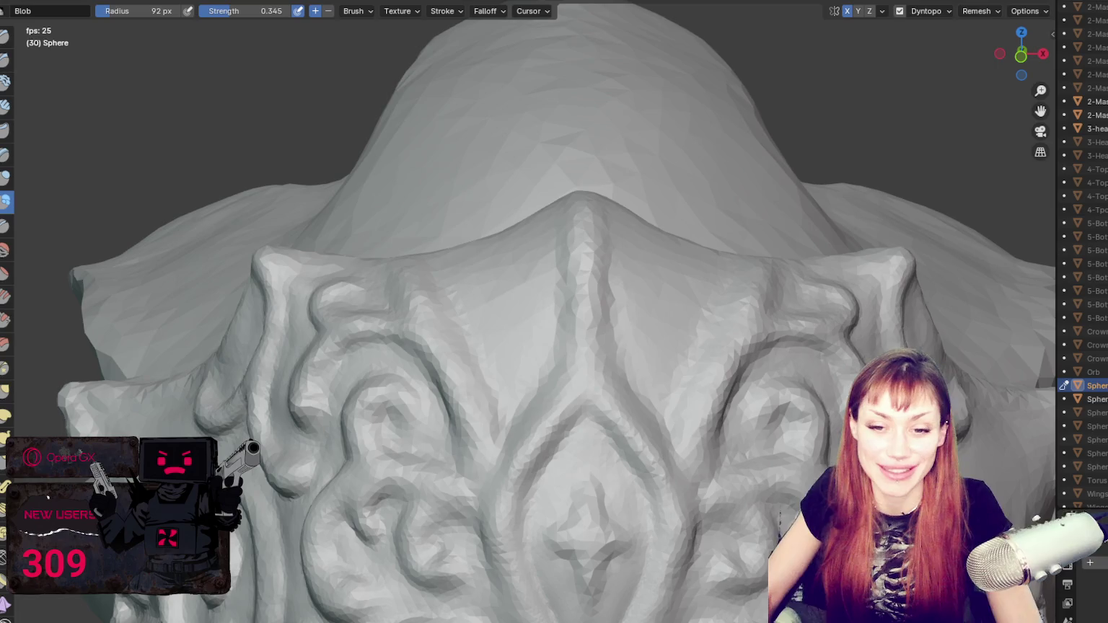
Step: Shrink the Grab brush to 37 px and tweak the crown's upper points from the side
scroll(586, 394, down, 3)
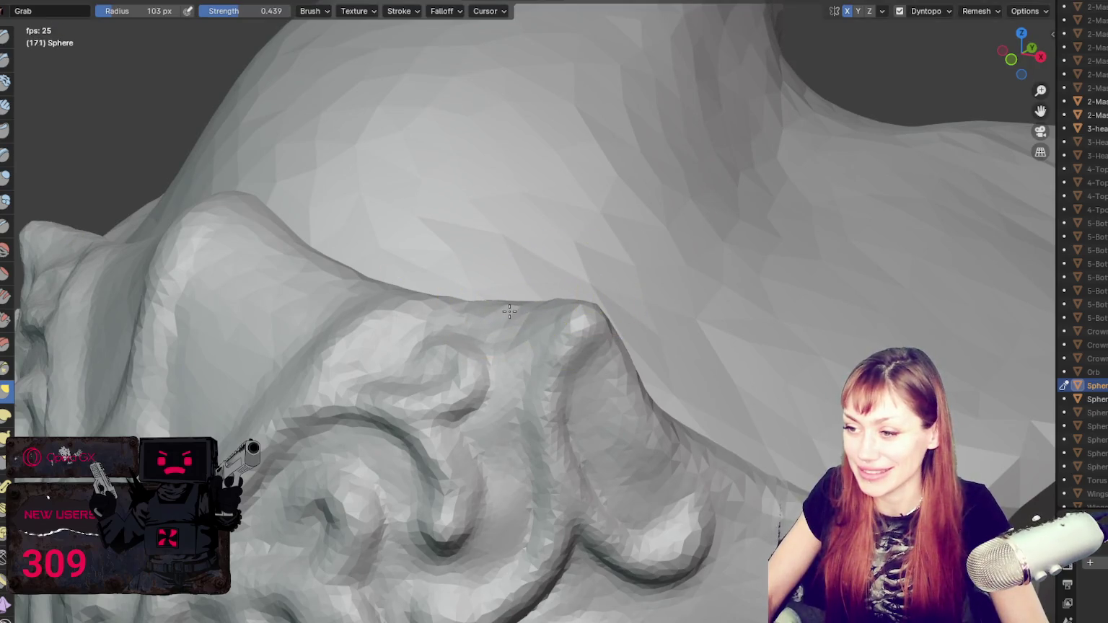
middle_drag(478, 317, 680, 341)
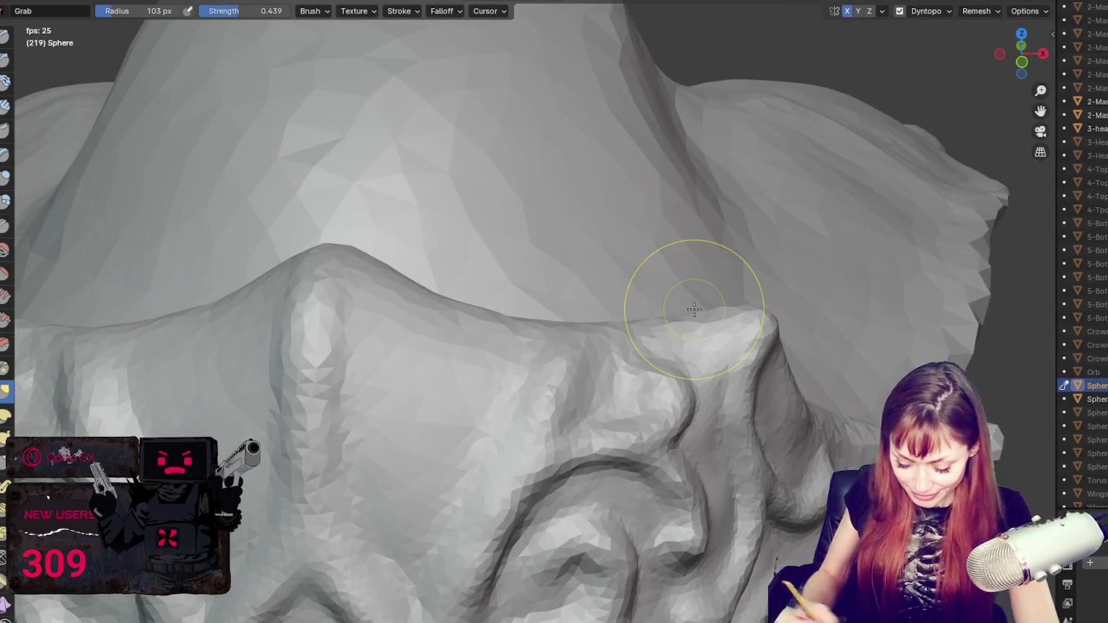
scroll(695, 309, down, 2)
scroll(693, 296, down, 2)
scroll(693, 309, down, 2)
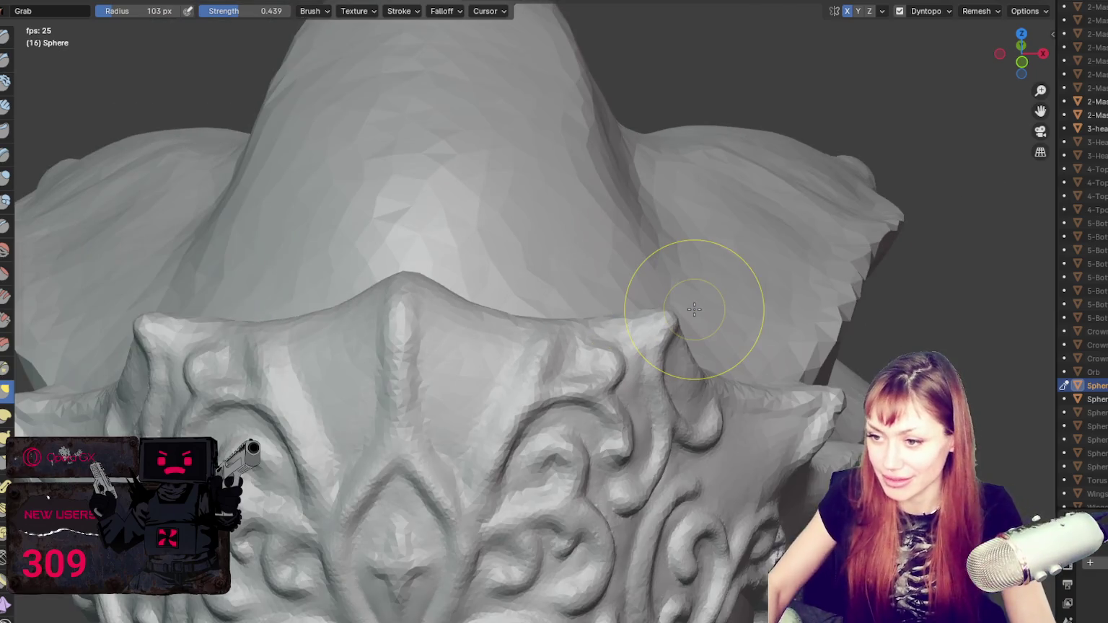
scroll(700, 293, down, 2)
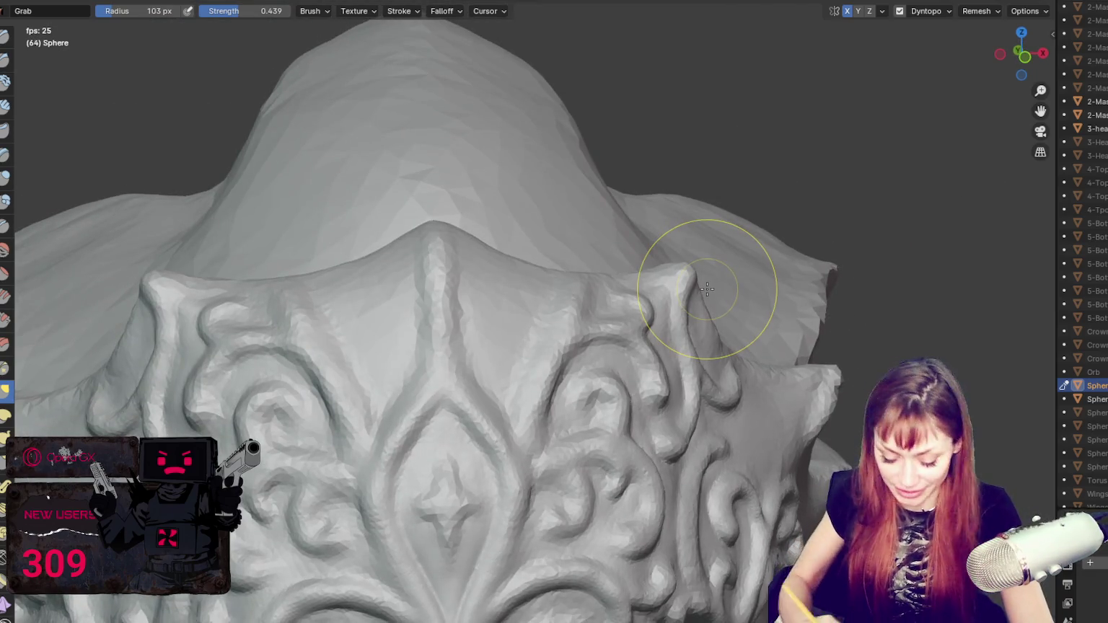
key(bracketleft)
key(bracketleft)
key(bracketleft)
middle_drag(574, 457, 674, 457)
key(bracketleft)
key(bracketleft)
key(bracketleft)
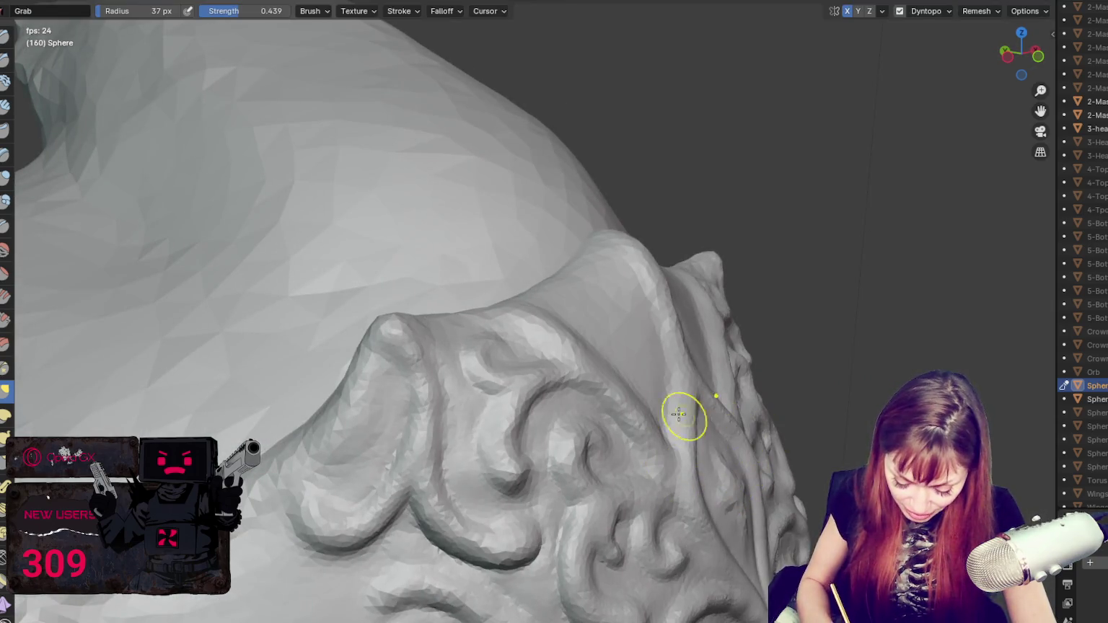
Step: Zoom in on the fleur-de-lis centerpiece and switch to the Crease brush
mouse_move(797, 514)
middle_down()
mouse_move(808, 548)
mouse_move(732, 544)
middle_up()
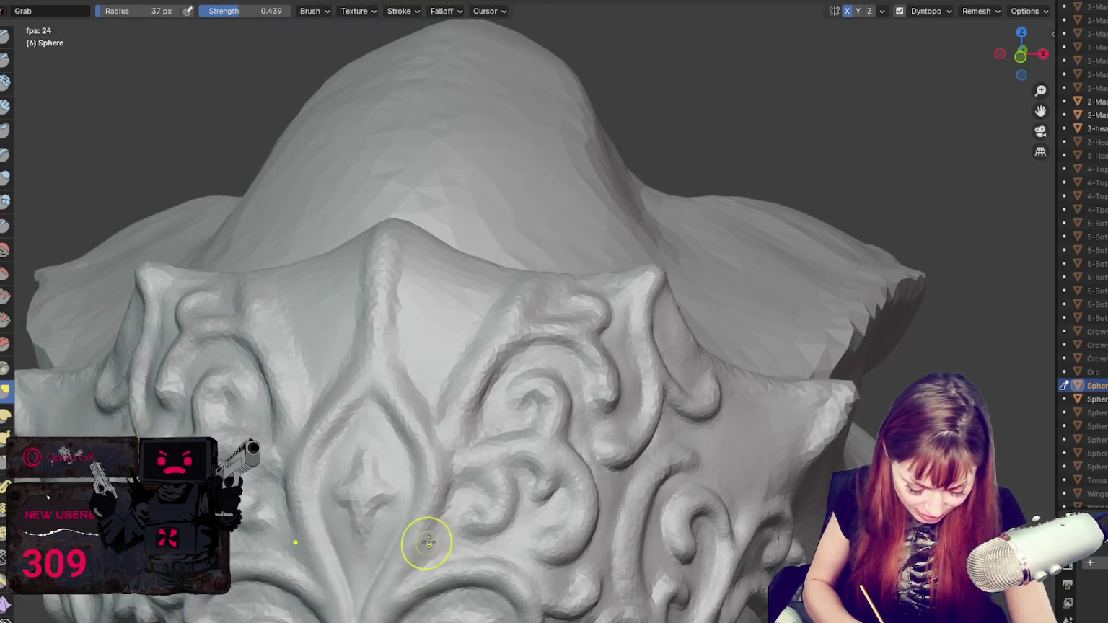
shift+middle_drag(456, 540, 512, 322)
scroll(512, 322, up, 2)
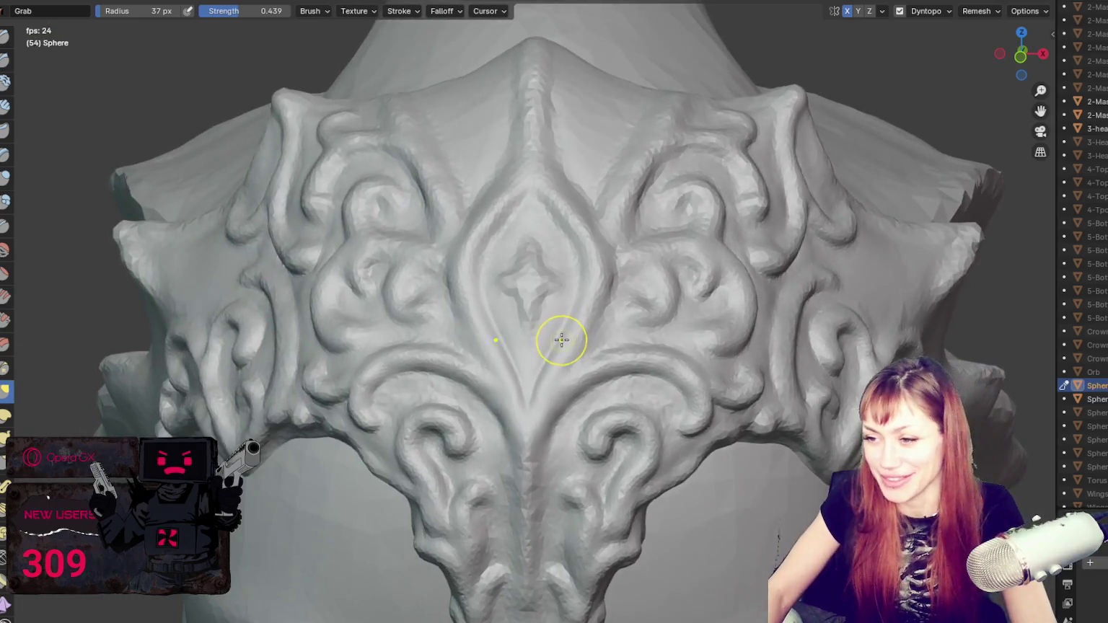
scroll(559, 339, up, 3)
key(shift+c)
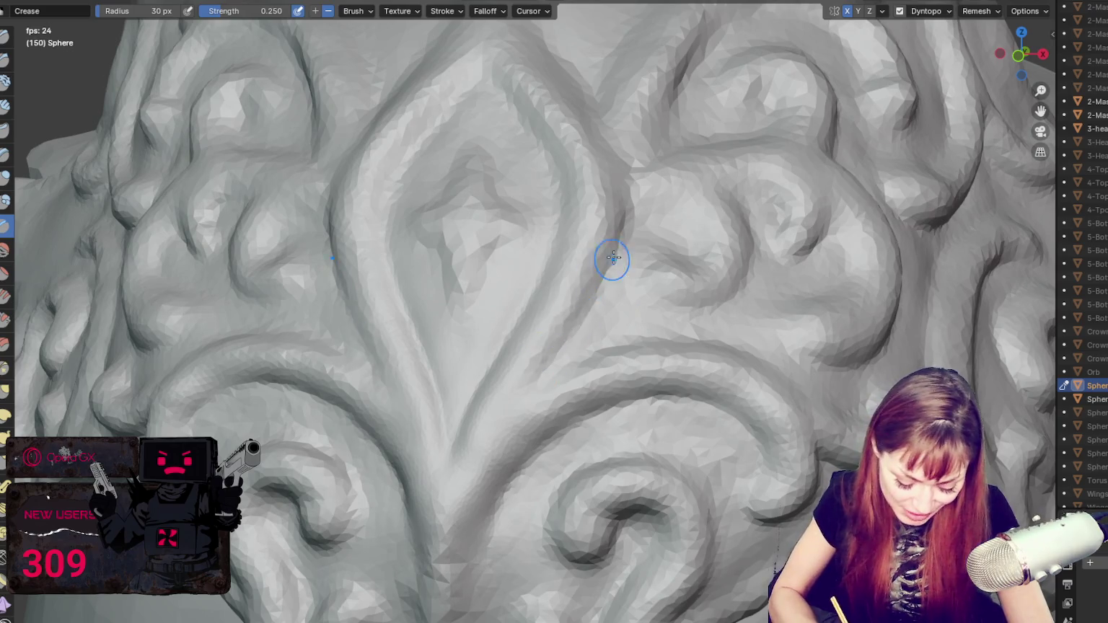
Step: Sculpt a raised diamond bump at the centre of the fleur-de-lis with the Draw brush
scroll(549, 347, up, 2)
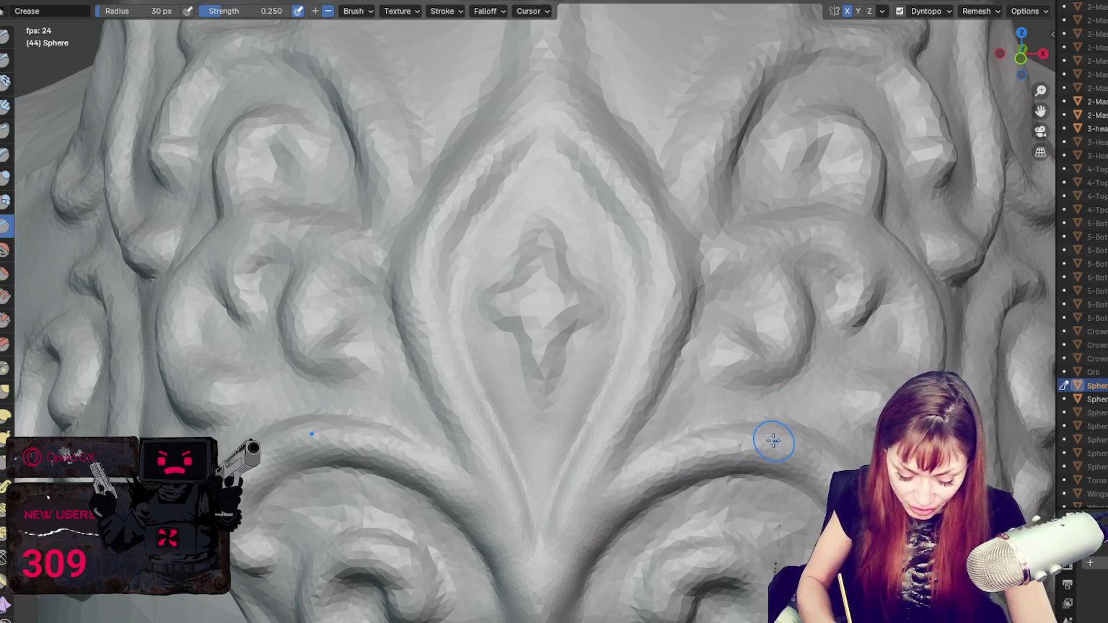
key(g)
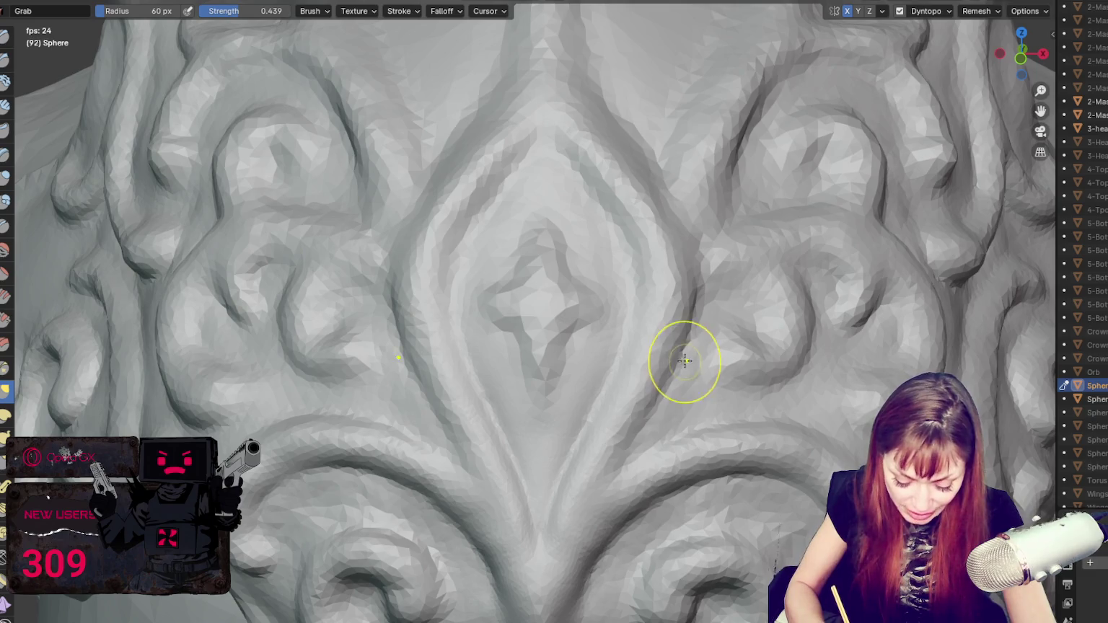
middle_drag(686, 361, 148, 359)
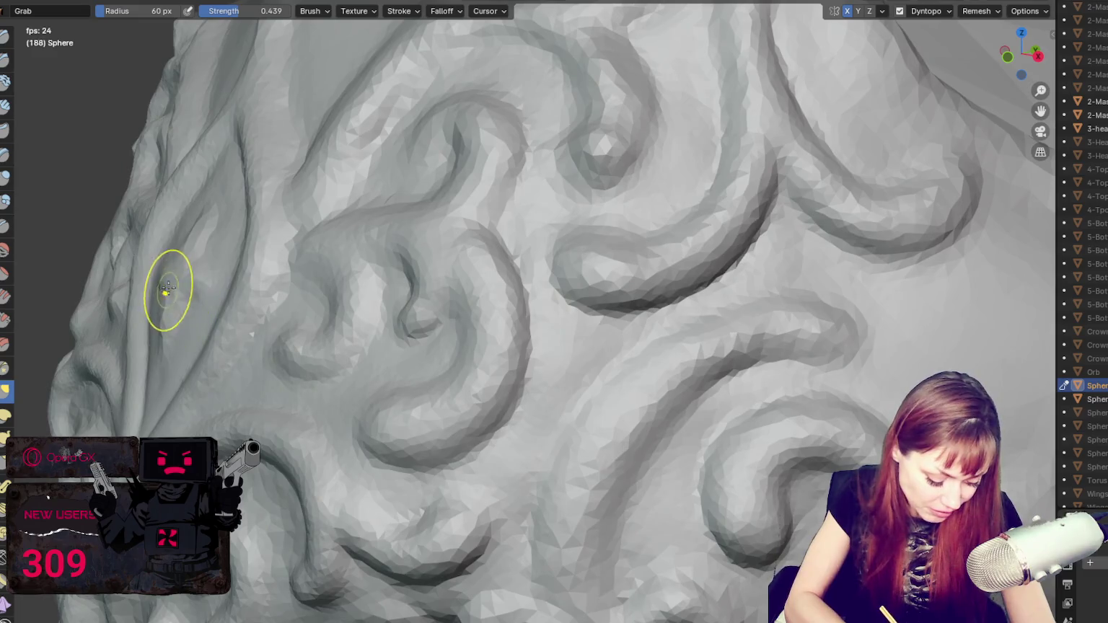
mouse_move(255, 292)
middle_down()
mouse_move(413, 265)
mouse_move(631, 330)
middle_up()
key(x)
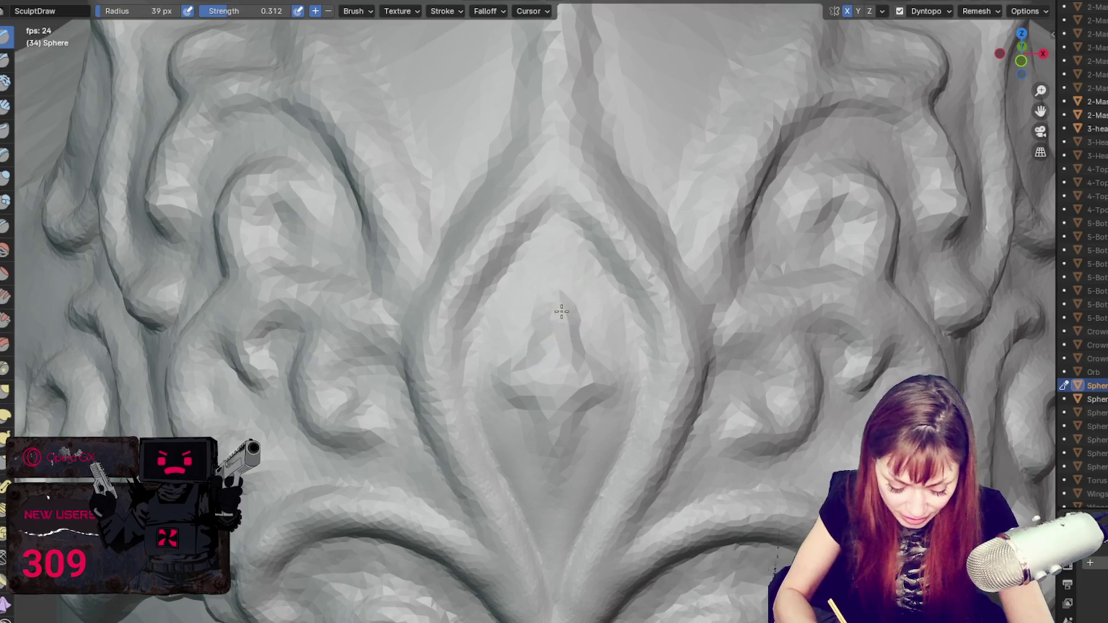
drag(554, 348, 541, 450)
drag(481, 371, 614, 372)
mouse_move(520, 375)
mouse_down()
mouse_move(591, 382)
mouse_move(495, 387)
mouse_move(601, 371)
mouse_move(549, 346)
mouse_move(566, 315)
mouse_move(579, 347)
mouse_up()
Step: Outline the diamond with a Crease groove, then drag its bottom point downward with Grab
key(shift+c)
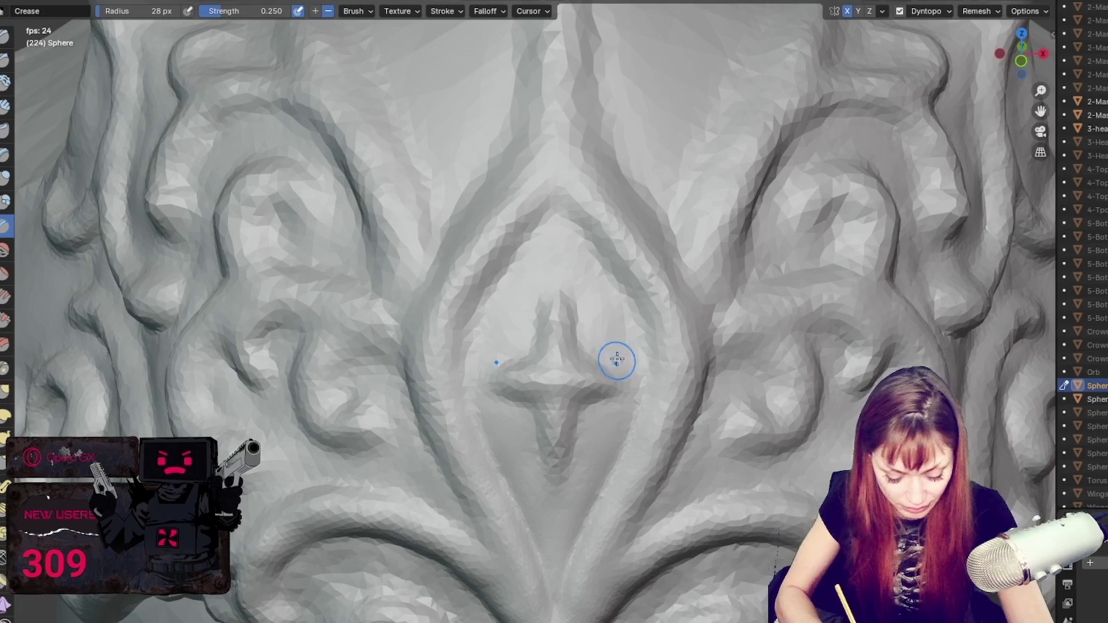
drag(560, 310, 560, 413)
key(g)
drag(556, 463, 558, 501)
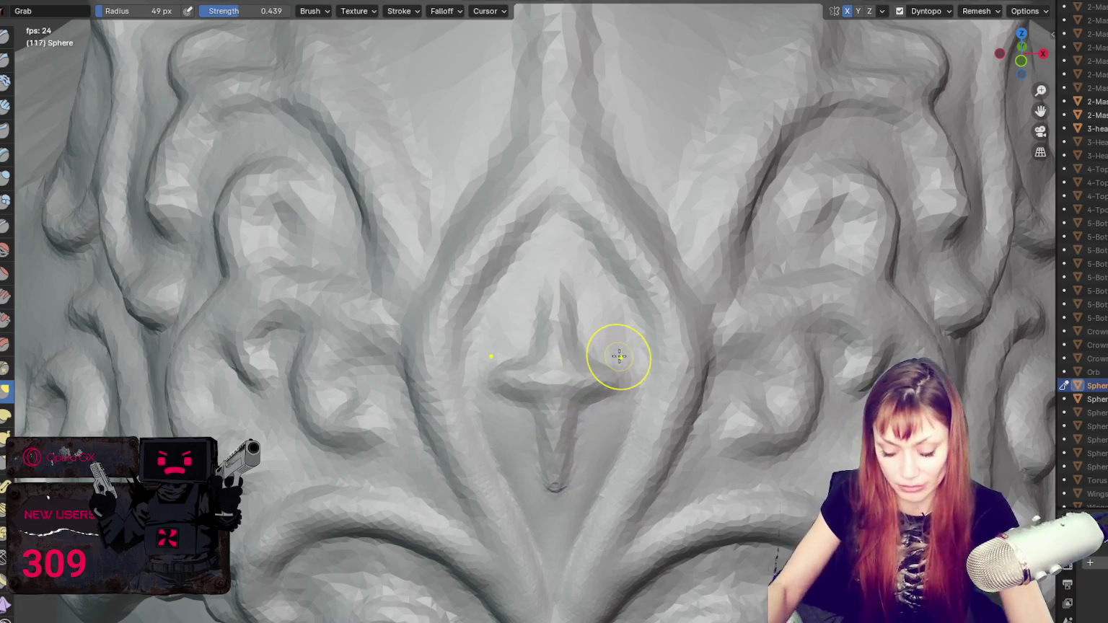
scroll(619, 356, down, 5)
scroll(619, 359, down, 5)
middle_drag(680, 285, 667, 235)
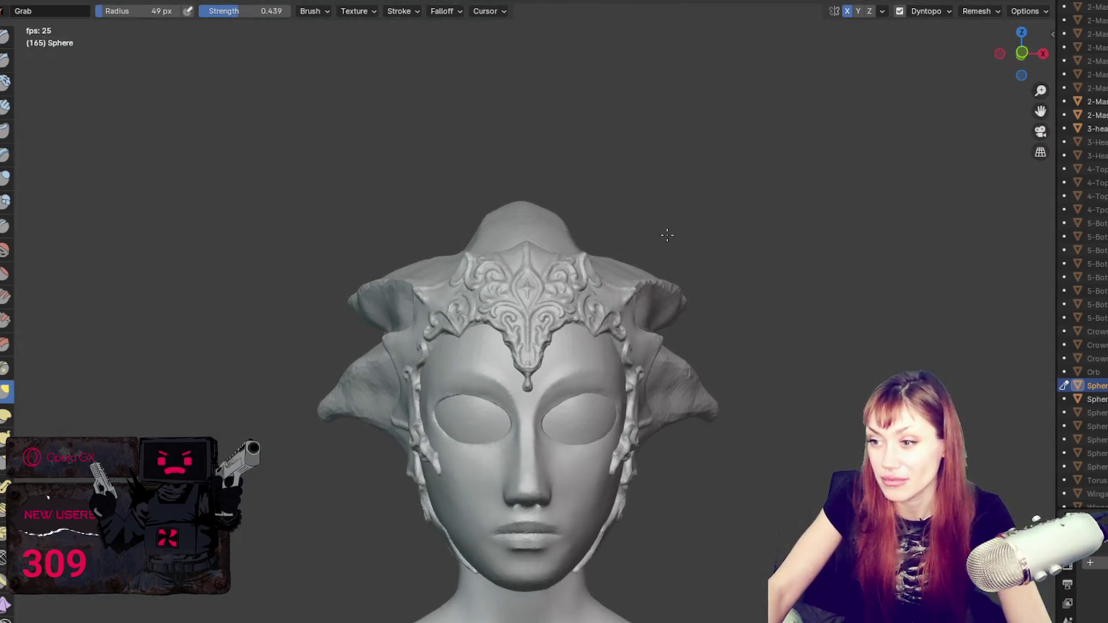
scroll(721, 413, up, 2)
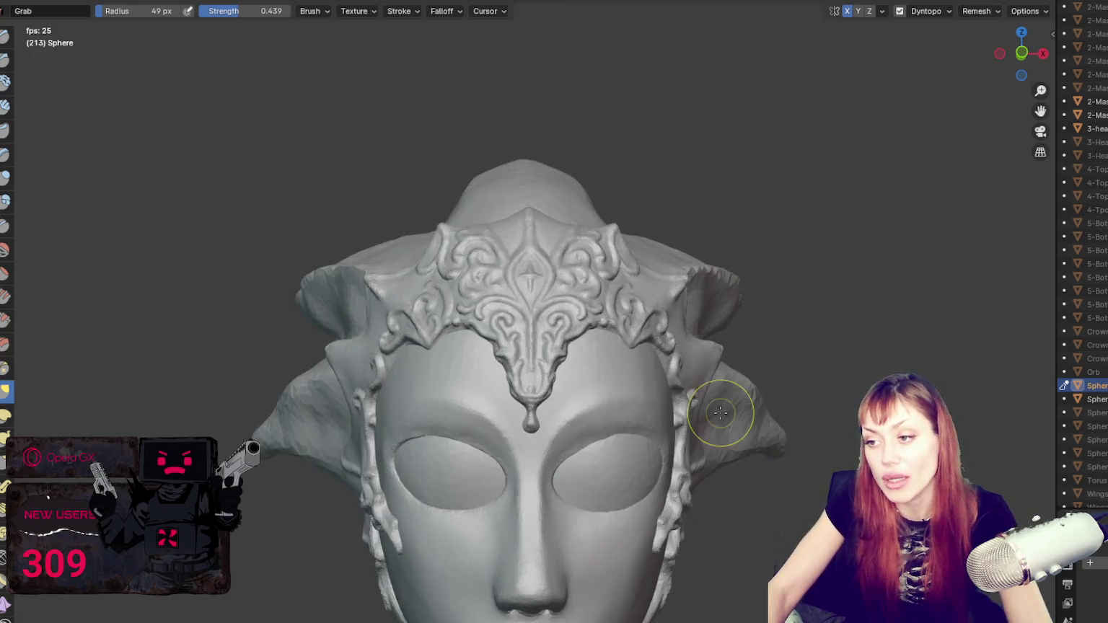
scroll(720, 413, up, 2)
middle_drag(720, 413, 618, 310)
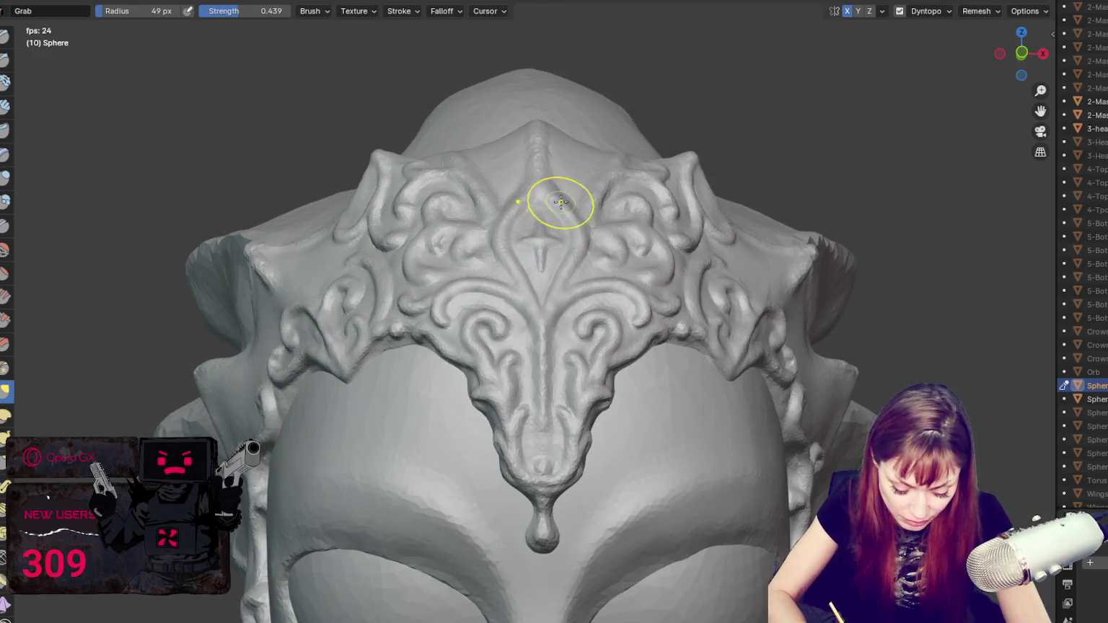
mouse_move(582, 218)
middle_down()
mouse_move(584, 175)
mouse_move(559, 150)
mouse_move(577, 237)
middle_up()
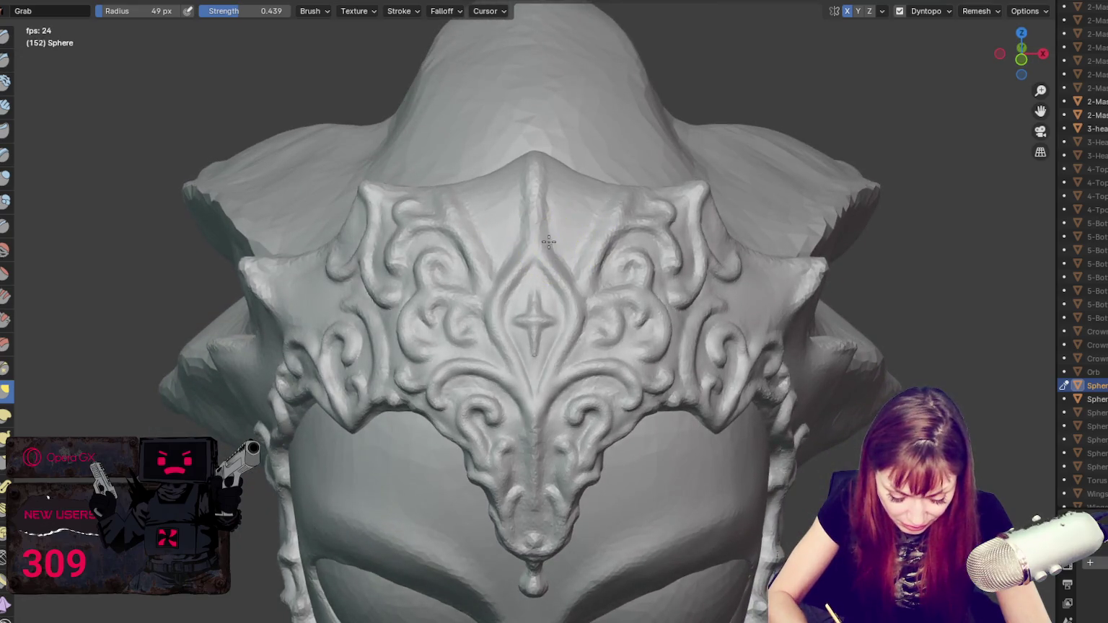
mouse_move(581, 225)
middle_down()
mouse_move(602, 211)
mouse_move(599, 223)
middle_up()
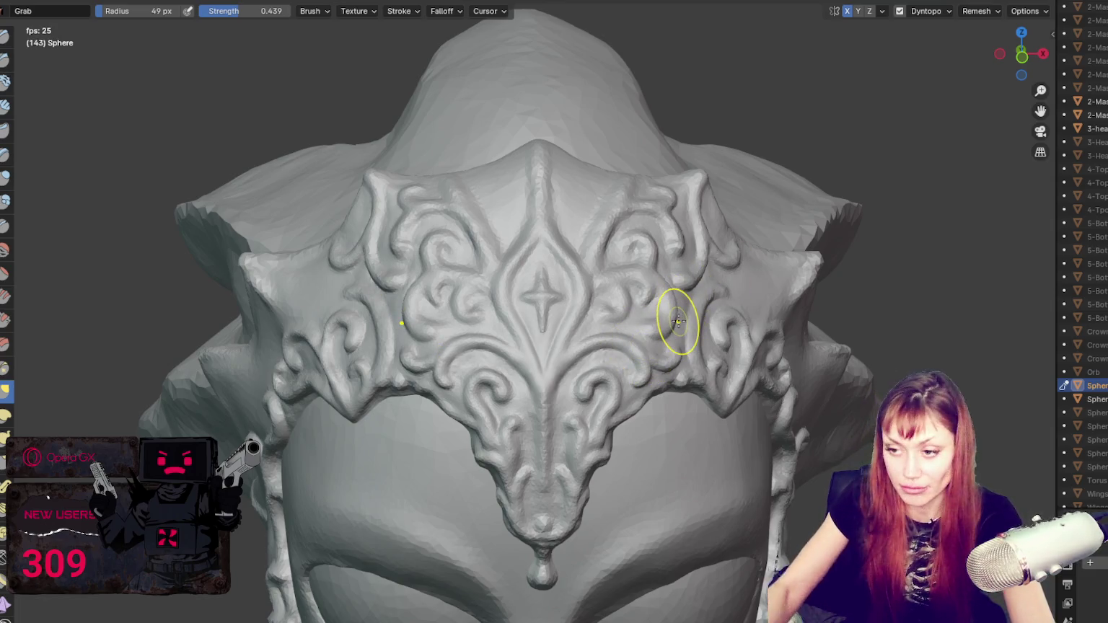
scroll(678, 321, down, 5)
middle_drag(663, 174, 706, 155)
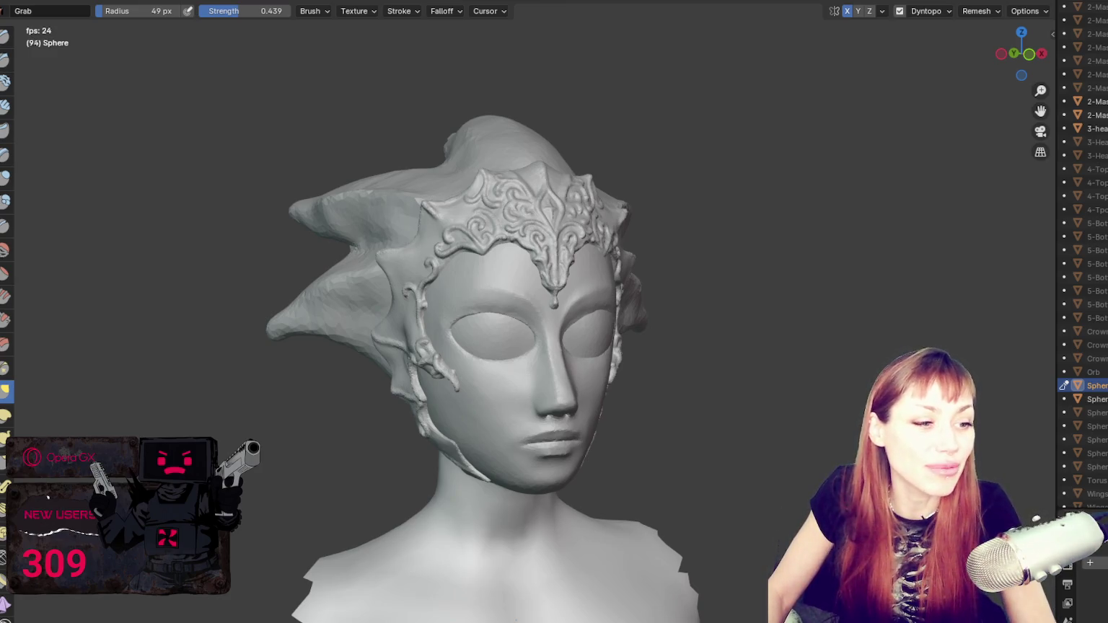
key(alt+Tab)
drag(530, 90, 878, 22)
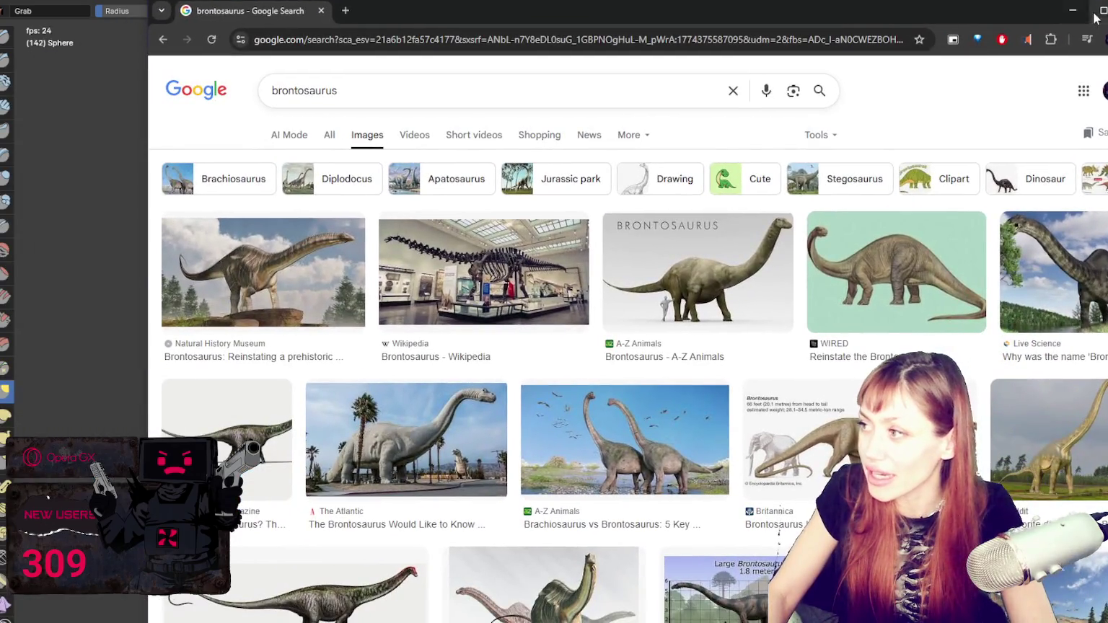
Step: Maximize Chrome and preview The Atlantic's giant brontosaurus statue photo
click(1095, 14)
scroll(554, 342, down, 3)
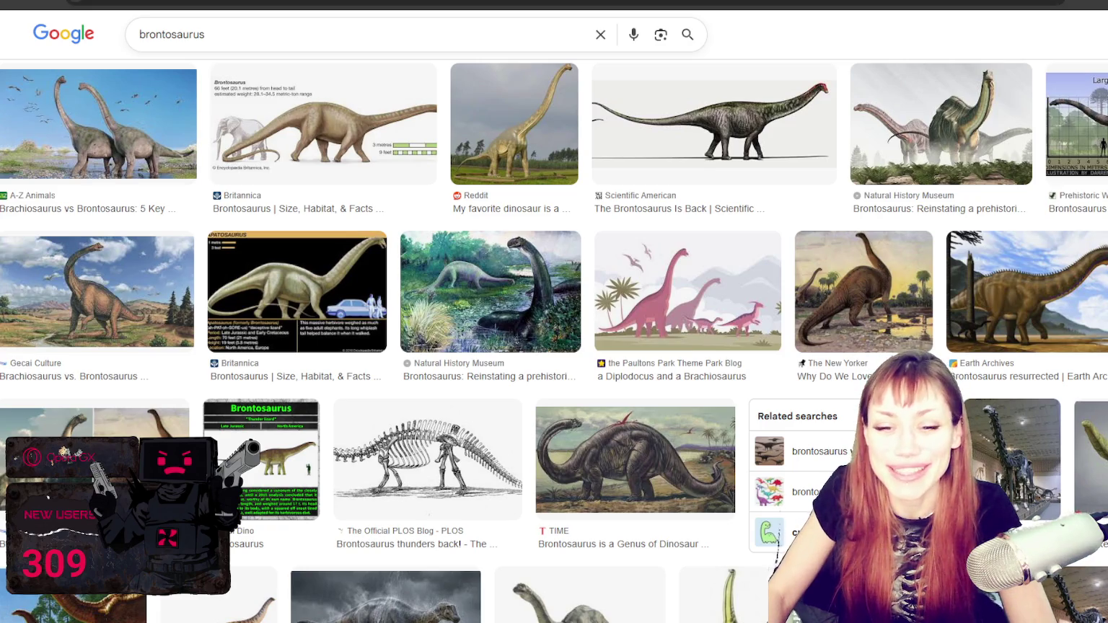
click(155, 154)
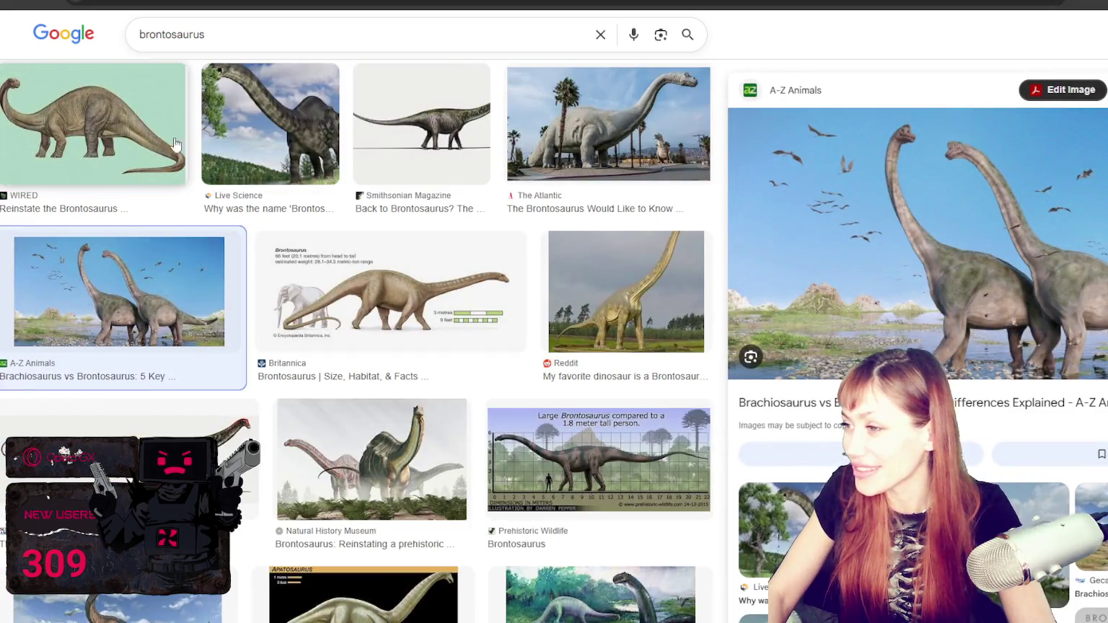
click(587, 140)
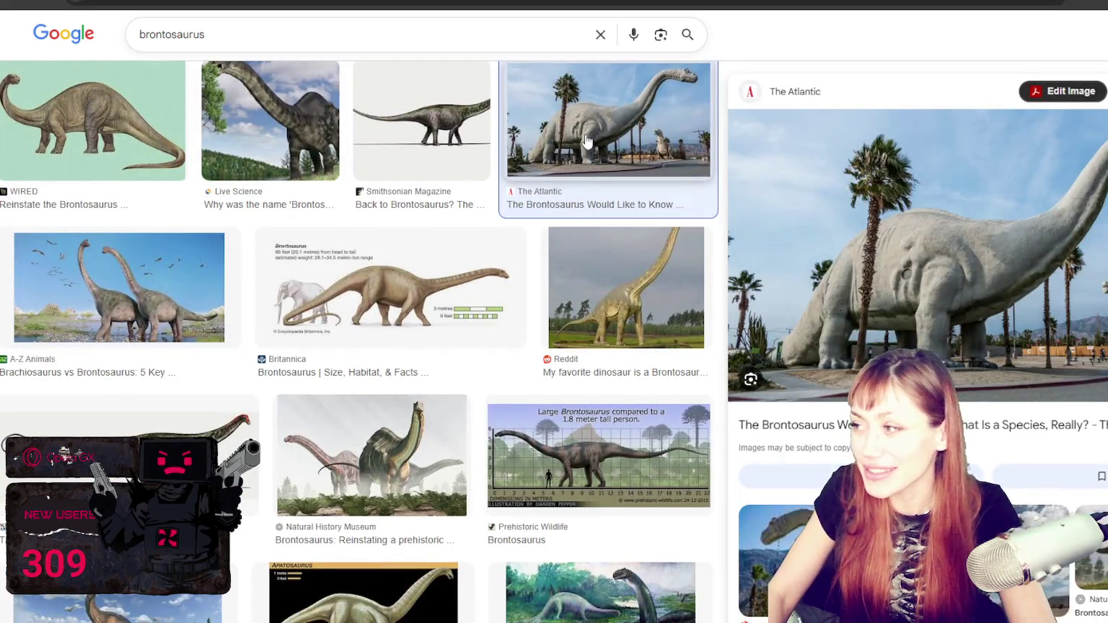
Step: Scroll down through the further brontosaurus results and back up to the top
scroll(312, 319, down, 4)
scroll(326, 305, down, 3)
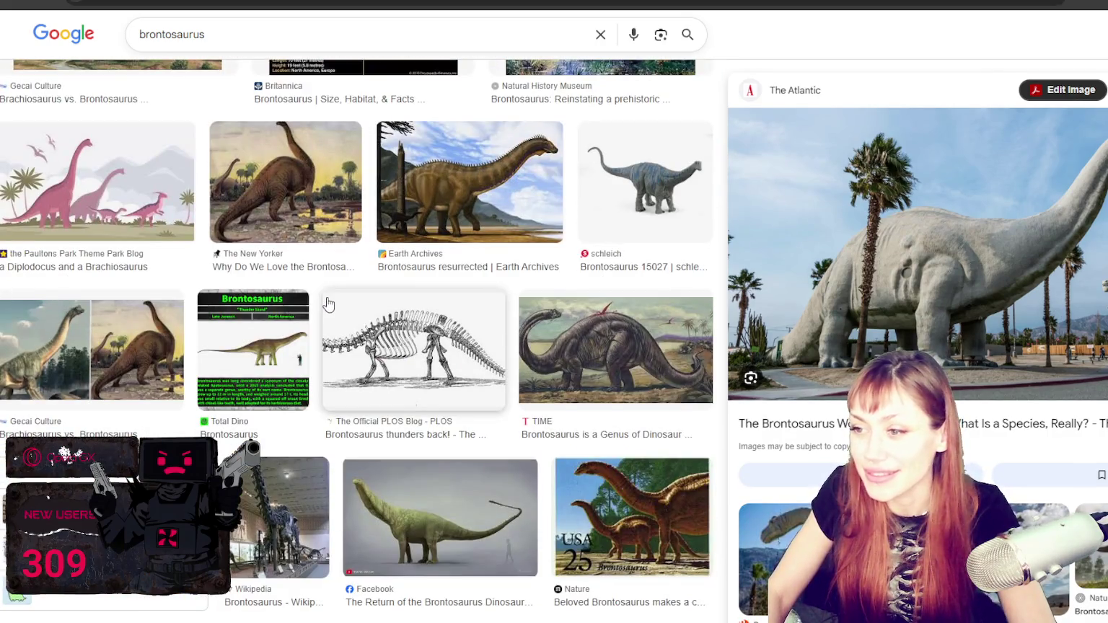
scroll(310, 267, down, 4)
scroll(287, 220, down, 3)
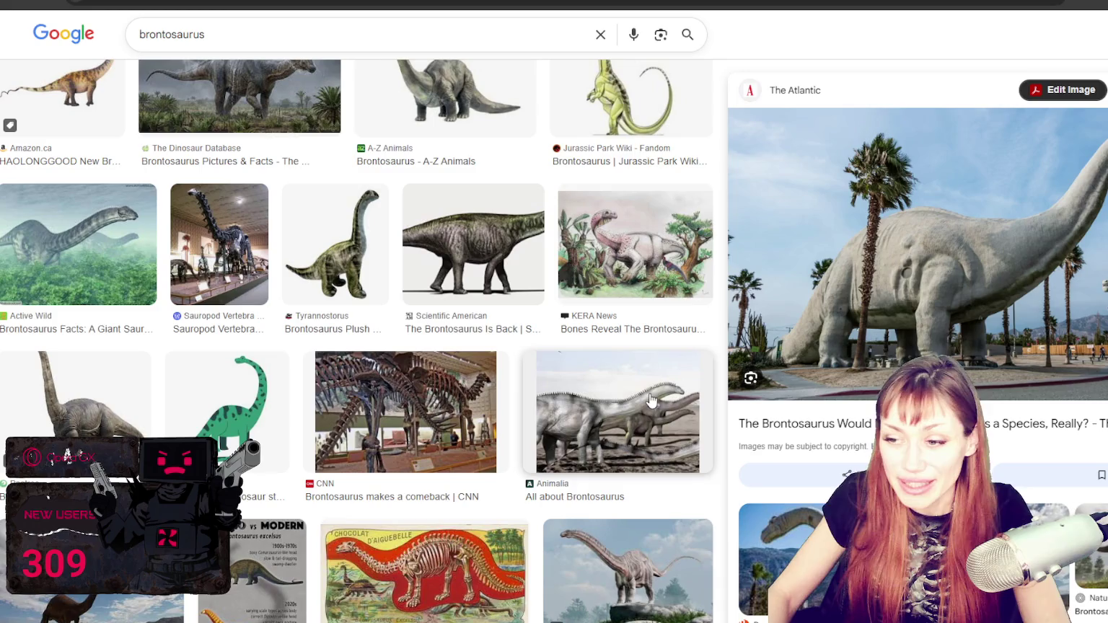
scroll(418, 411, down, 2)
scroll(418, 411, down, 4)
scroll(356, 339, down, 3)
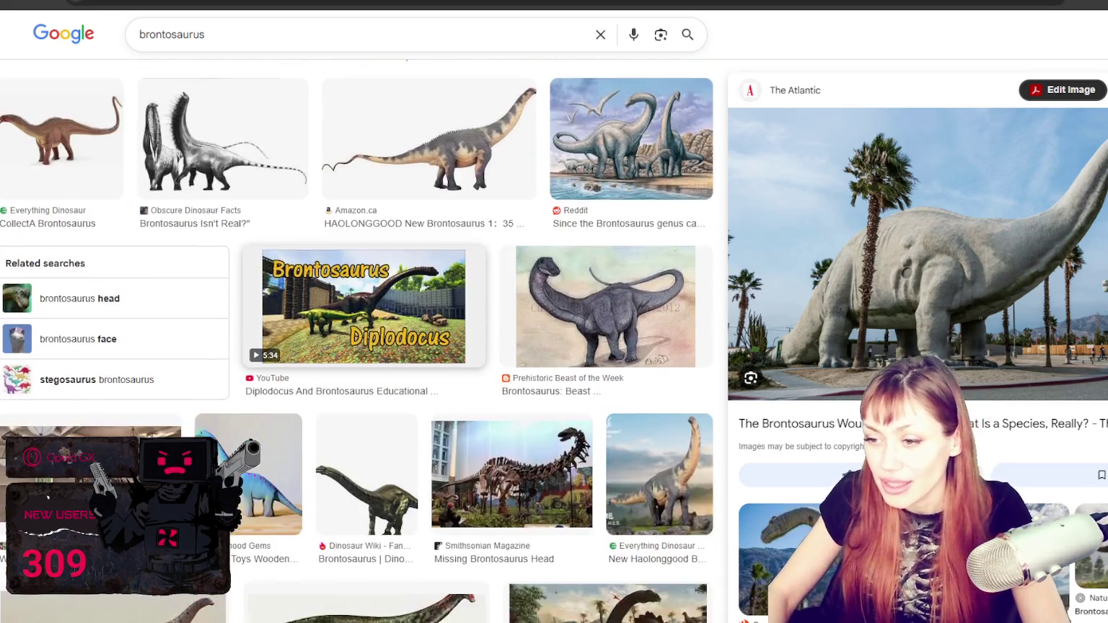
scroll(357, 340, down, 4)
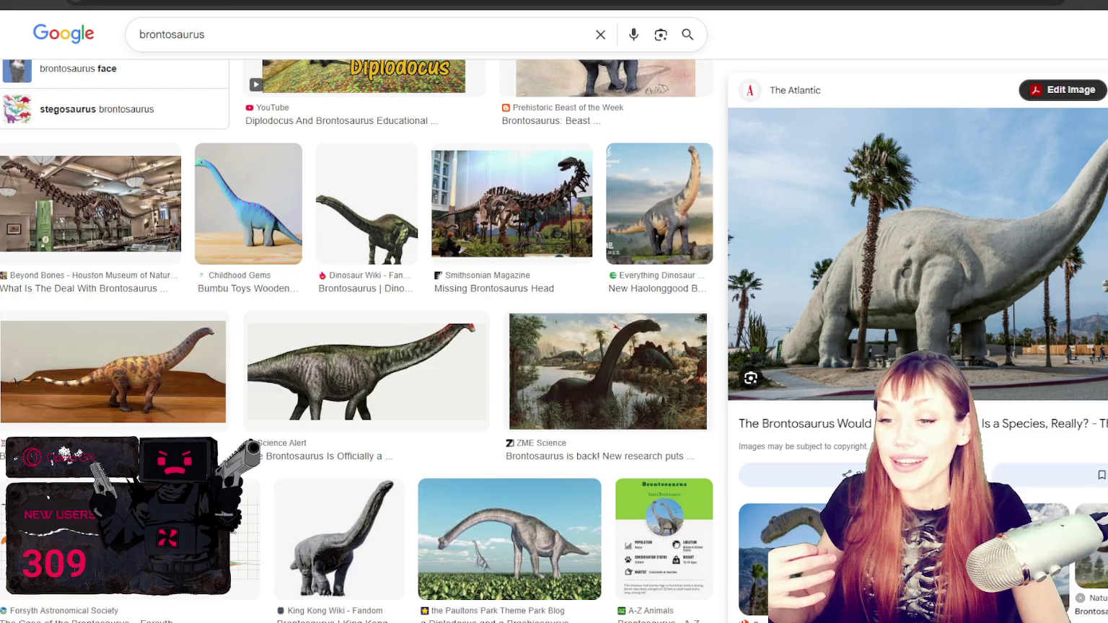
scroll(676, 438, up, 1)
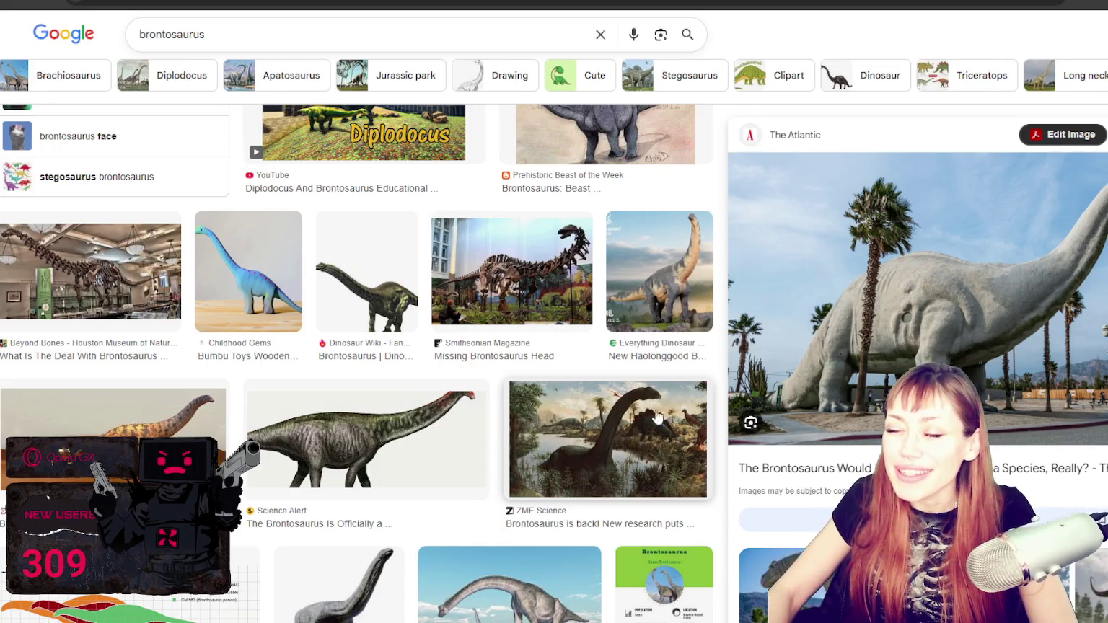
scroll(675, 438, up, 5)
scroll(488, 250, up, 4)
scroll(487, 249, up, 4)
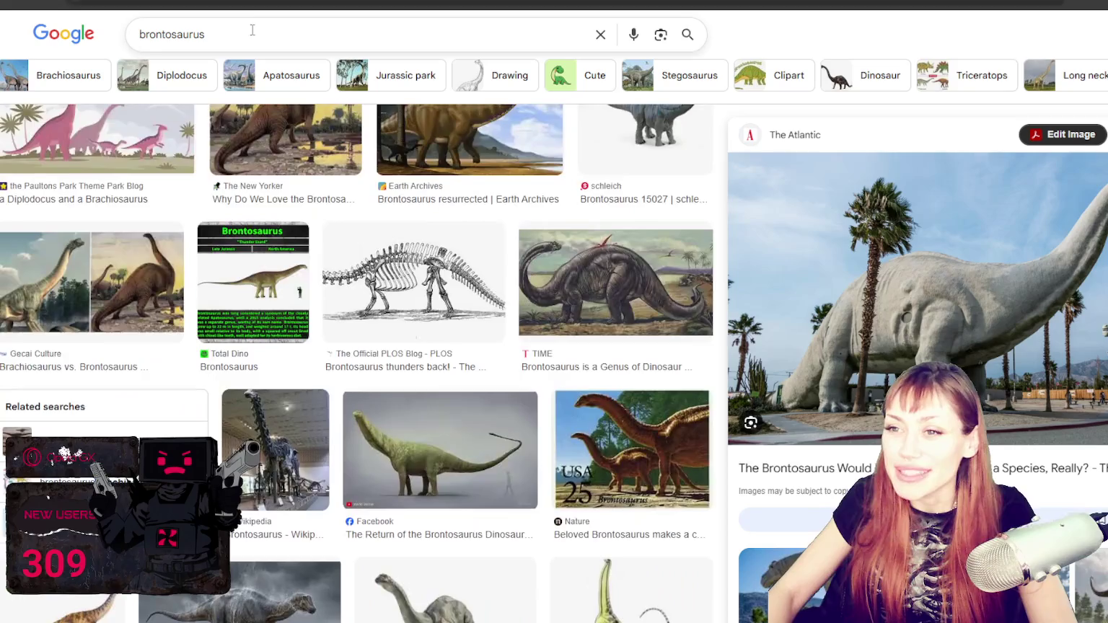
Step: Replace the image search with 'trex' and run it
triple_click(249, 29)
text(trex)
key(Return)
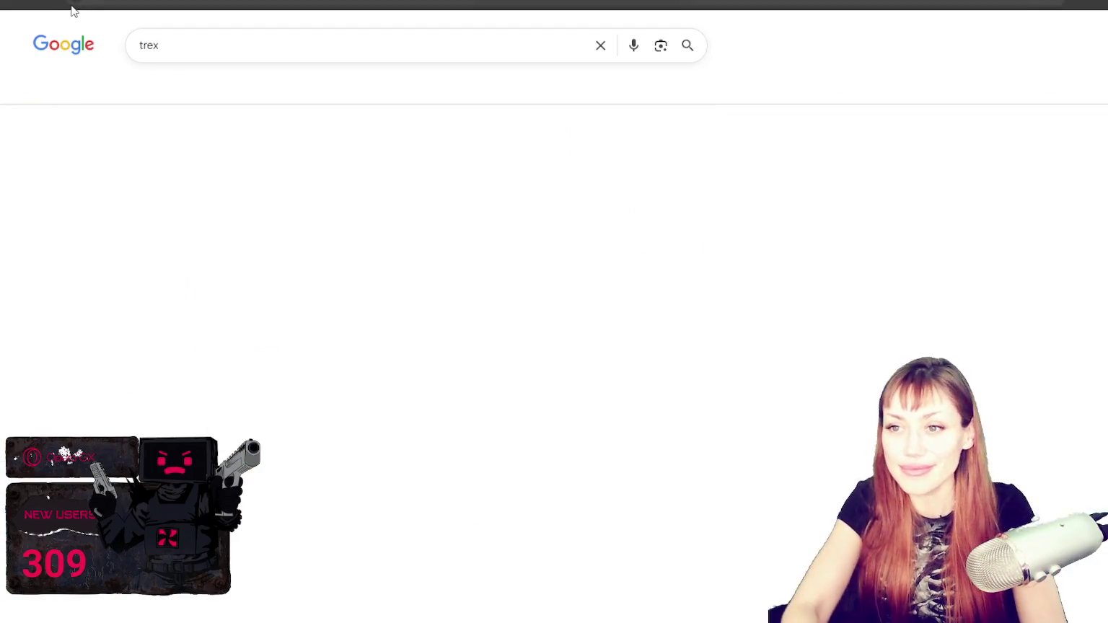
Step: Preview the museum T. rex fossil, then Creative Beast Studio's T. rex skeleton image
scroll(781, 281, down, 3)
scroll(781, 278, up, 2)
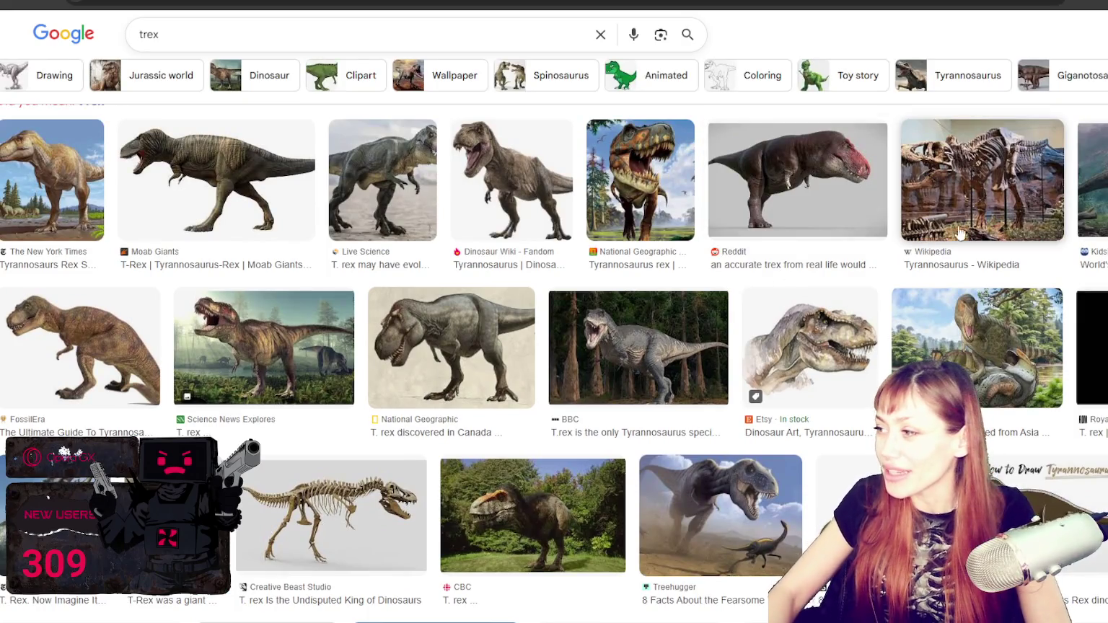
scroll(844, 346, down, 2)
scroll(845, 346, down, 2)
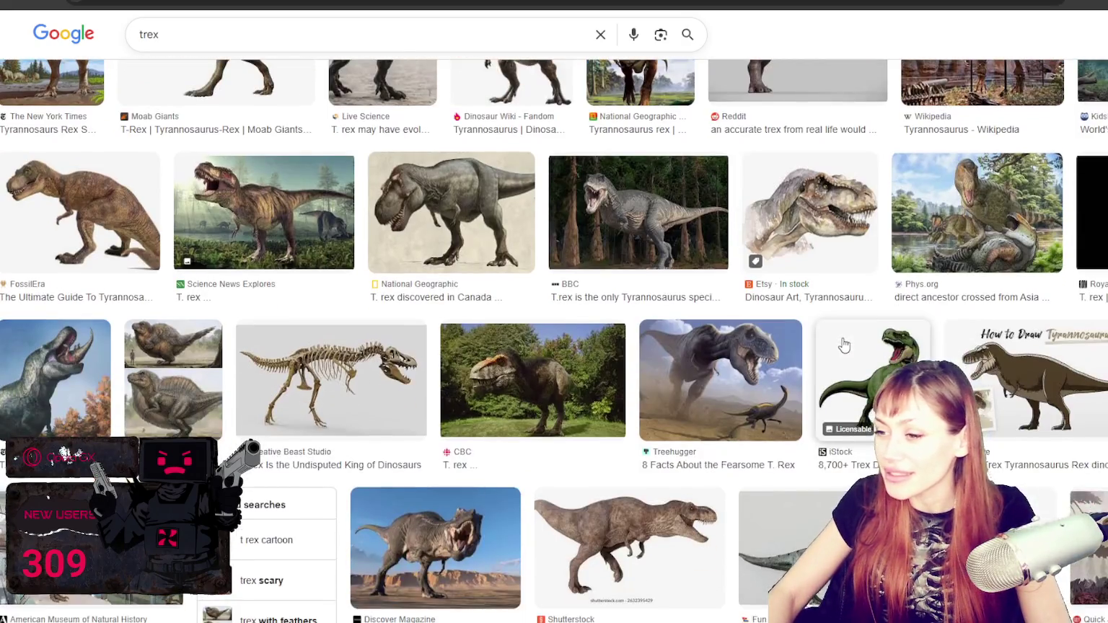
scroll(854, 286, down, 2)
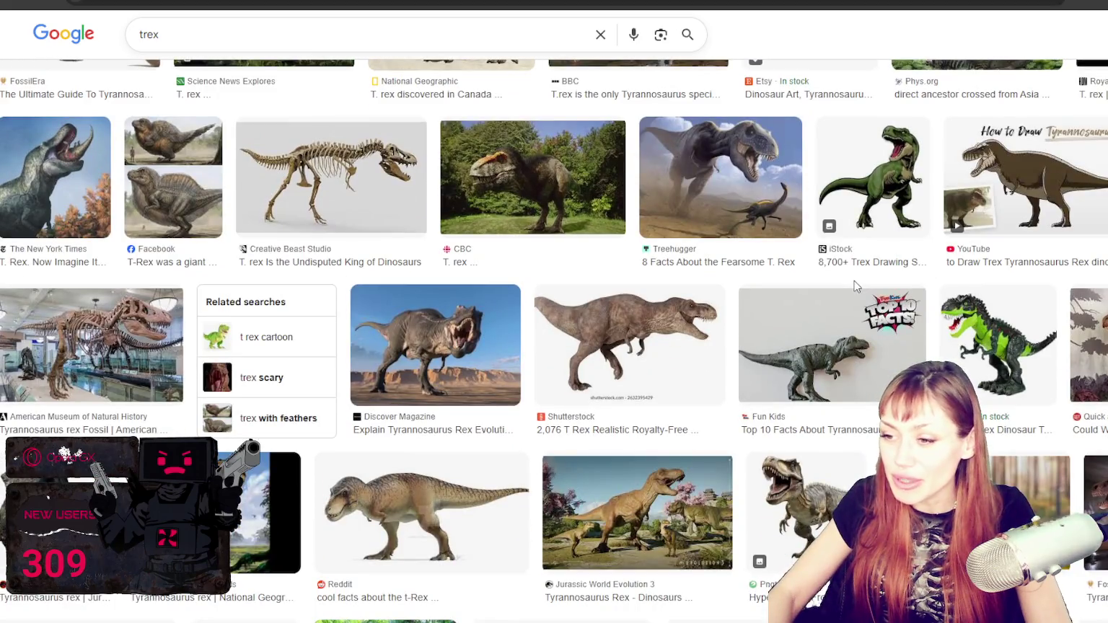
click(92, 345)
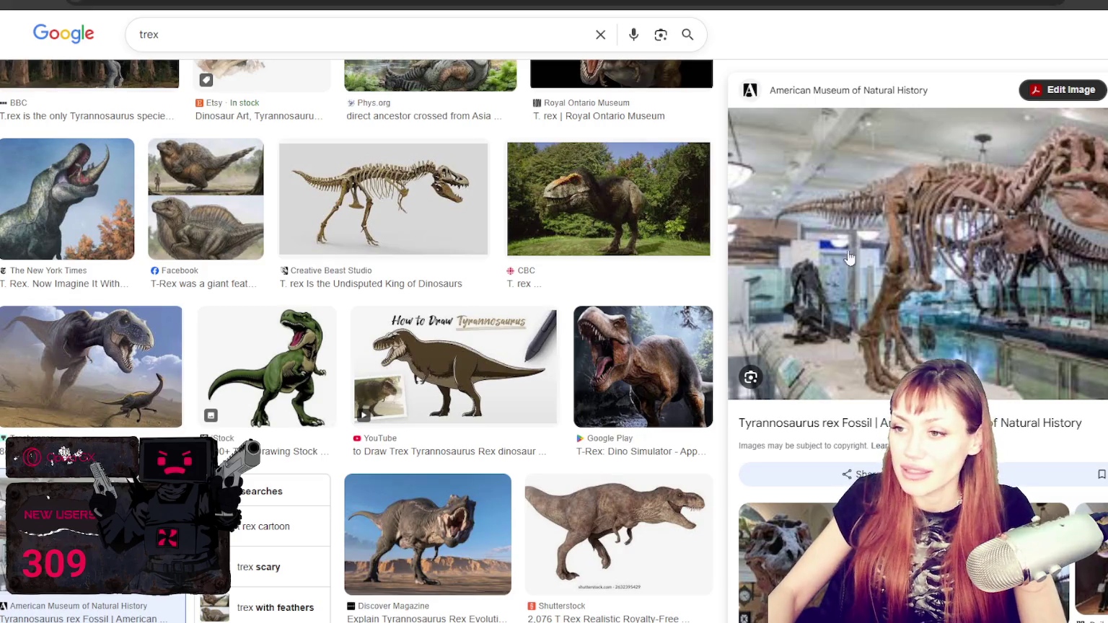
click(423, 191)
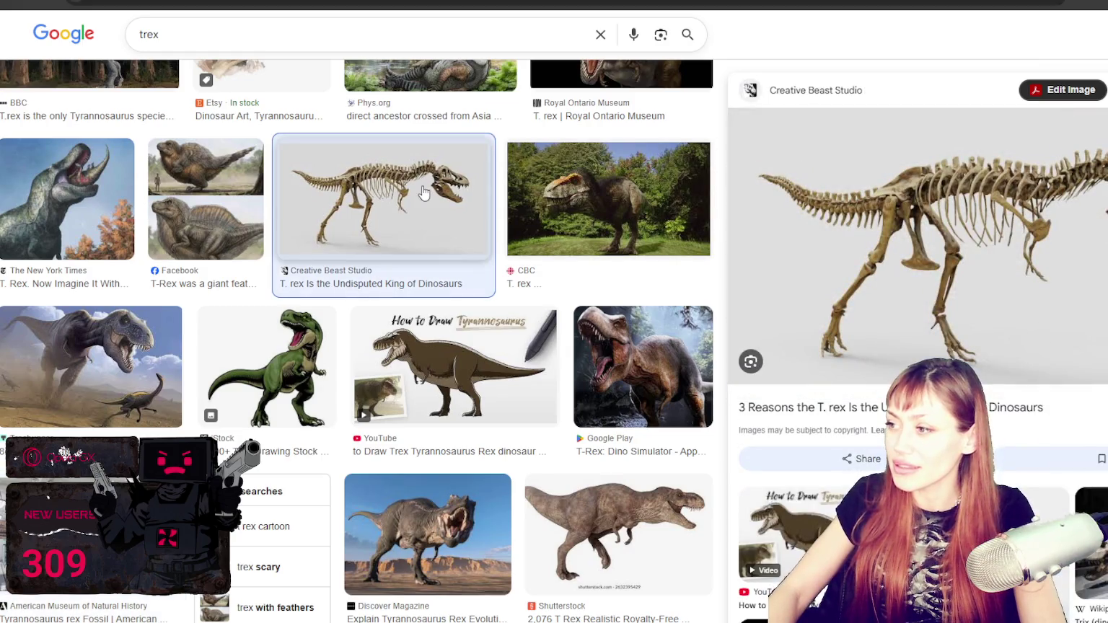
scroll(424, 191, down, 1)
scroll(424, 191, down, 3)
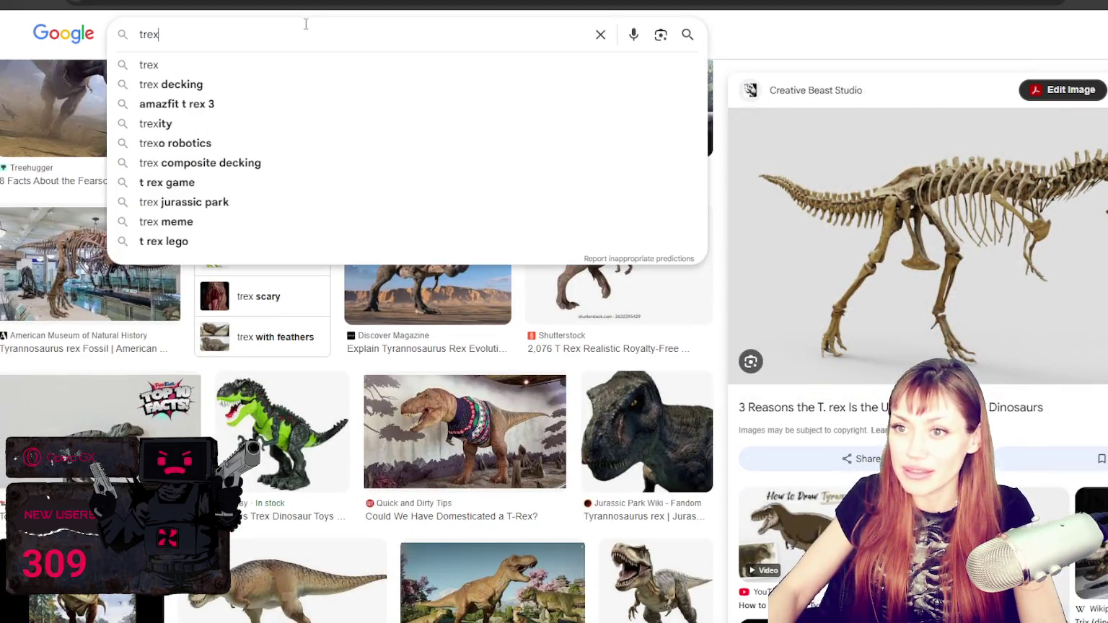
Step: Search for 'trex skelton' and preview the American Museum T. rex image
text( skelton)
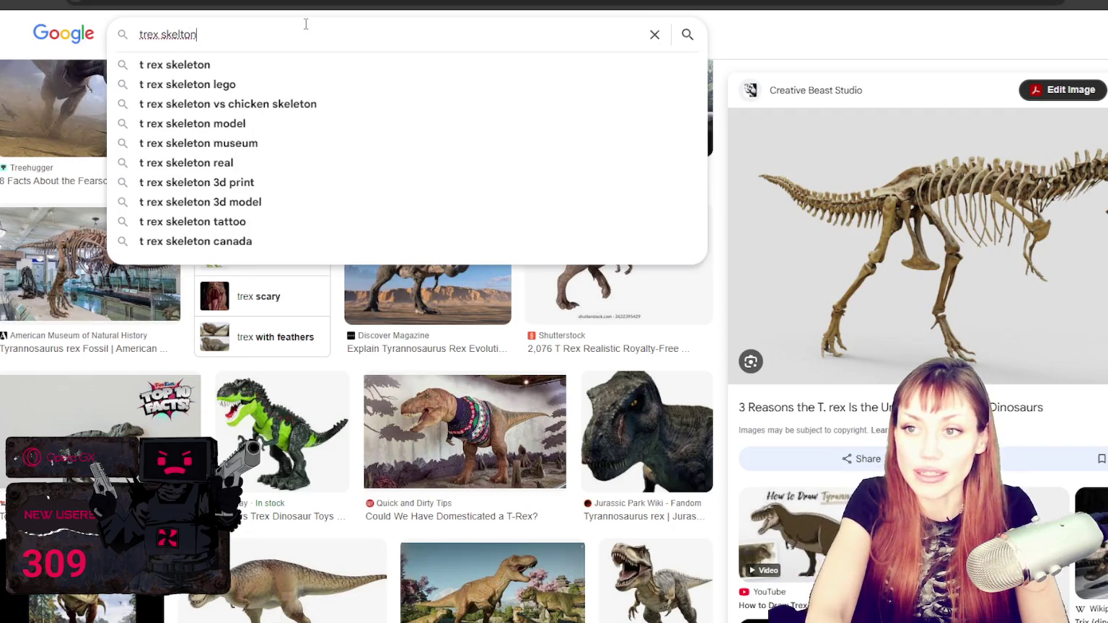
key(Return)
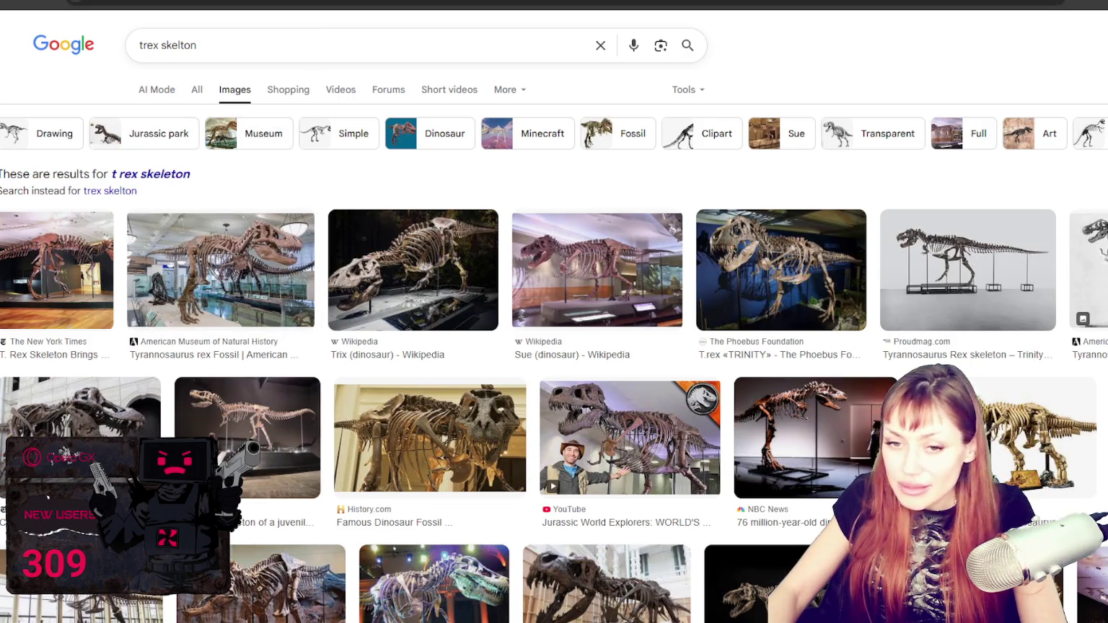
click(248, 301)
Step: Compare the Trix and Proudmag skeleton photos, ending on the American Museum fossil preview
click(433, 274)
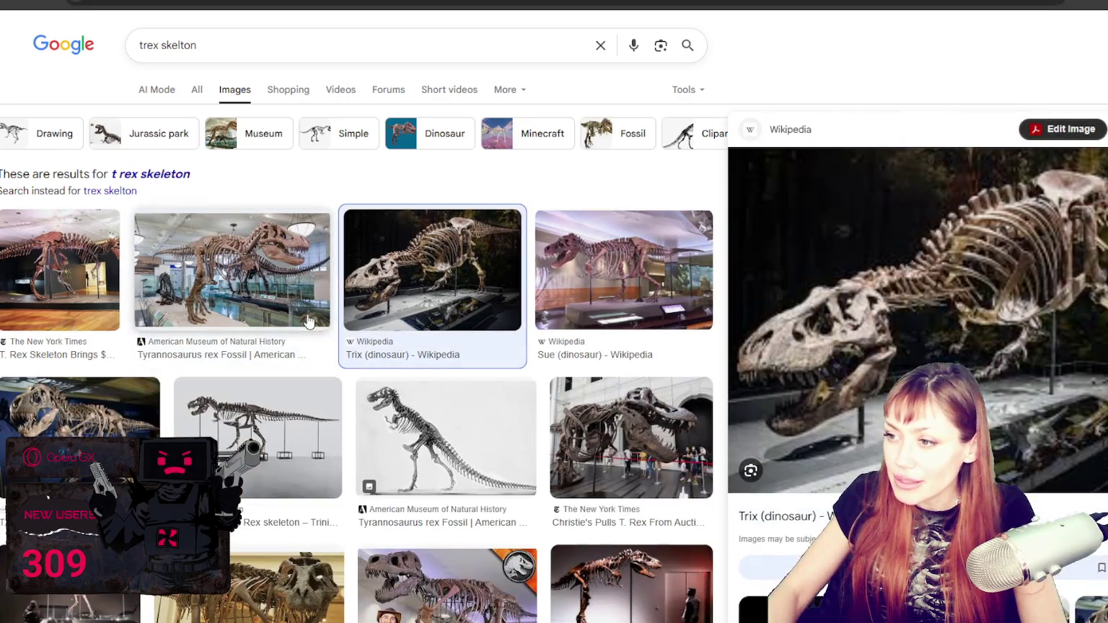
scroll(309, 321, down, 3)
click(309, 319)
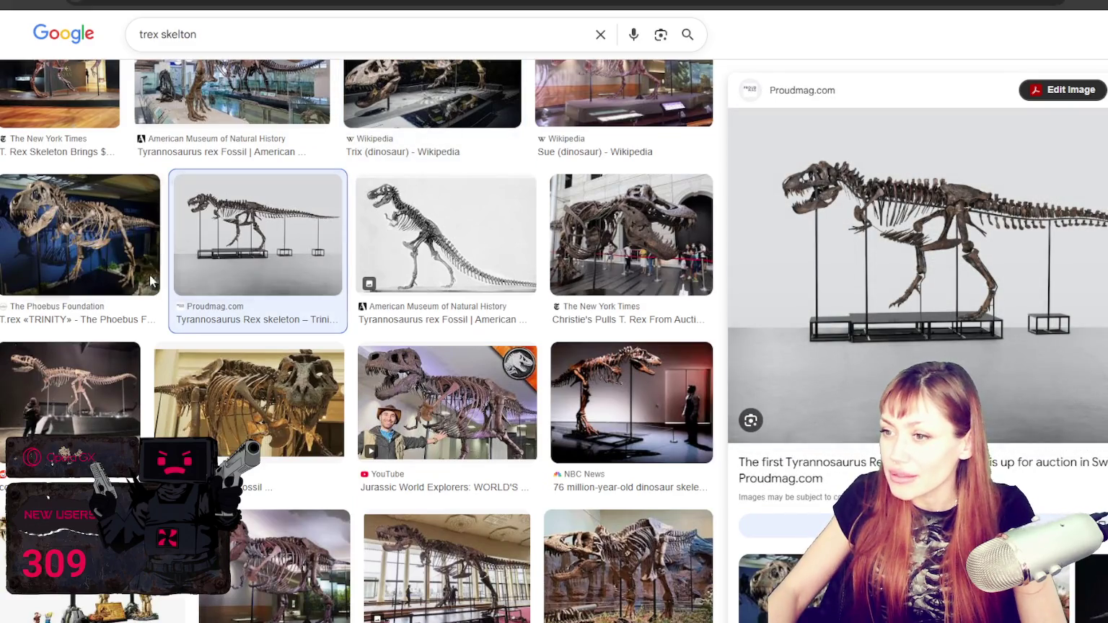
click(388, 235)
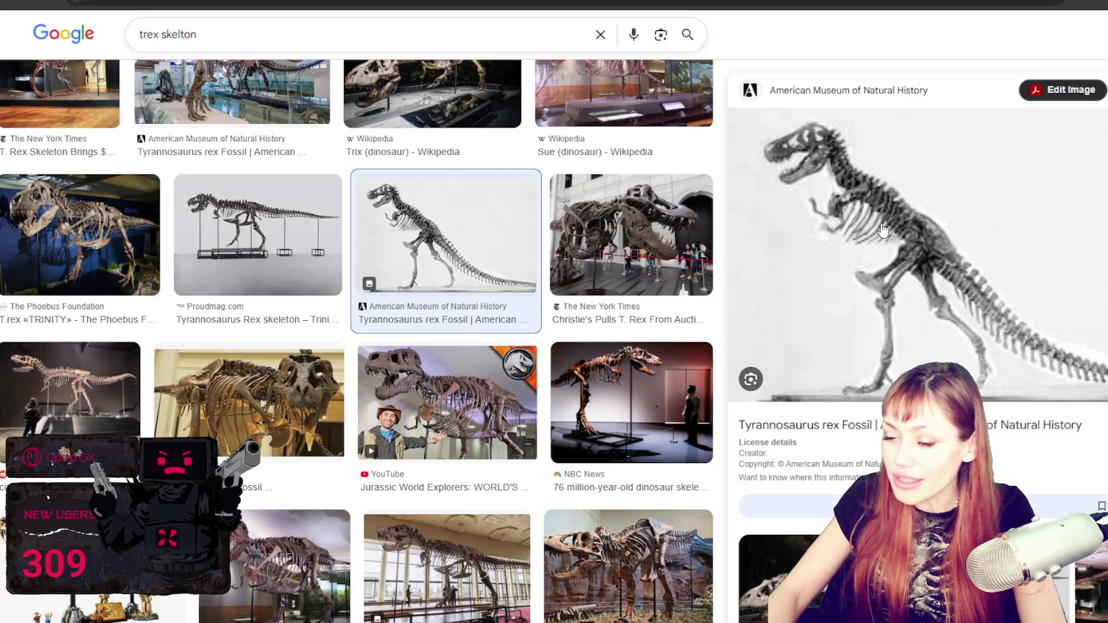
click(320, 230)
click(428, 225)
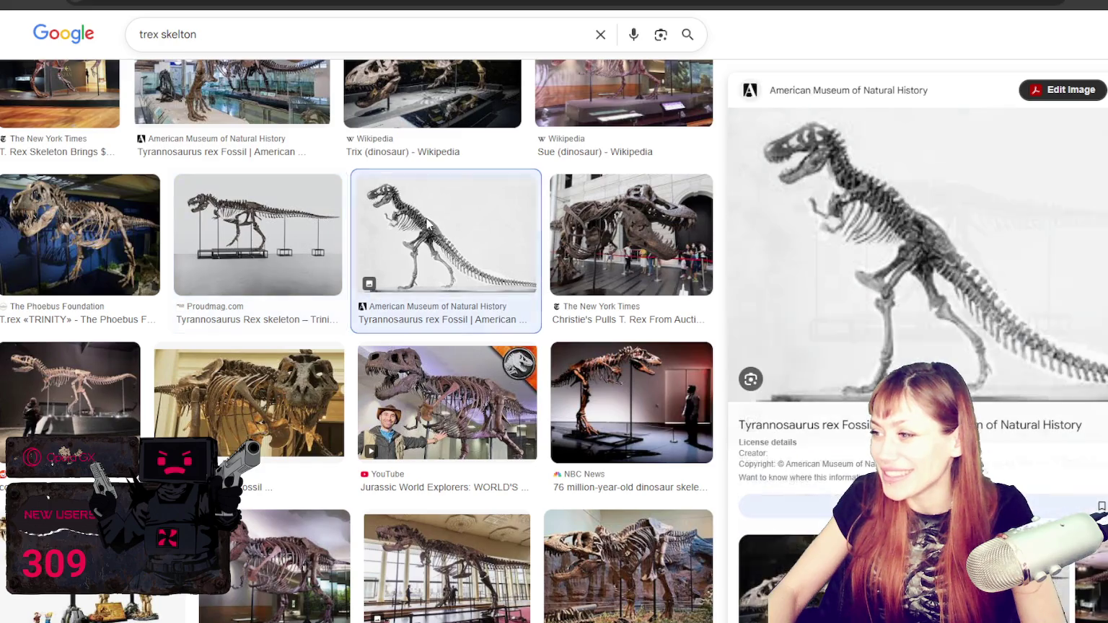
scroll(393, 267, down, 3)
scroll(392, 267, down, 3)
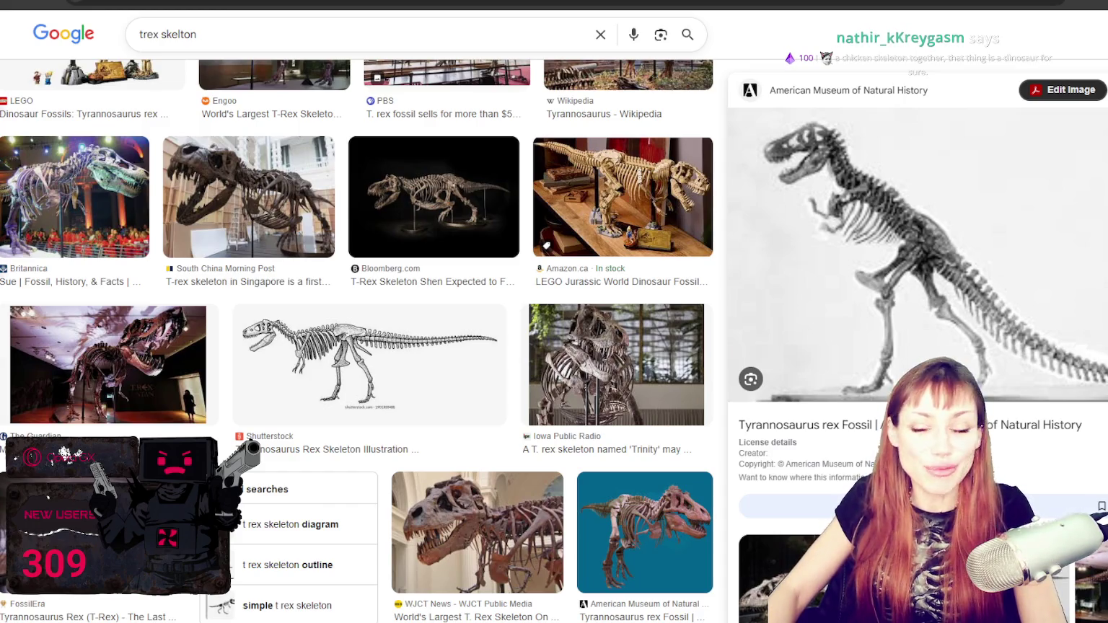
click(662, 15)
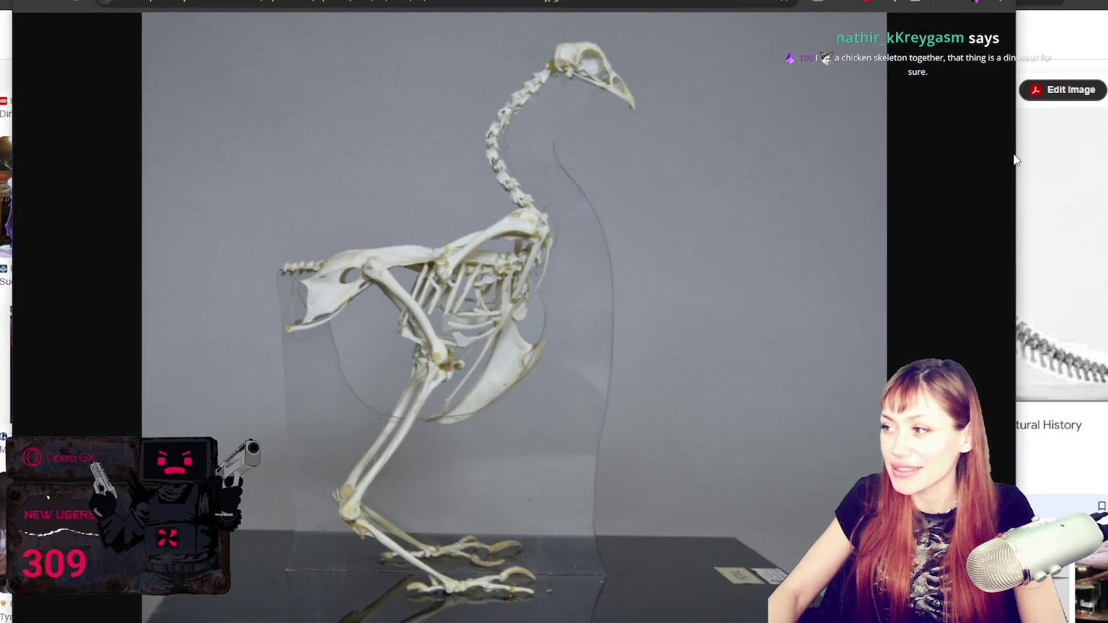
drag(1017, 152, 682, 191)
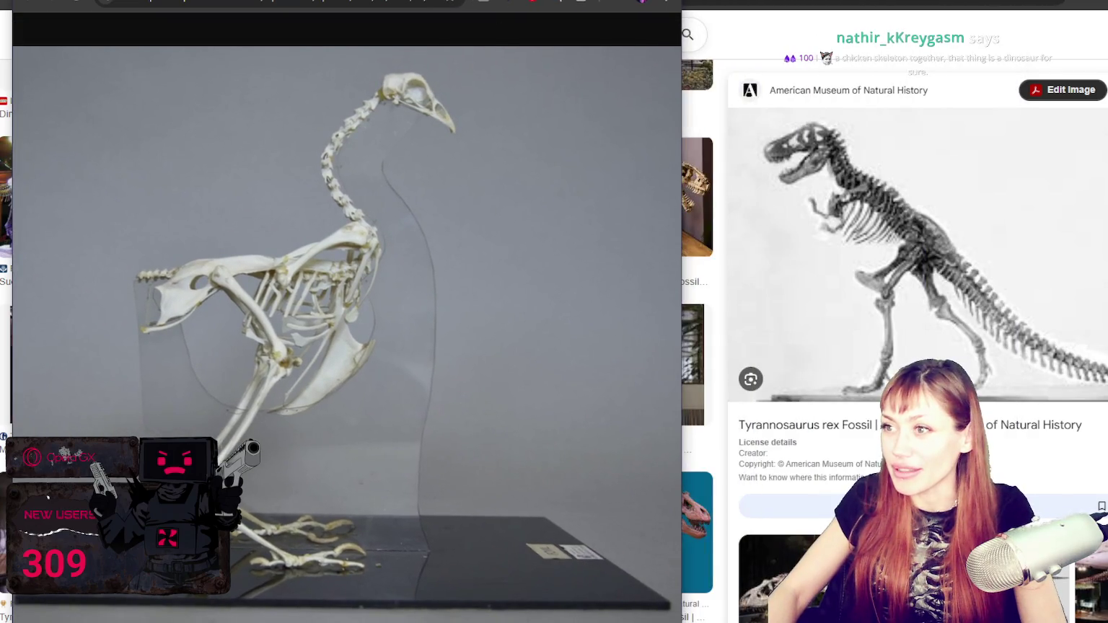
drag(303, 3, 350, 7)
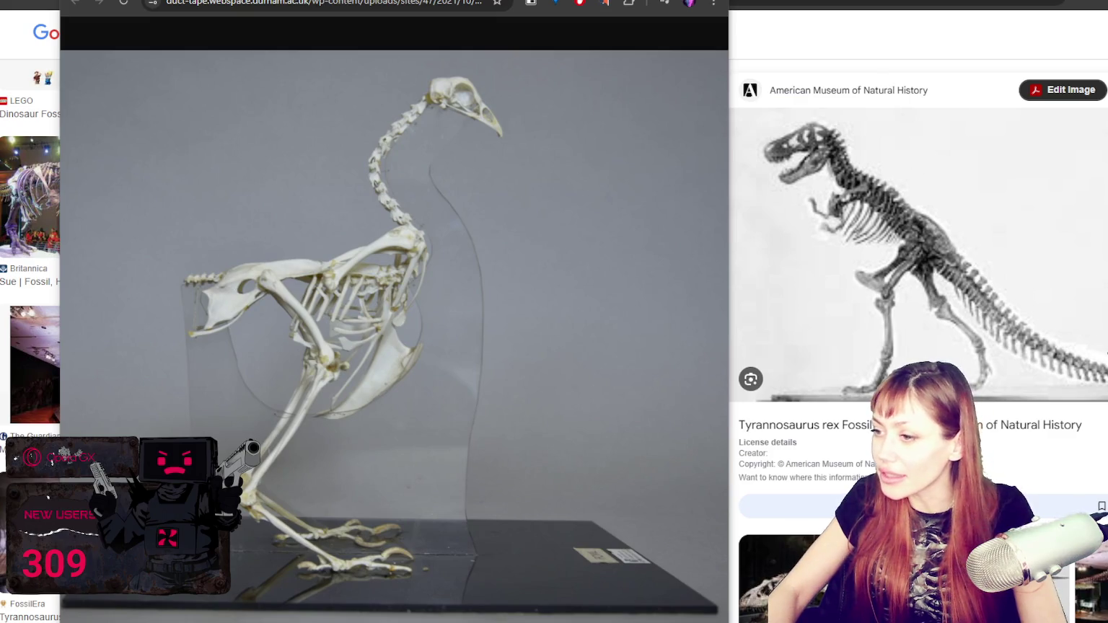
key(ctrl+w)
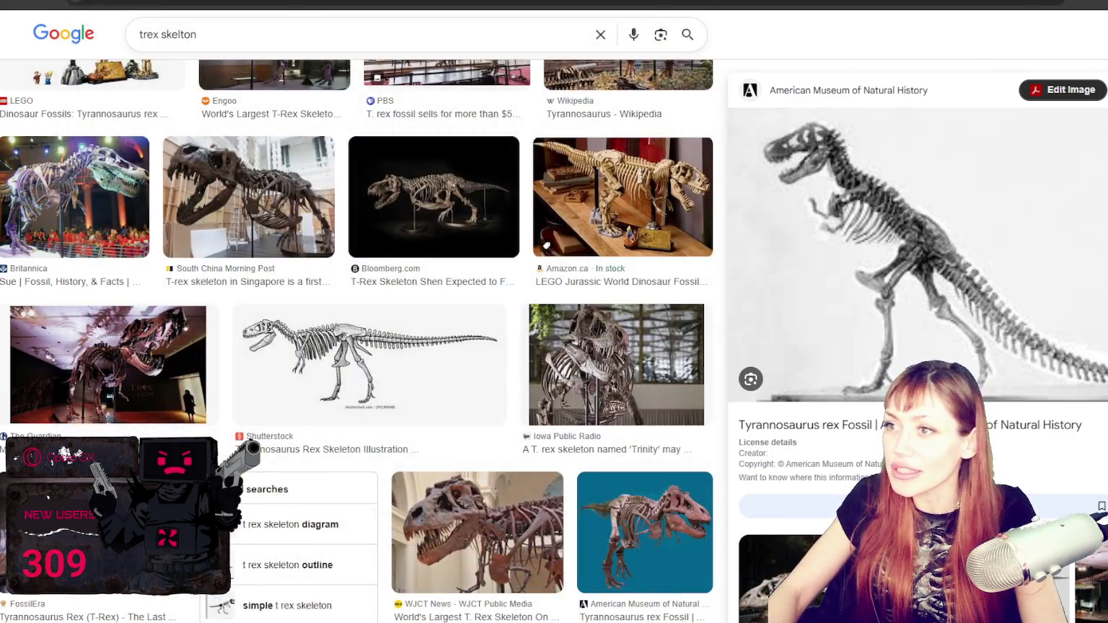
key(alt+Tab)
Step: Face the forehead ornament and pull its strands into shape with a 57 px Grab brush
mouse_move(755, 210)
middle_down()
mouse_move(721, 217)
mouse_move(767, 148)
middle_up()
scroll(696, 220, up, 3)
scroll(767, 149, up, 2)
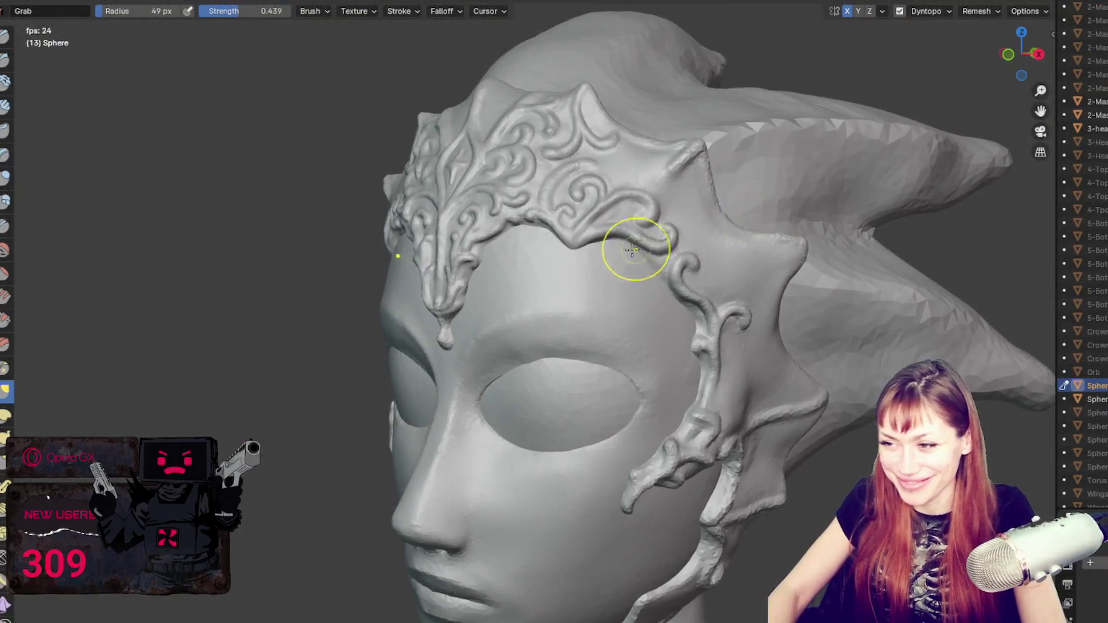
scroll(645, 248, up, 3)
middle_drag(645, 248, 649, 274)
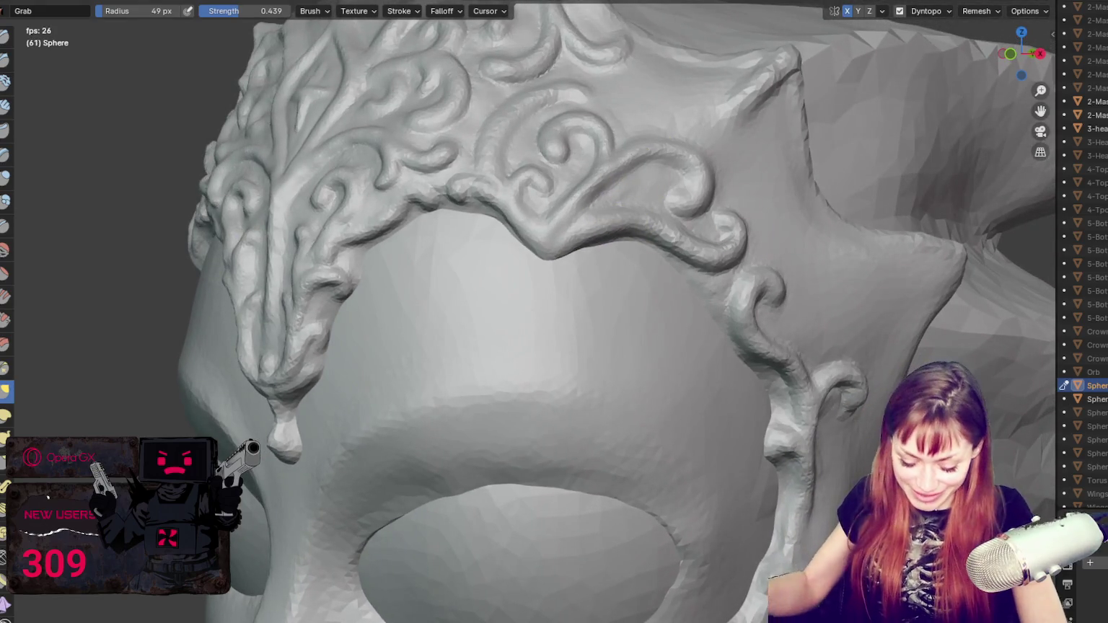
middle_drag(745, 189, 654, 323)
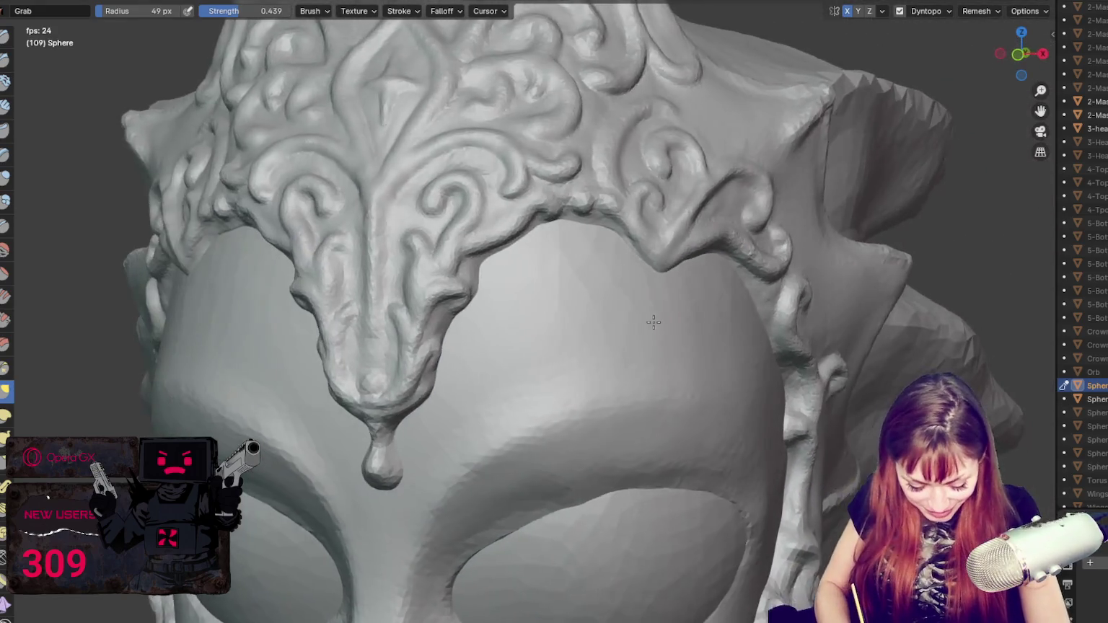
key(f)
click(652, 260)
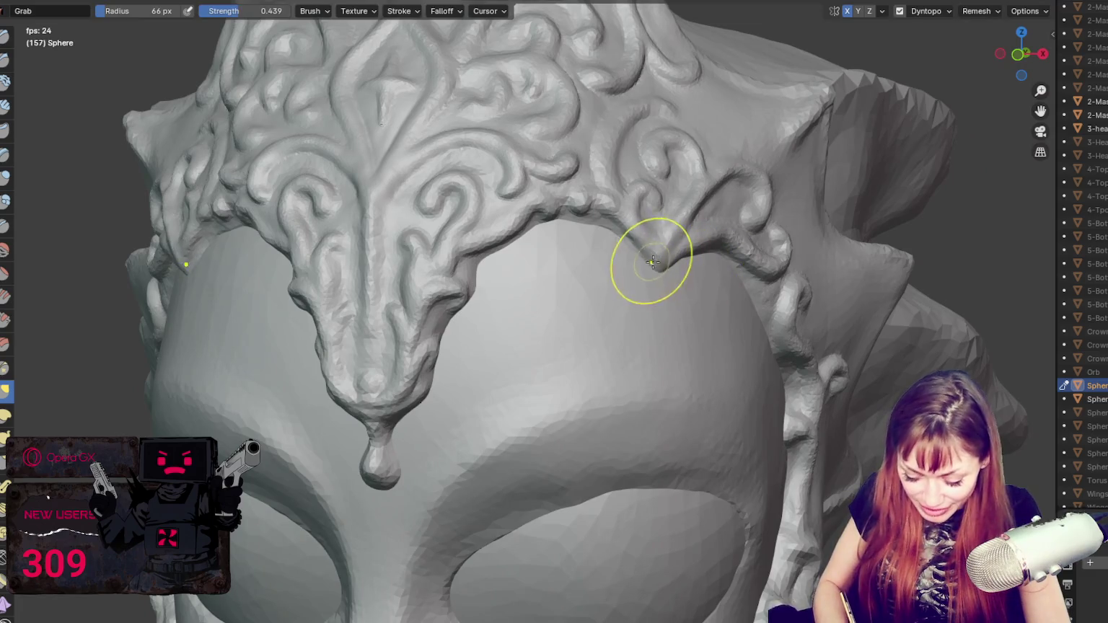
mouse_move(651, 260)
middle_down()
mouse_move(718, 292)
mouse_move(642, 254)
middle_up()
key(f)
click(637, 255)
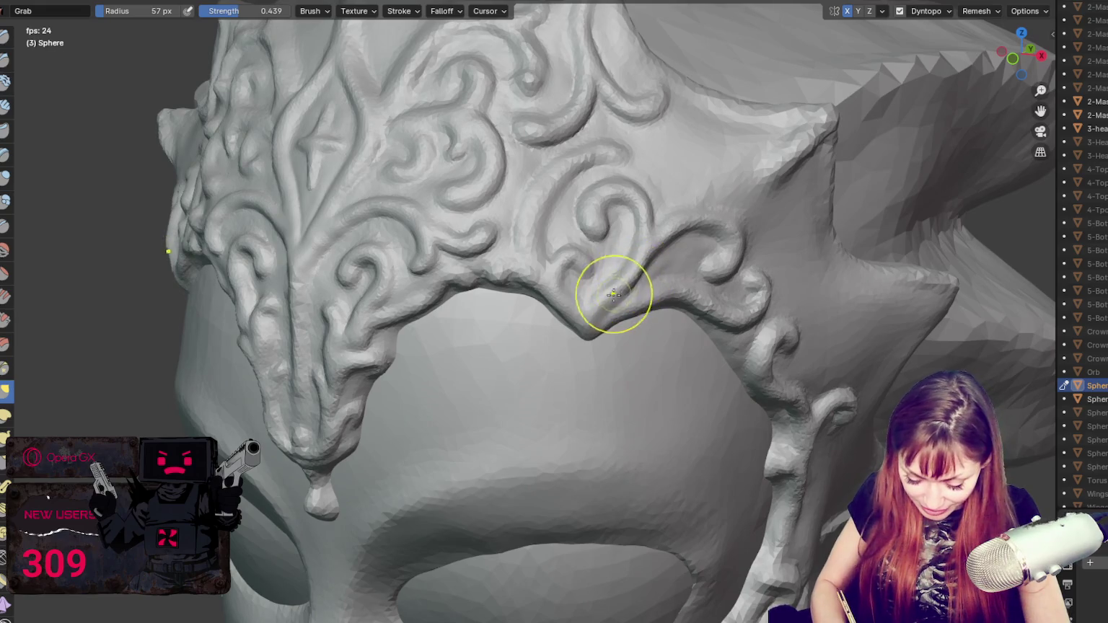
middle_drag(648, 255, 659, 264)
mouse_move(660, 265)
mouse_down()
mouse_move(594, 223)
mouse_move(638, 203)
mouse_move(655, 180)
mouse_move(593, 235)
mouse_up()
Step: Nudge the side curl with a 69 px Grab, then reshape it at 135 px
key(f)
click(552, 252)
key(f)
click(542, 252)
middle_drag(541, 252, 643, 260)
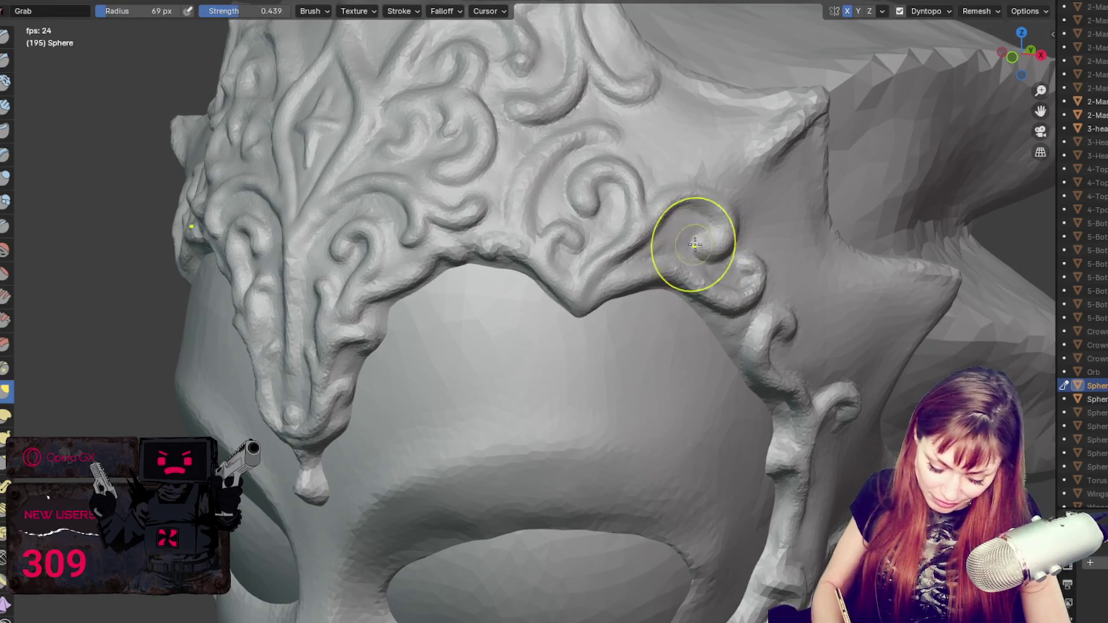
mouse_move(700, 240)
mouse_down()
mouse_move(718, 218)
mouse_move(718, 249)
mouse_up()
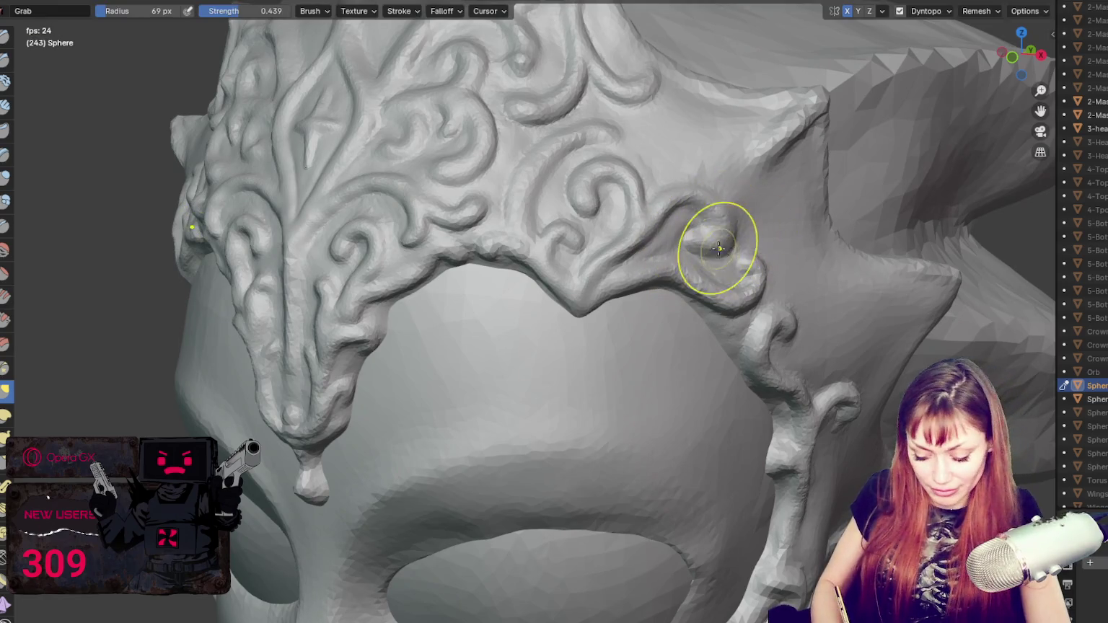
middle_drag(718, 247, 752, 291)
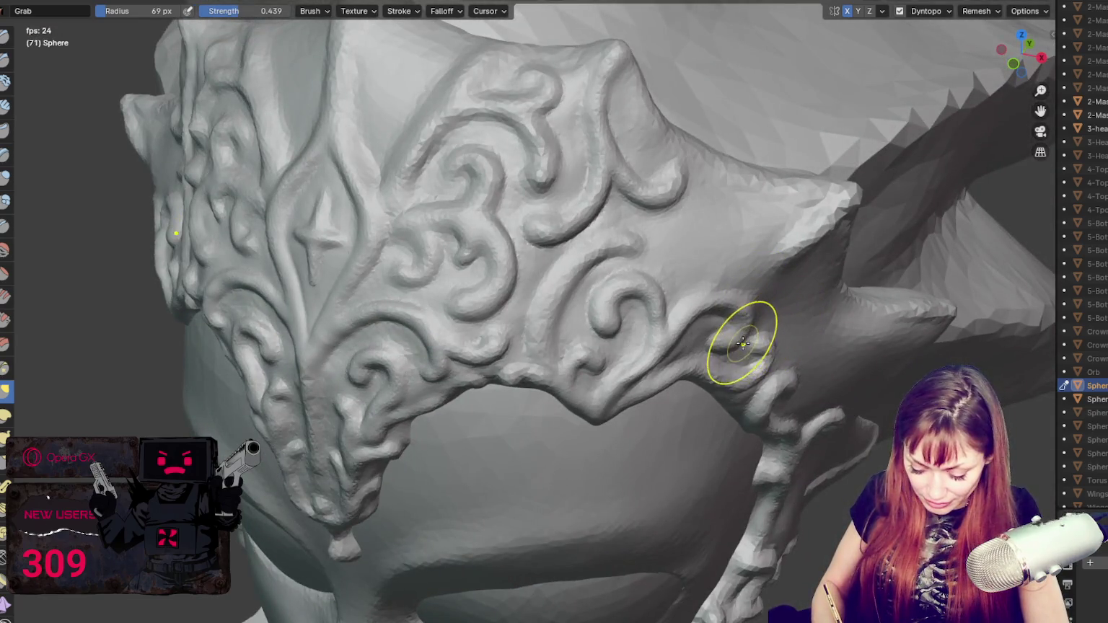
middle_drag(743, 343, 658, 290)
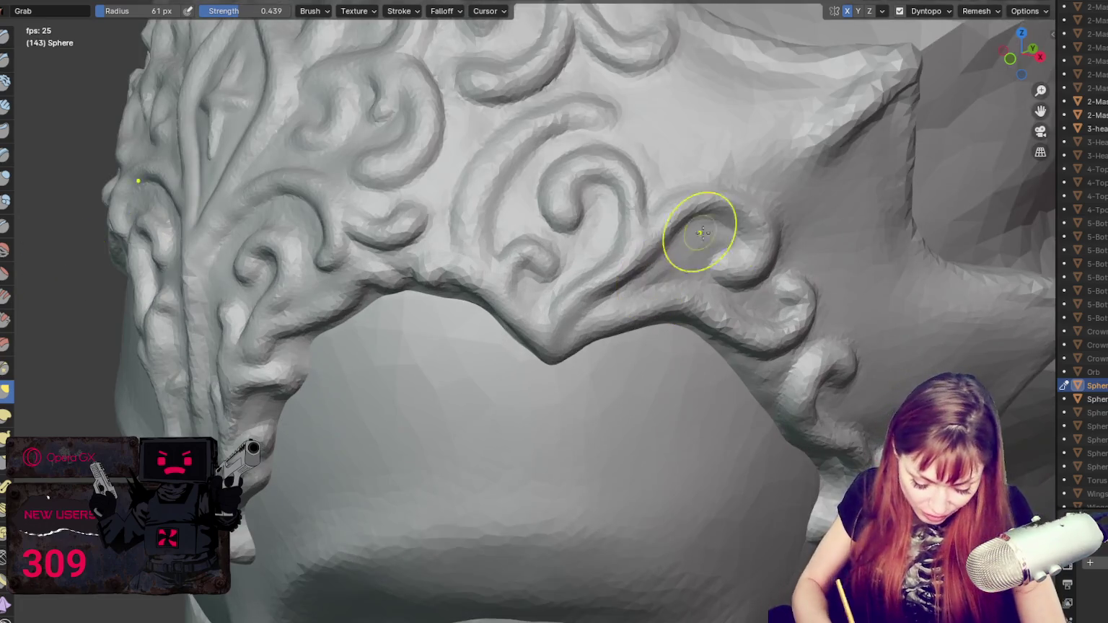
scroll(701, 235, up, 3)
key(f)
click(657, 226)
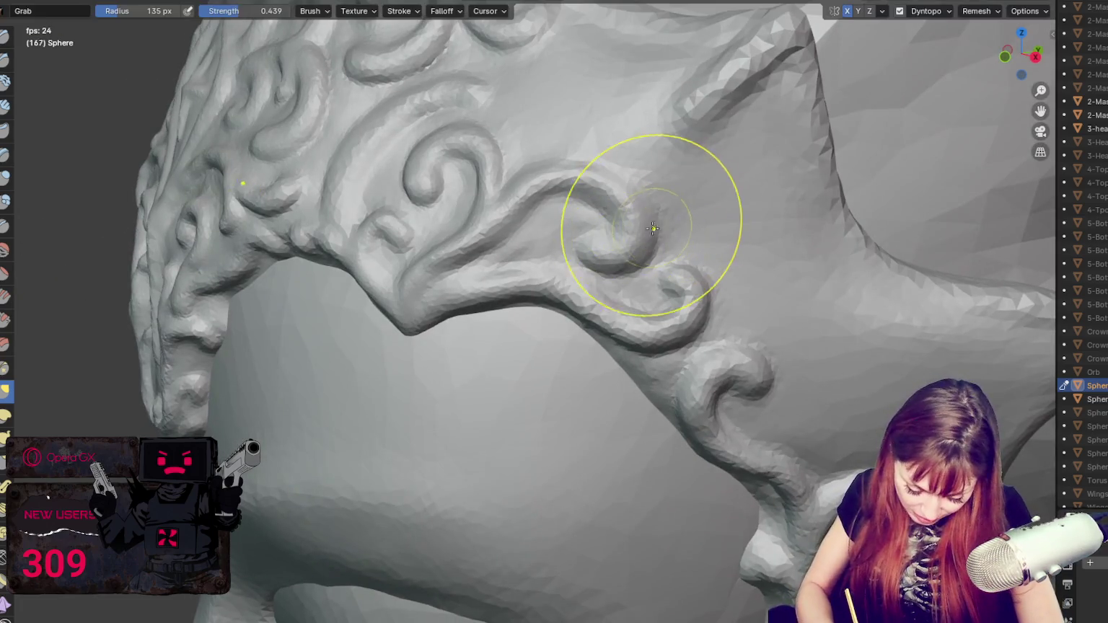
drag(657, 226, 635, 246)
Step: Thicken the ornament curl with raised ridges using a 29 px Blob brush
key(f)
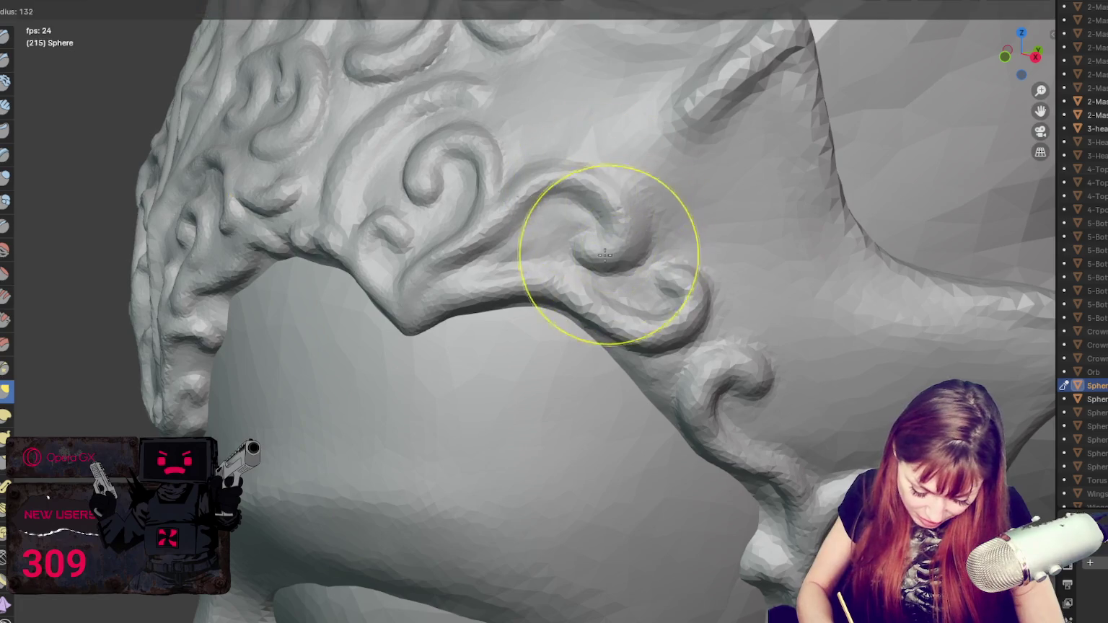
click(607, 254)
click(5, 202)
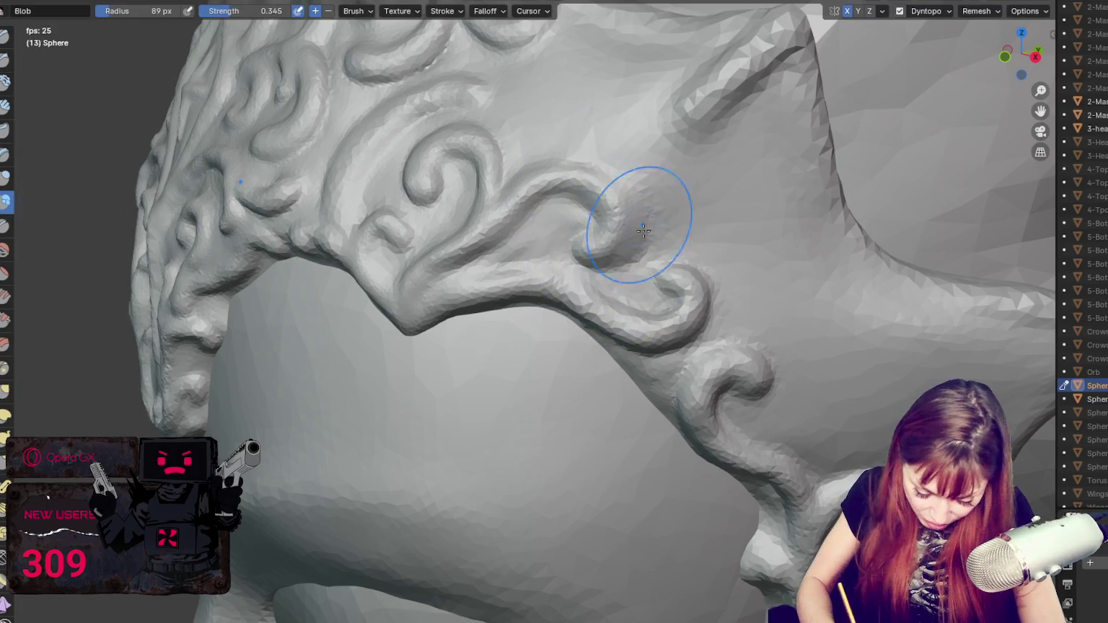
key(f)
click(614, 222)
drag(577, 234, 560, 233)
drag(597, 196, 599, 228)
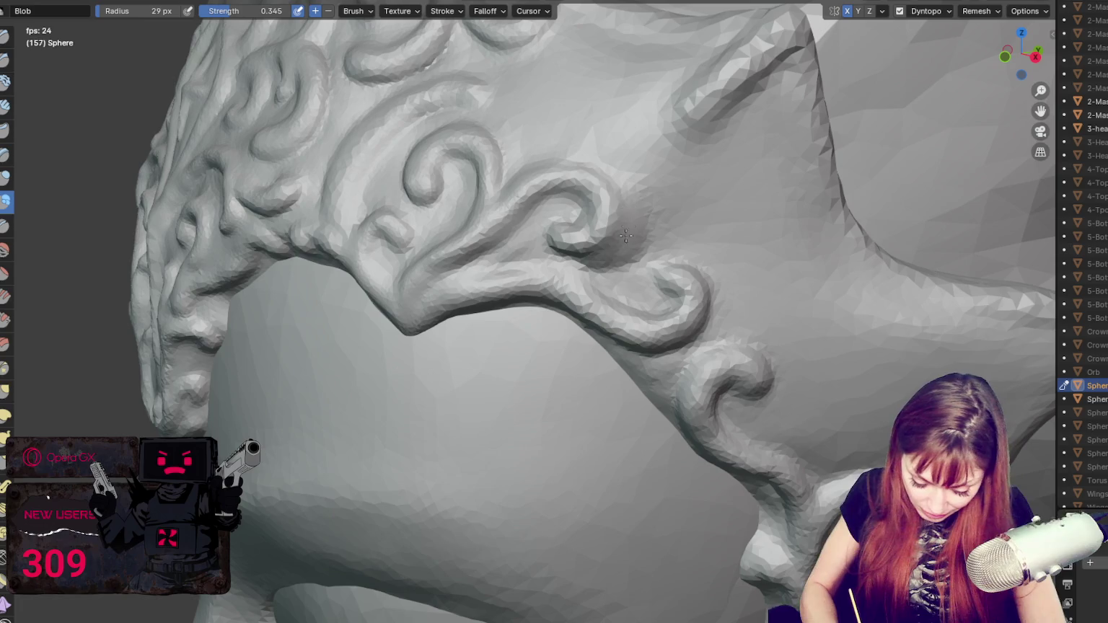
drag(626, 190, 639, 223)
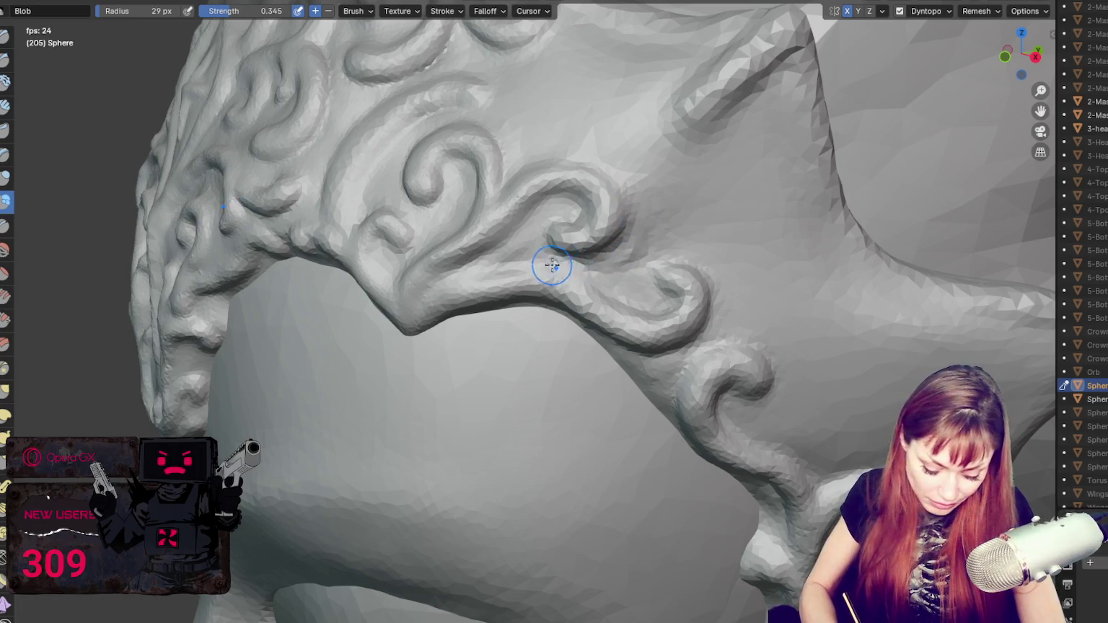
shift+middle_drag(555, 268, 592, 231)
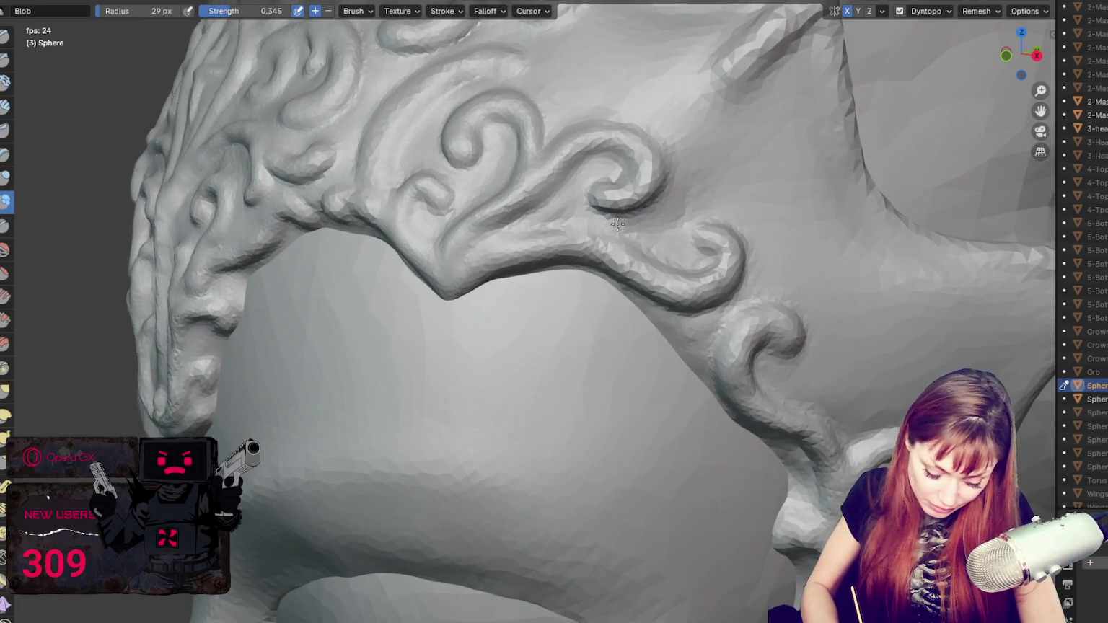
Step: Return to Grab, zoom out, and bring up the gallimimus image search
key(g)
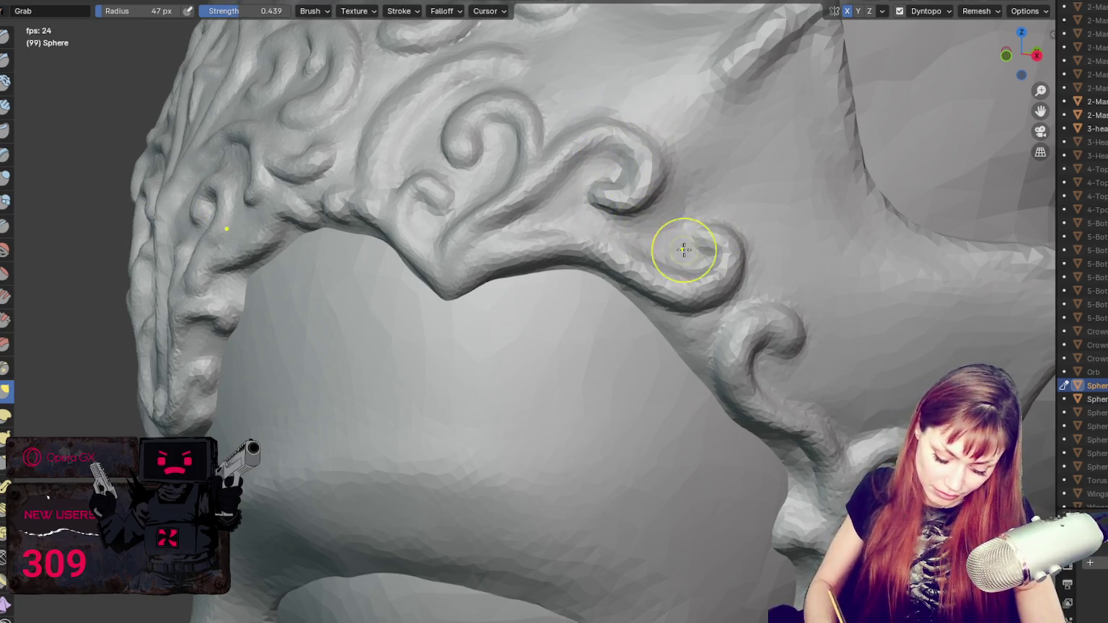
shift+middle_drag(704, 240, 772, 277)
mouse_move(638, 329)
shift+middle_down()
mouse_move(779, 303)
mouse_move(797, 353)
mouse_move(814, 349)
mouse_move(800, 218)
mouse_move(834, 225)
shift+middle_up()
scroll(774, 296, down, 8)
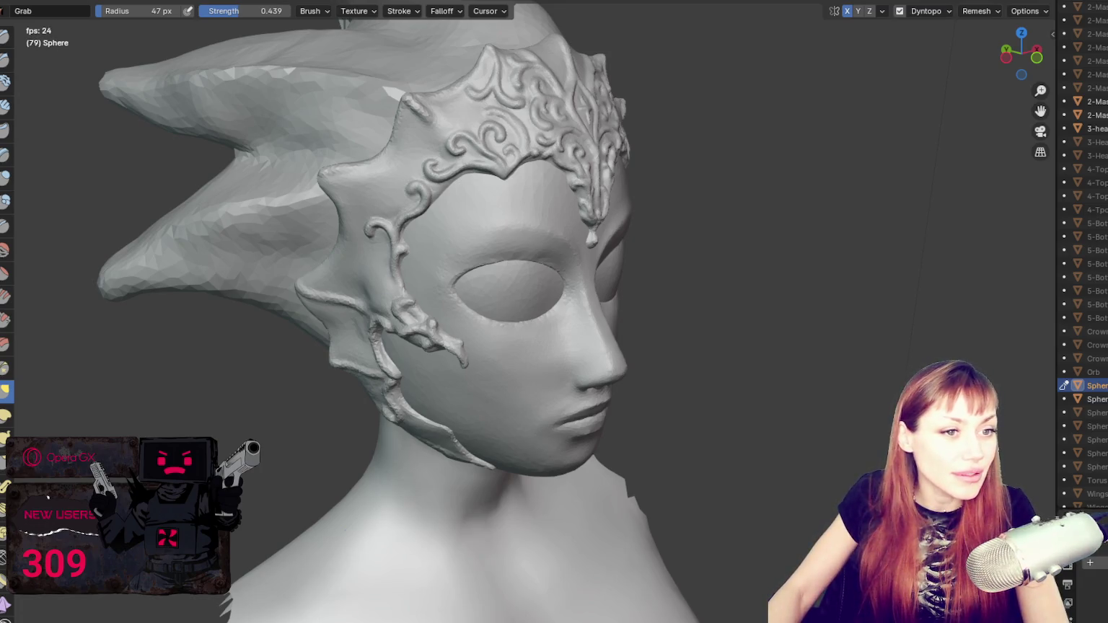
key(alt+Tab)
Step: Preview the museum skeleton, running gallimimus and Natural History Museum images full-screen, then return to Blender
click(664, 252)
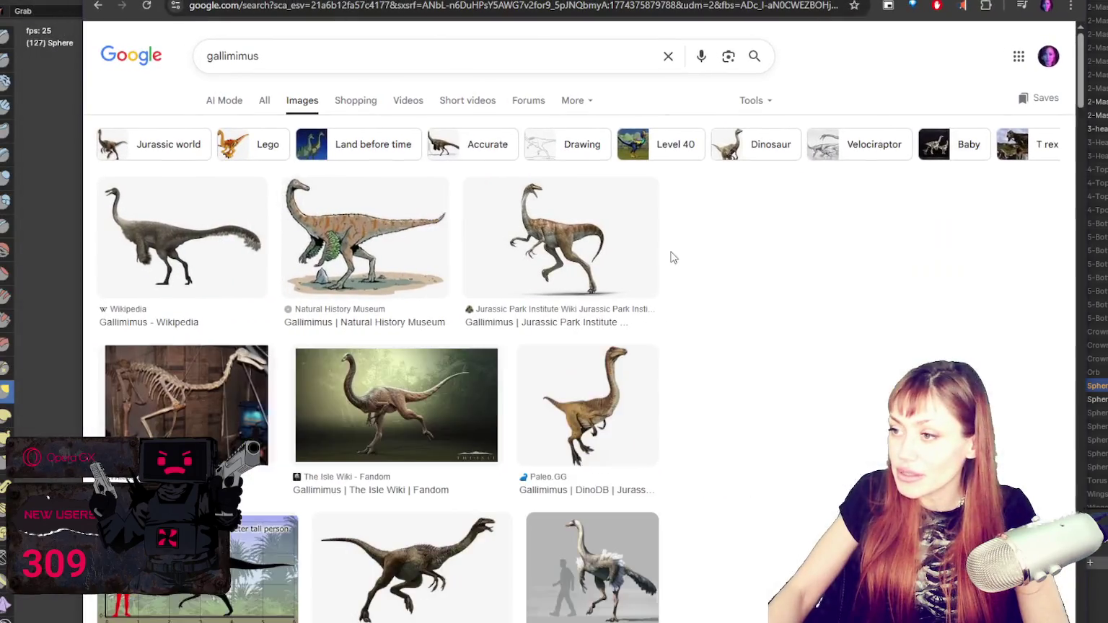
key(F11)
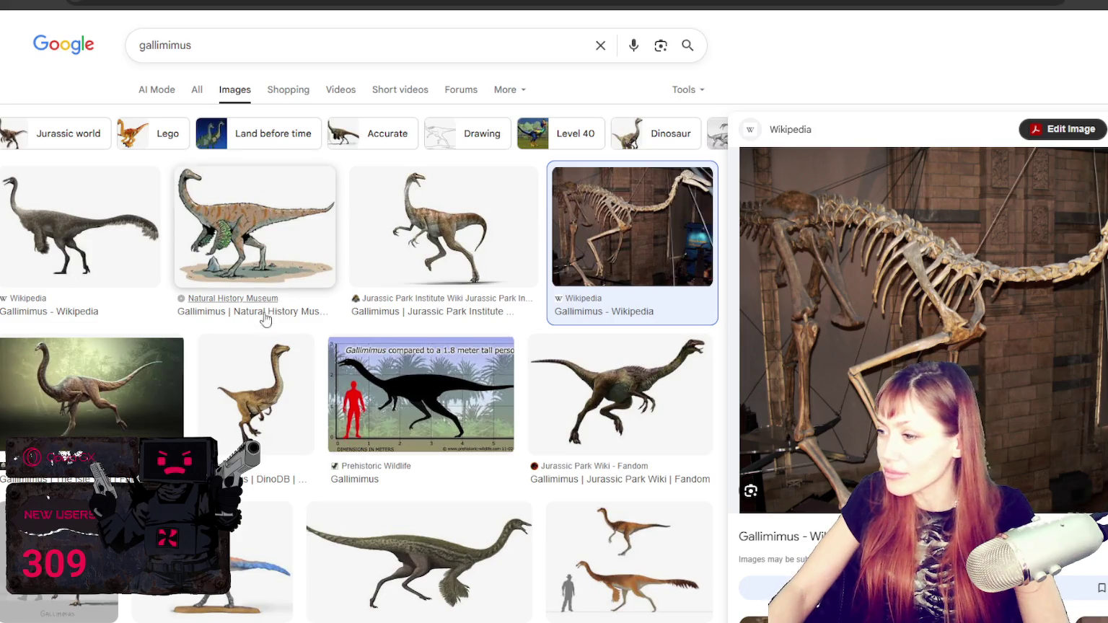
click(384, 247)
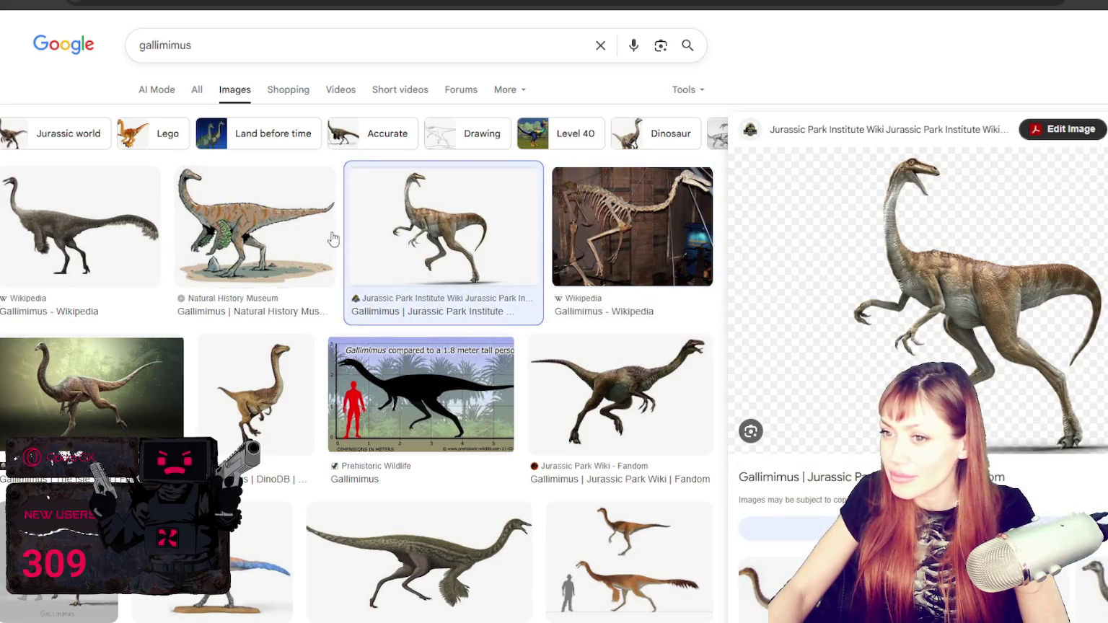
click(315, 232)
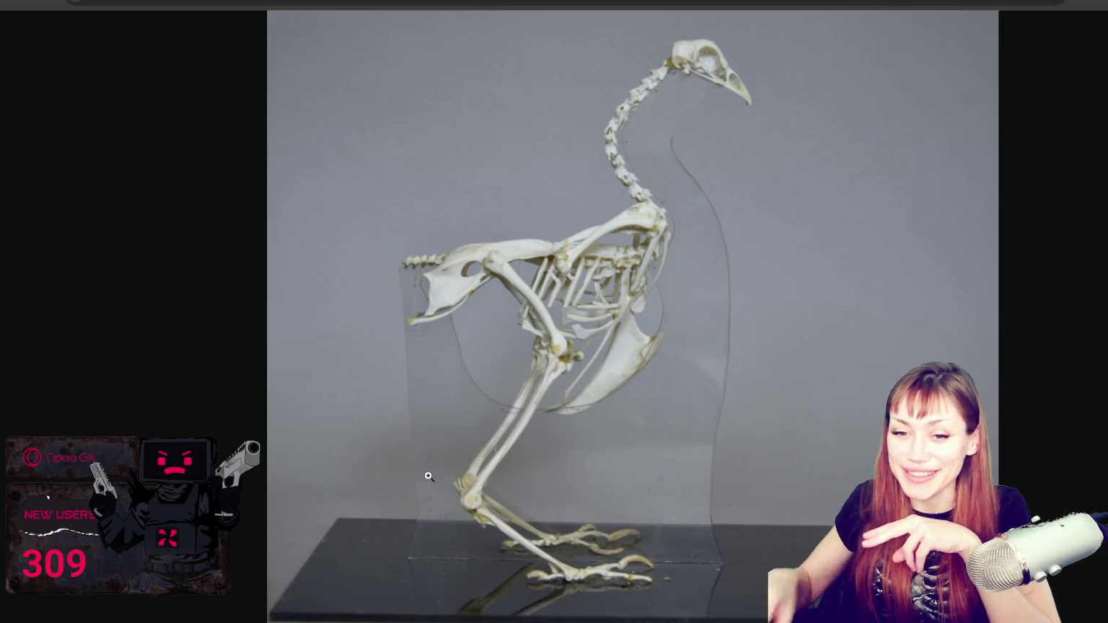
key(alt+Tab)
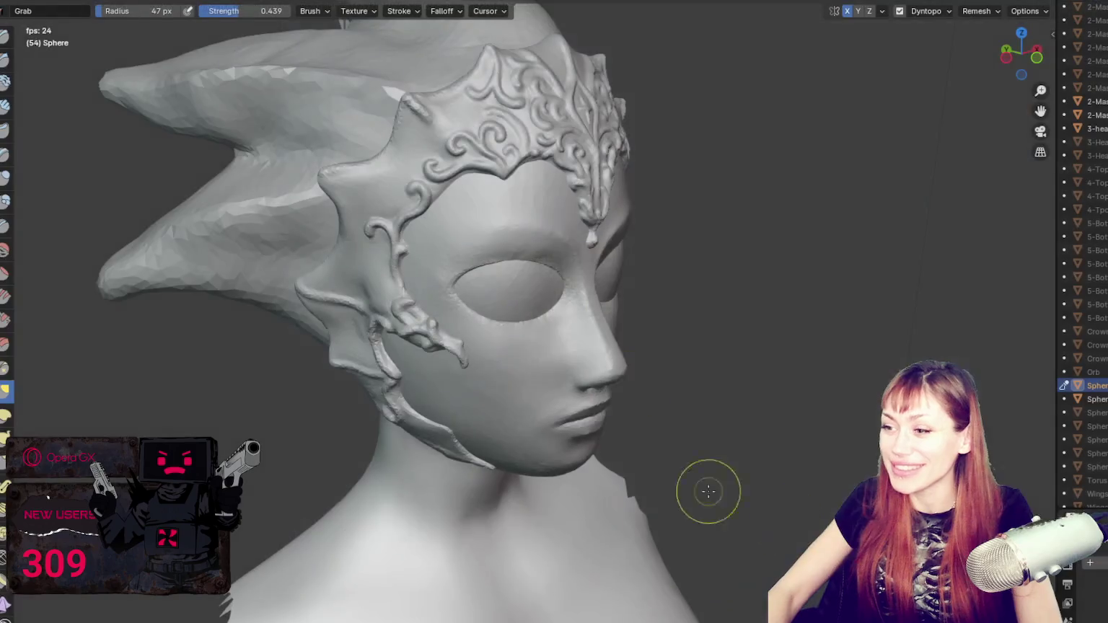
Step: Orbit to a left profile of the head and resize the brush from about 61 px to 33 px
middle_drag(736, 512, 591, 241)
mouse_move(550, 148)
middle_down()
mouse_move(514, 132)
mouse_move(673, 359)
middle_up()
scroll(627, 249, up, 3)
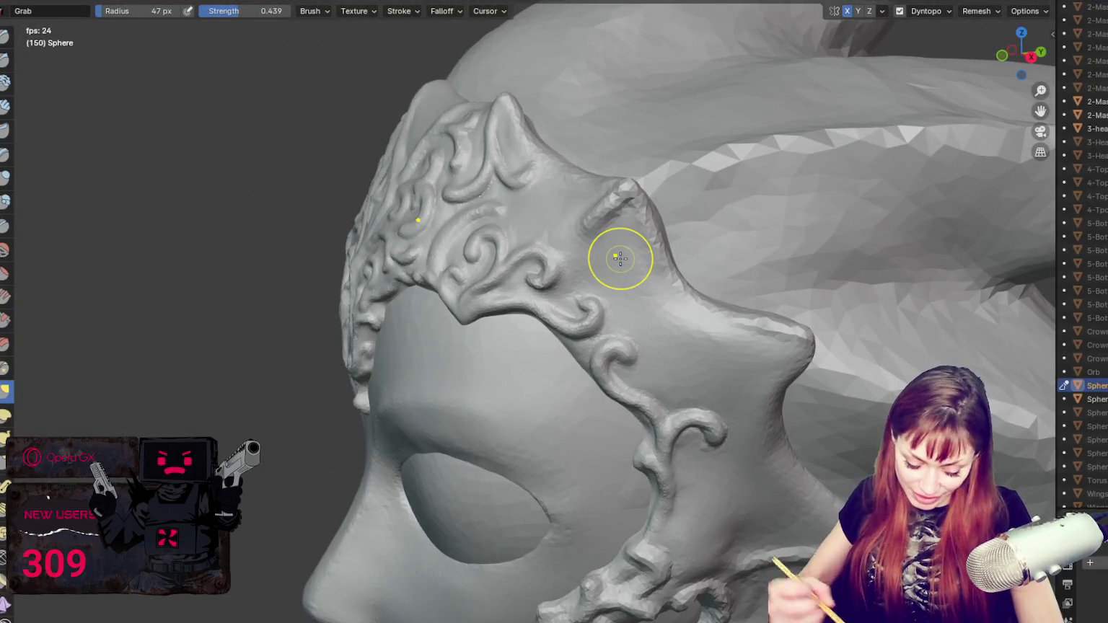
mouse_move(470, 223)
middle_down()
mouse_move(445, 189)
mouse_move(396, 203)
mouse_move(520, 230)
middle_up()
scroll(587, 254, up, 2)
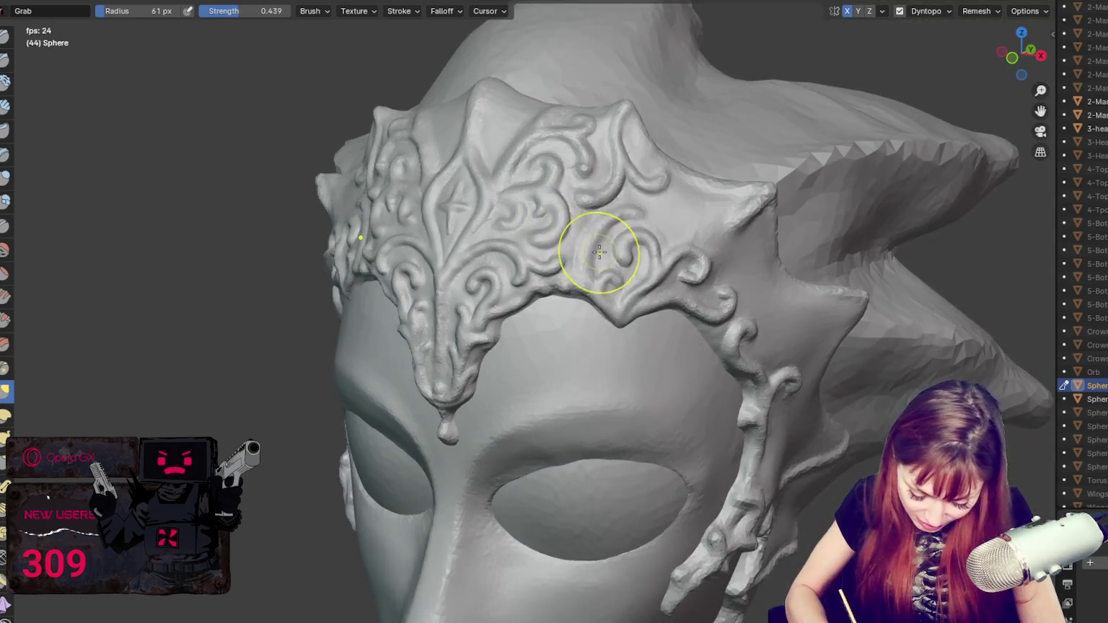
key(f)
click(584, 260)
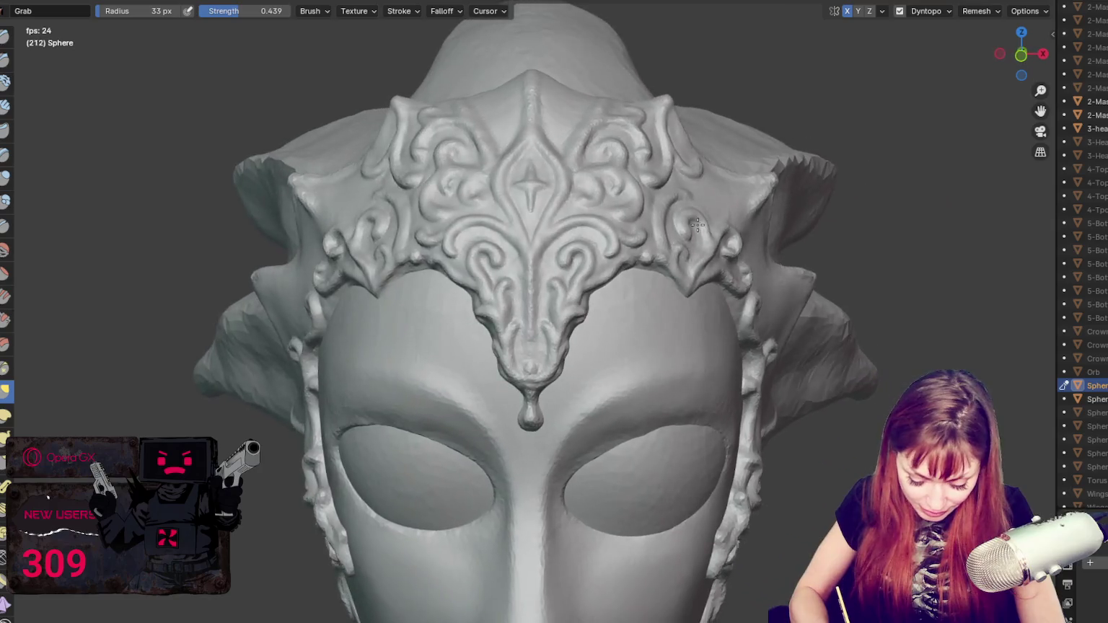
click(642, 226)
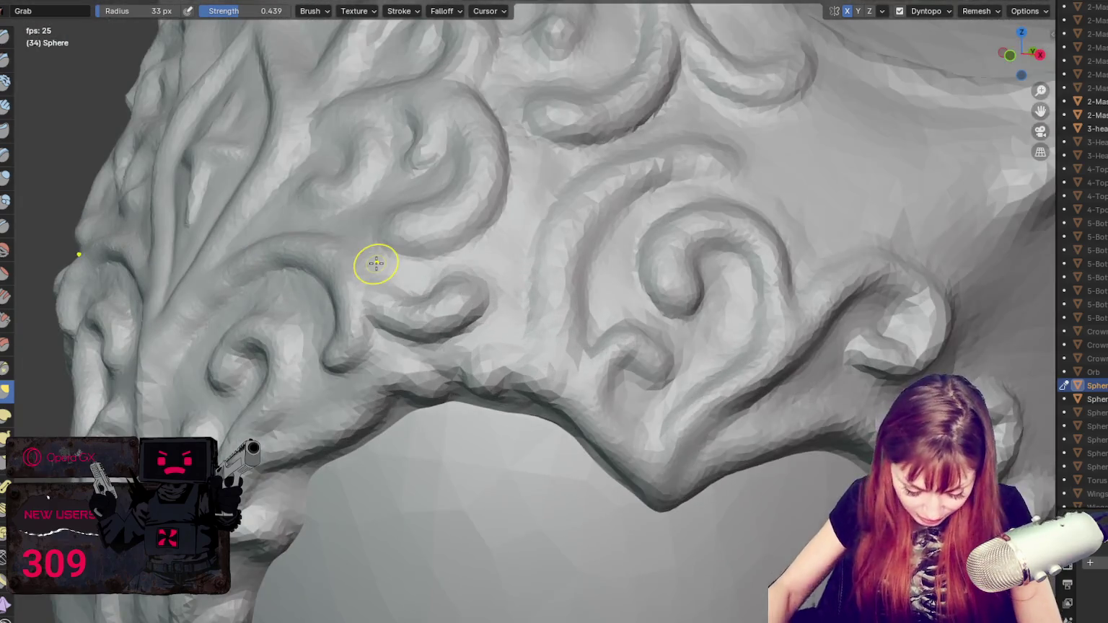
Step: Switch to the Blob brush and reframe the view over the crown's swirls
click(6, 201)
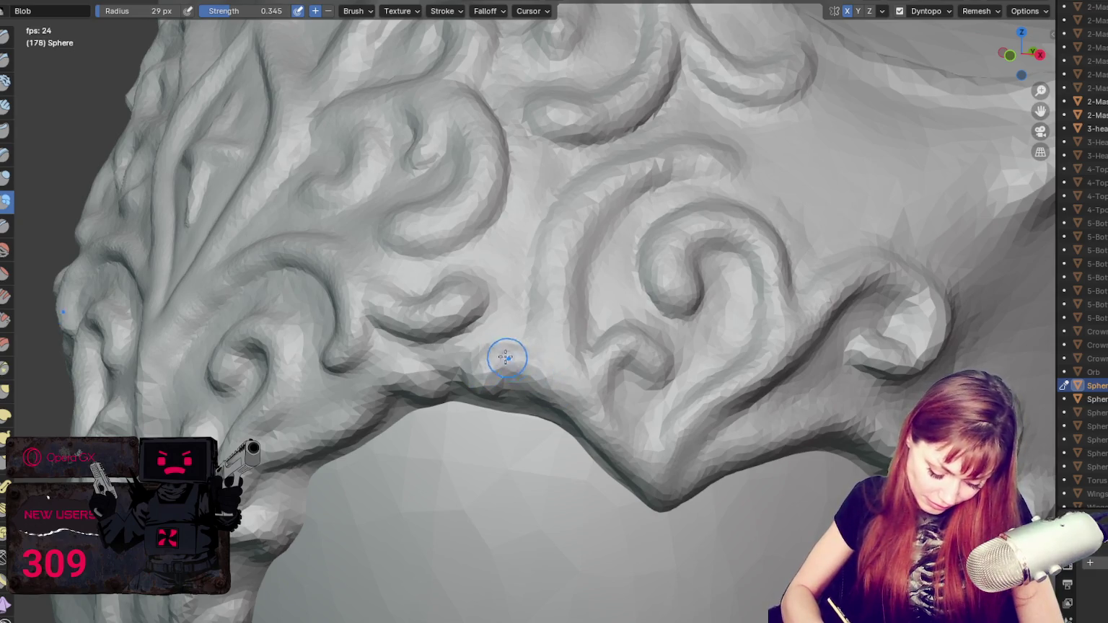
shift+middle_drag(565, 402, 589, 349)
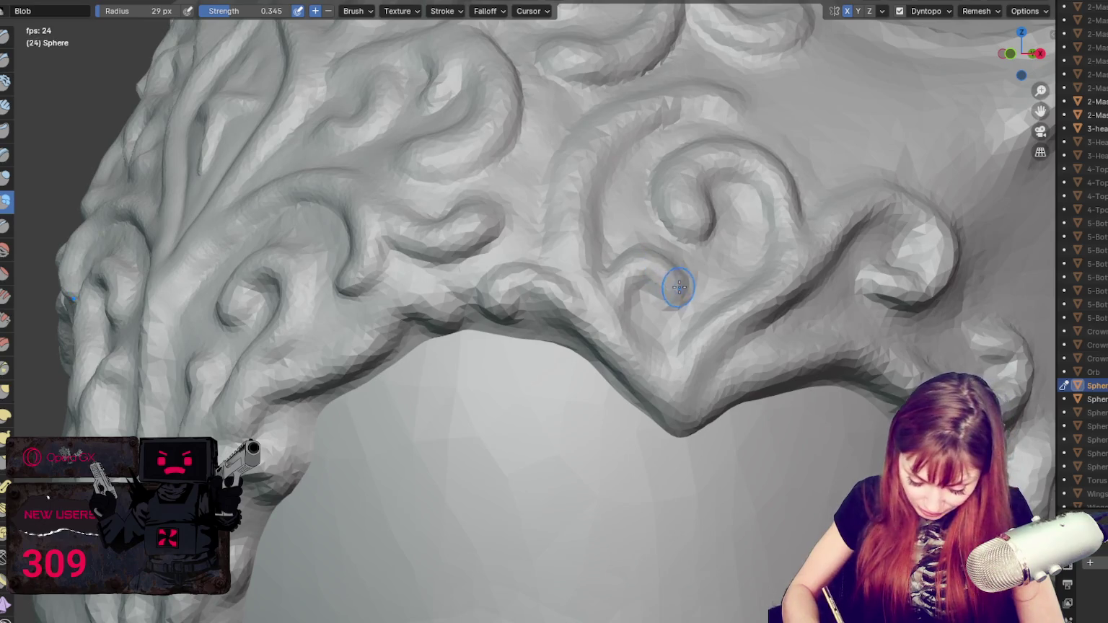
shift+middle_drag(678, 287, 608, 329)
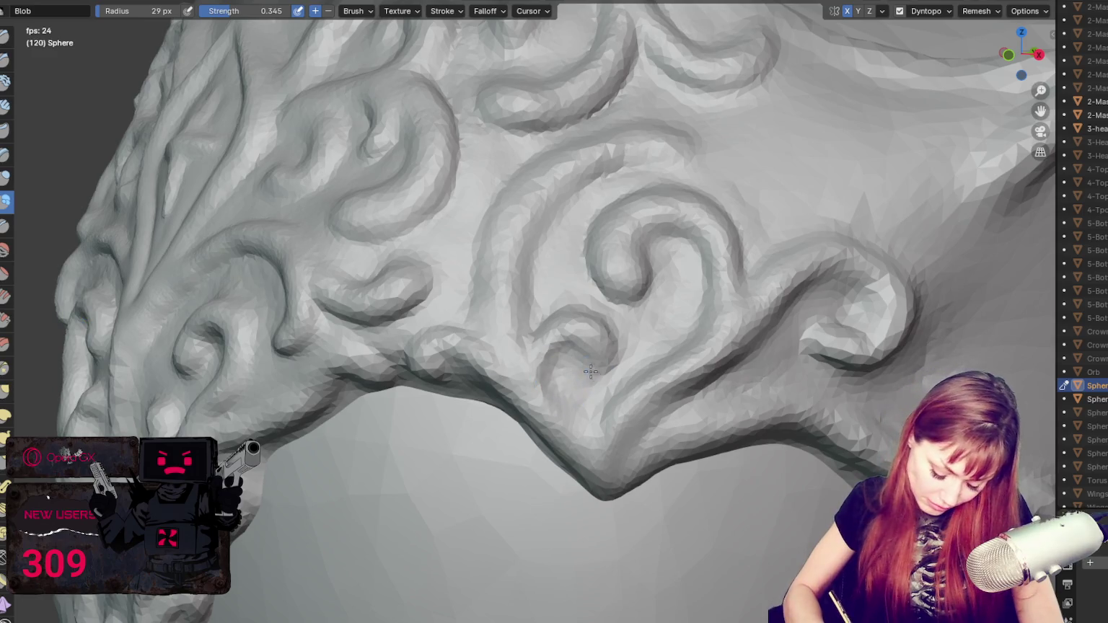
middle_drag(558, 396, 629, 349)
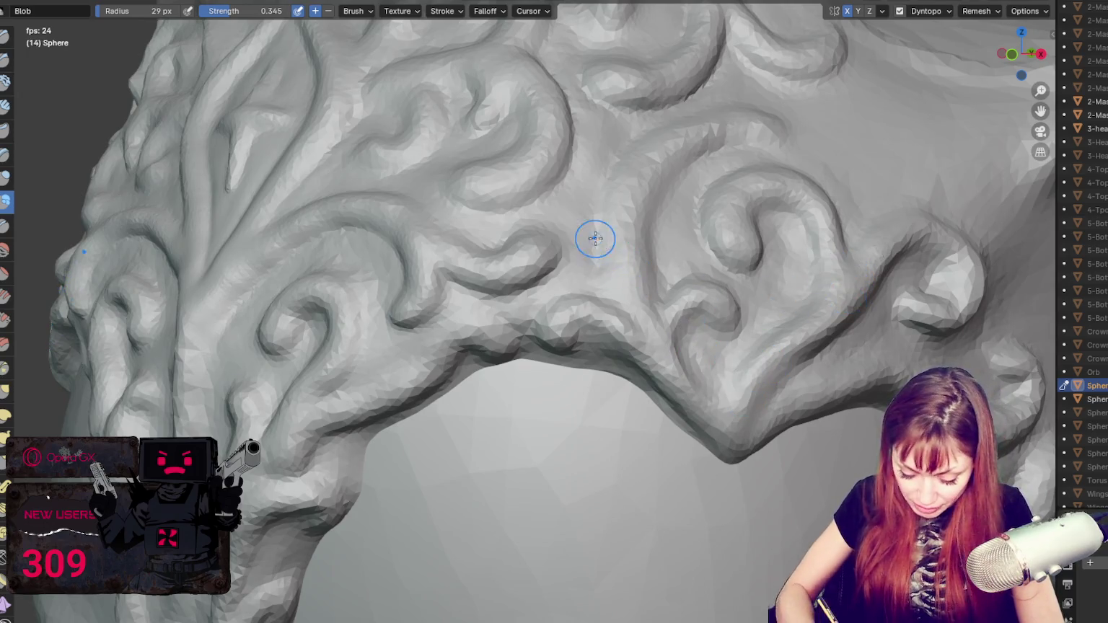
mouse_move(814, 304)
middle_down()
mouse_move(831, 202)
mouse_move(829, 301)
middle_up()
mouse_move(763, 323)
middle_down()
mouse_move(872, 273)
mouse_move(791, 277)
middle_up()
Step: Return to Grab, resize it to about 85 then 72 px, and turn the head toward the viewer
key(g)
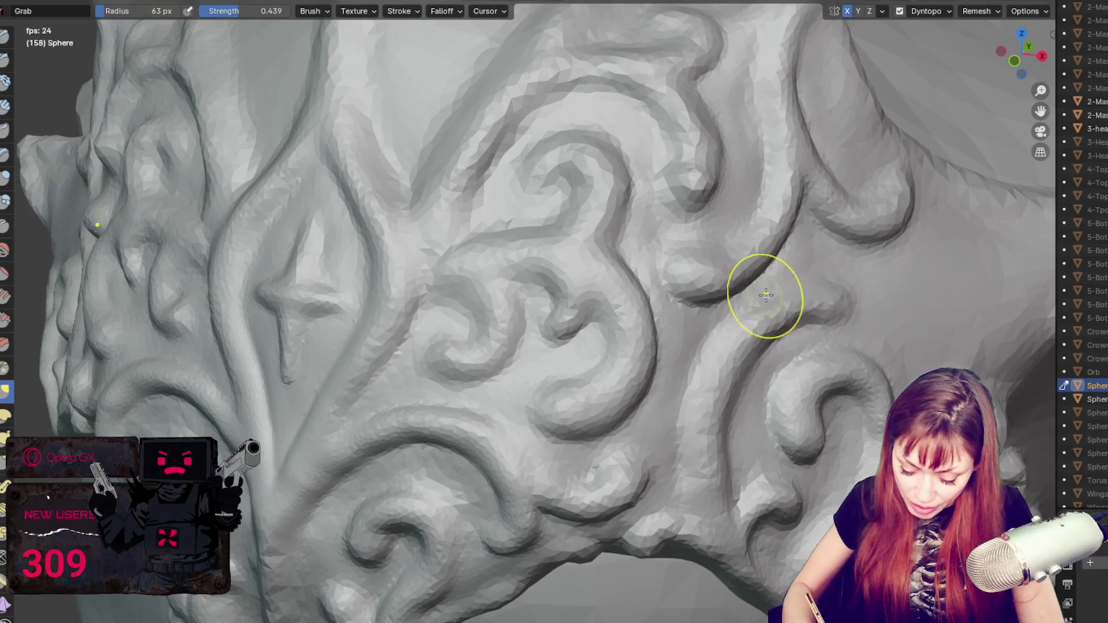
scroll(783, 275, up, 3)
mouse_move(540, 370)
mouse_down()
mouse_move(562, 332)
mouse_move(544, 455)
mouse_move(588, 373)
mouse_up()
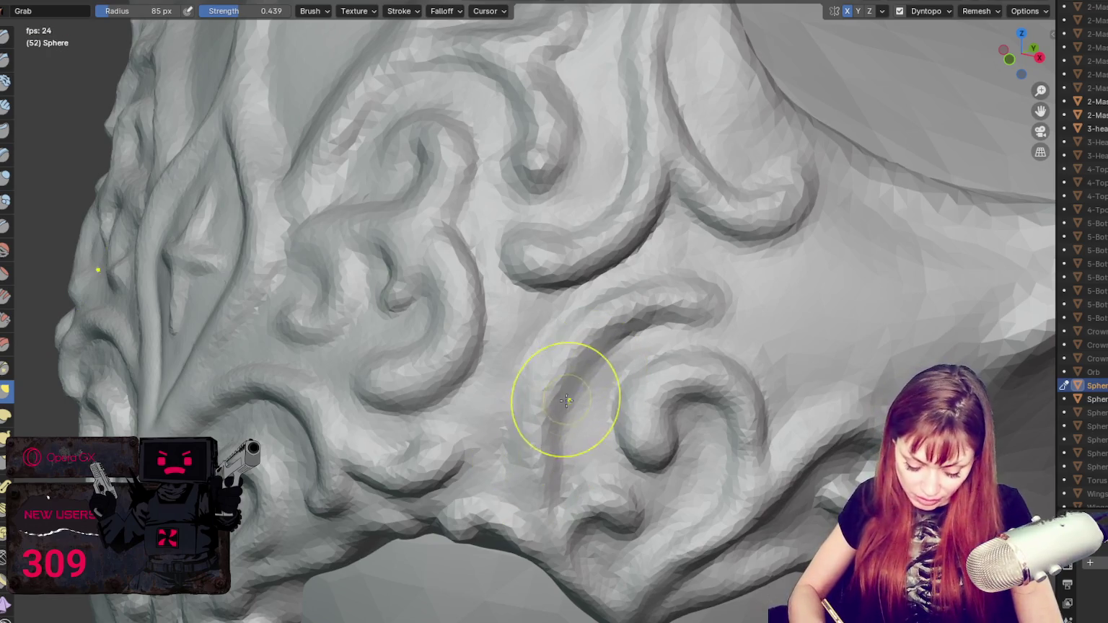
middle_drag(520, 388, 569, 235)
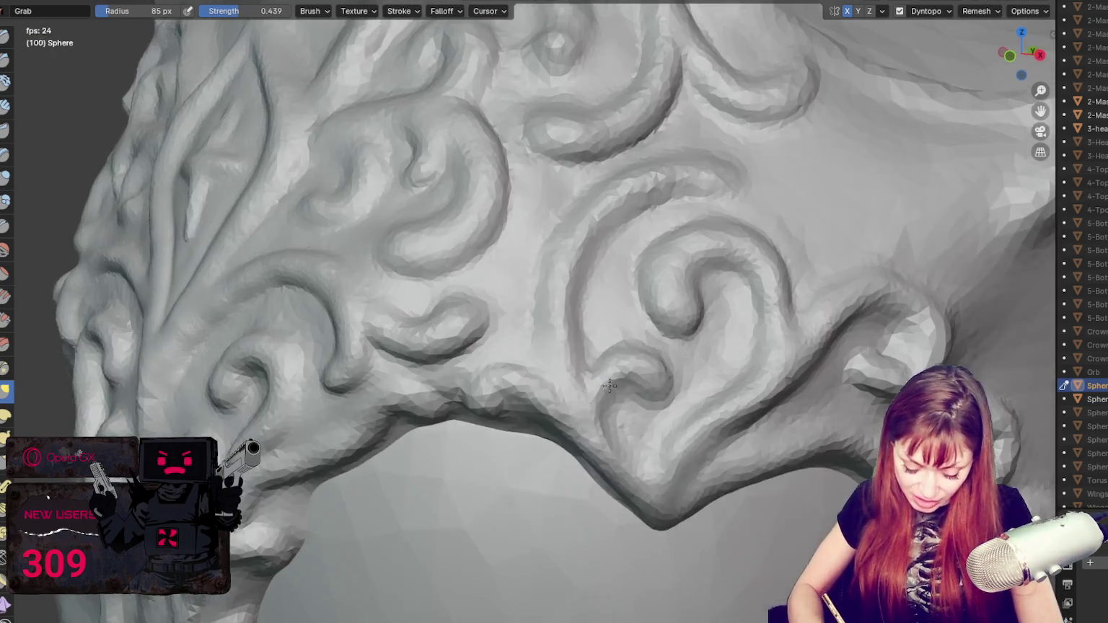
scroll(582, 341, down, 10)
mouse_move(693, 284)
middle_down()
mouse_move(708, 283)
mouse_move(606, 281)
middle_up()
scroll(676, 275, up, 5)
scroll(676, 275, up, 3)
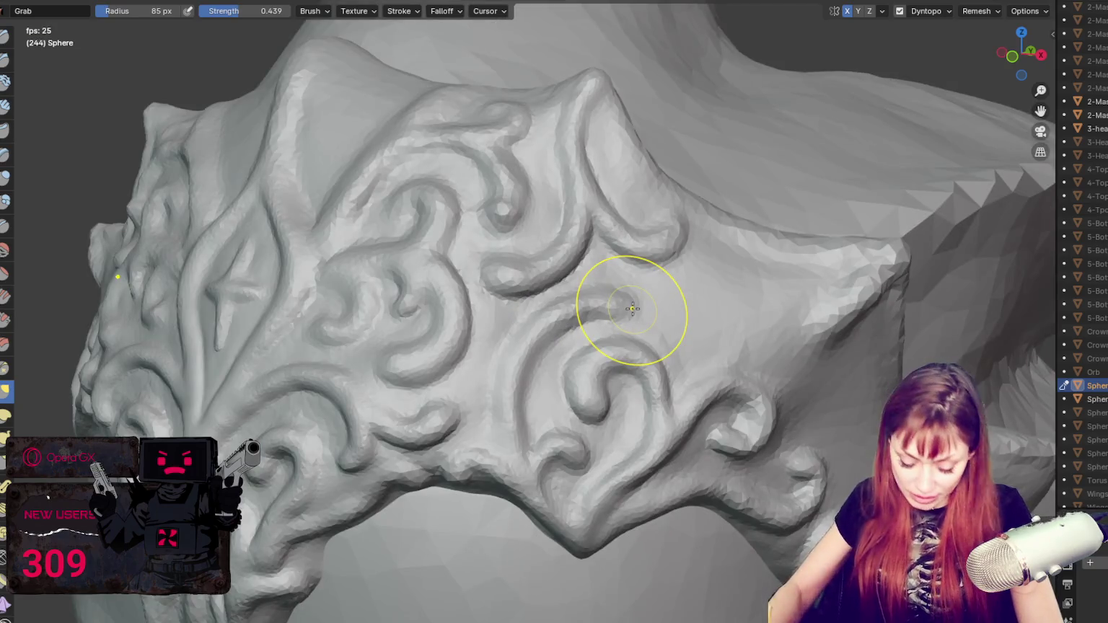
middle_drag(603, 292, 608, 310)
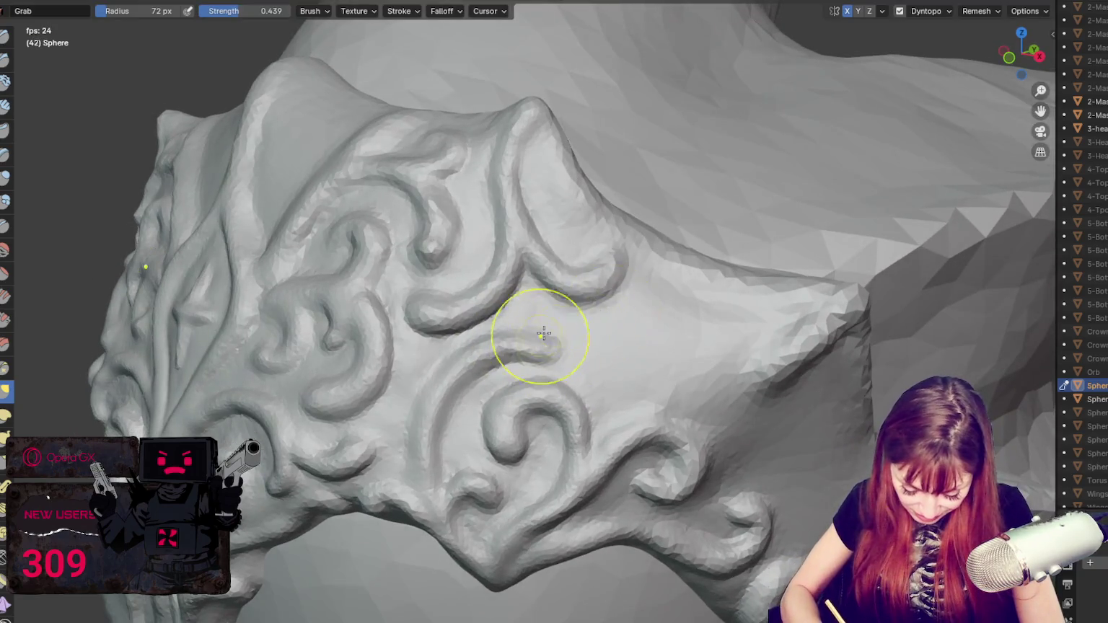
Step: With a 33 px Blob brush, sculpt three new curling ridges among the crown's lower swirls
middle_drag(538, 338, 388, 302)
click(6, 202)
mouse_move(593, 323)
mouse_down()
mouse_move(631, 337)
mouse_move(673, 329)
mouse_up()
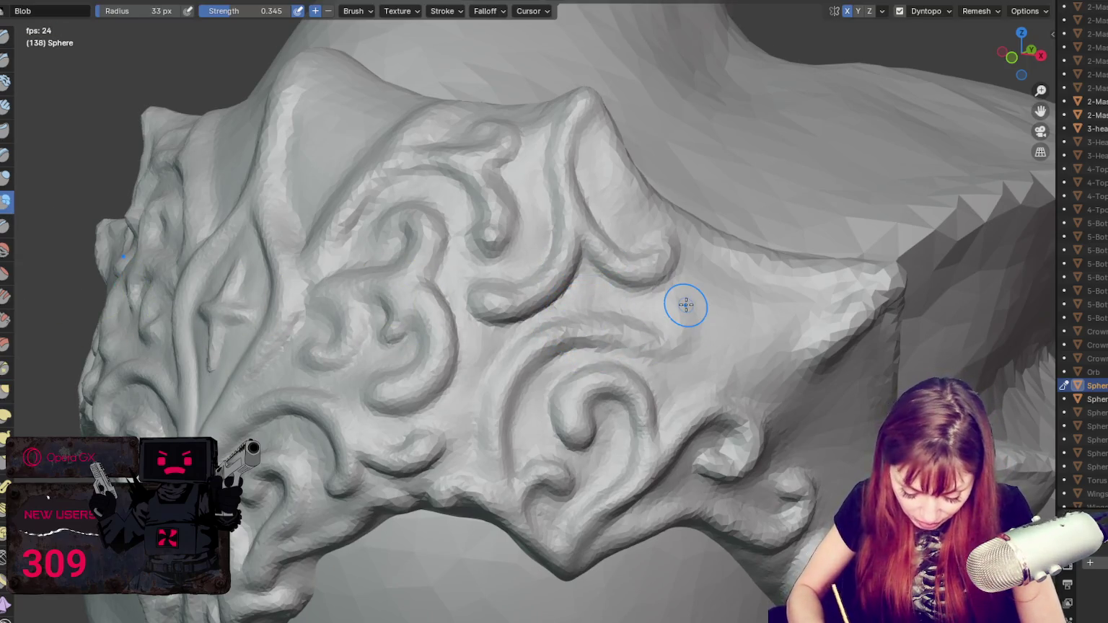
scroll(686, 305, up, 2)
middle_drag(685, 304, 728, 296)
mouse_move(678, 316)
mouse_down()
mouse_move(718, 337)
mouse_move(707, 376)
mouse_move(682, 384)
mouse_up()
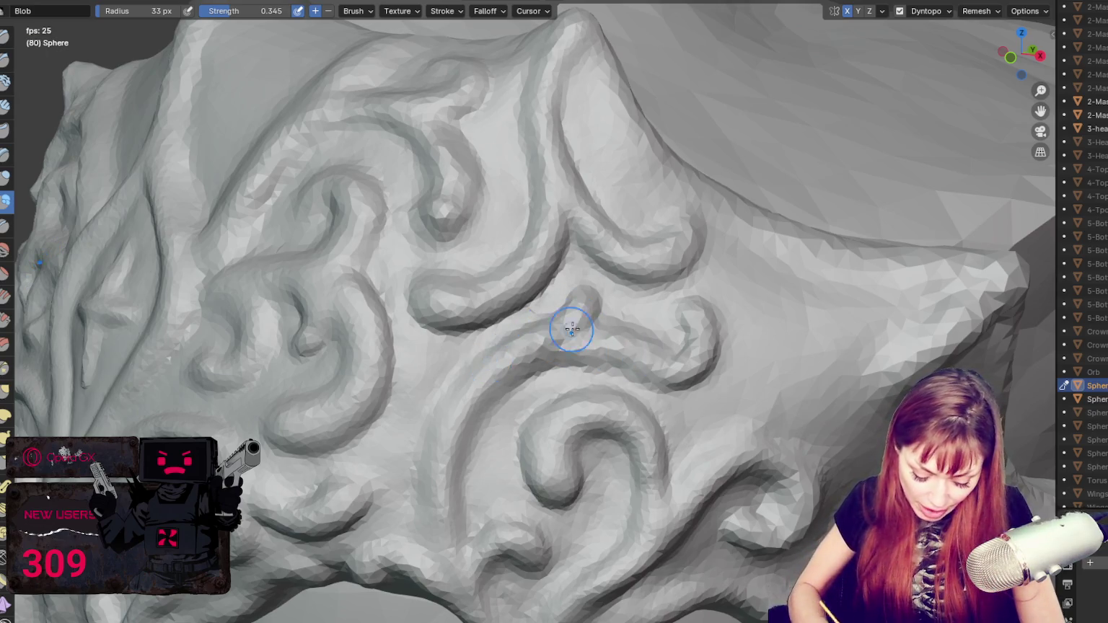
middle_drag(571, 329, 526, 331)
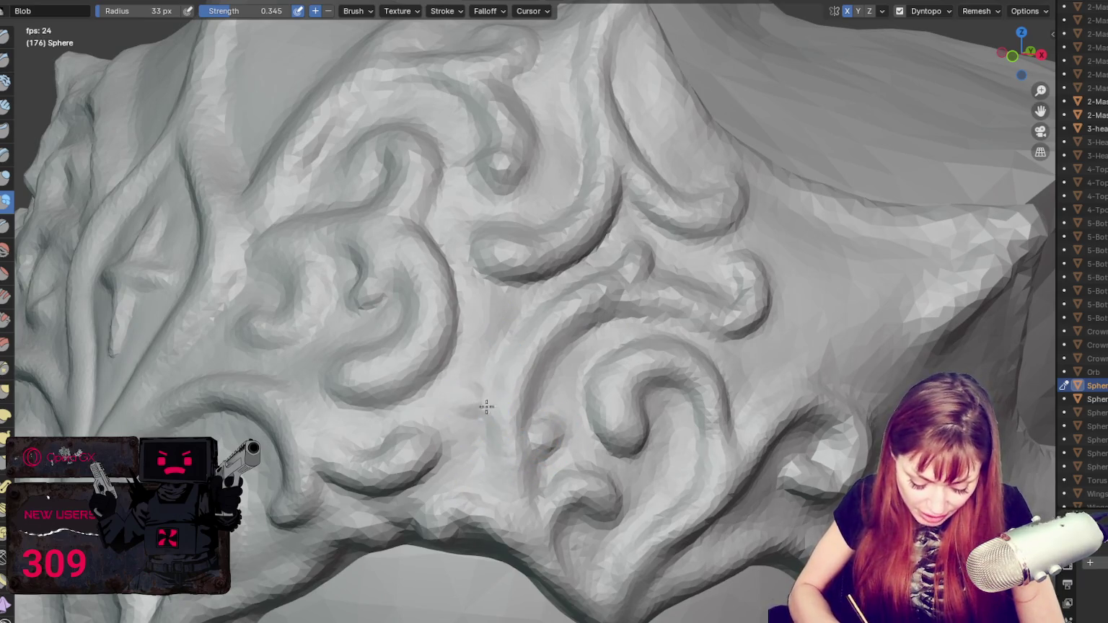
drag(469, 393, 530, 465)
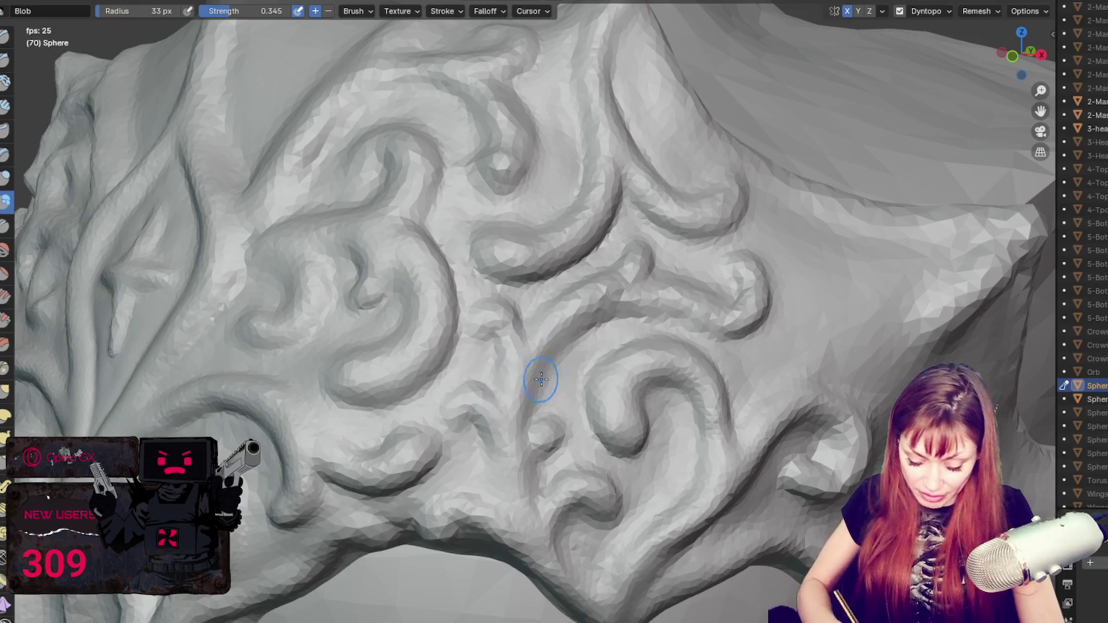
Step: Zoom and orbit to a frontal view of the crown's swirls
scroll(570, 390, down, 10)
mouse_move(777, 363)
middle_down()
mouse_move(639, 336)
mouse_move(626, 346)
middle_up()
scroll(639, 345, up, 5)
scroll(639, 345, up, 2)
scroll(484, 335, up, 3)
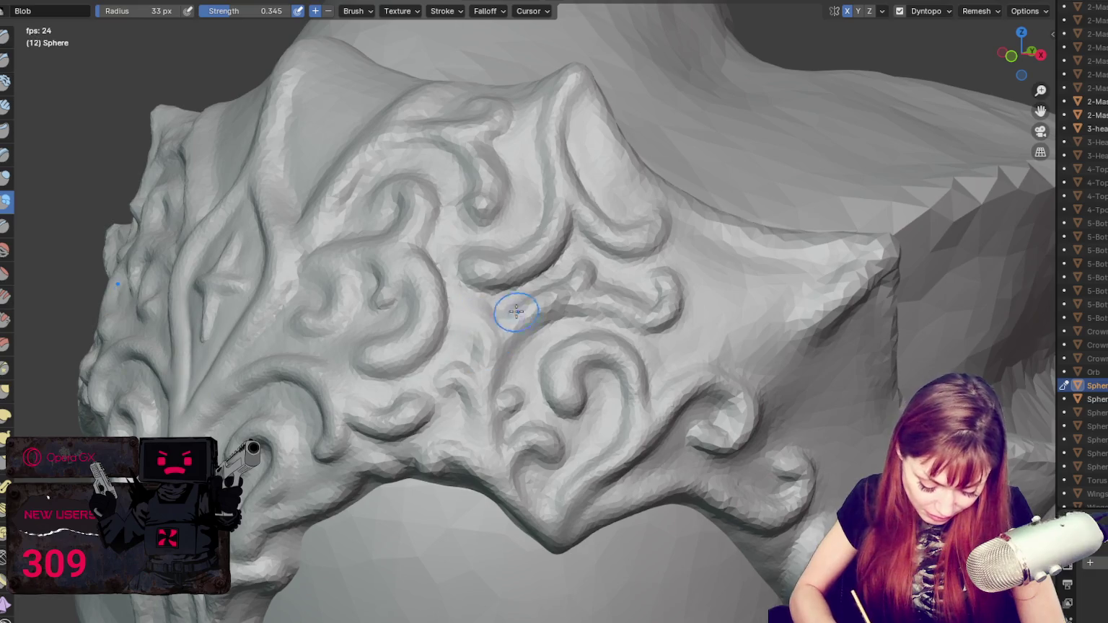
scroll(489, 342, up, 2)
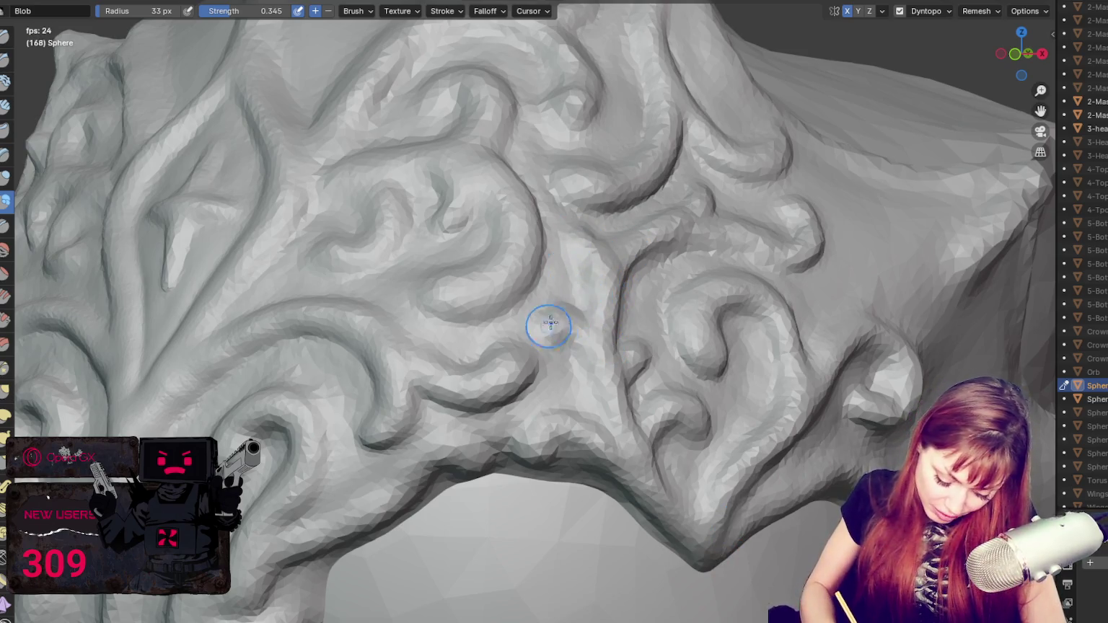
scroll(646, 333, up, 3)
mouse_move(647, 333)
middle_down()
mouse_move(609, 341)
mouse_move(780, 347)
middle_up()
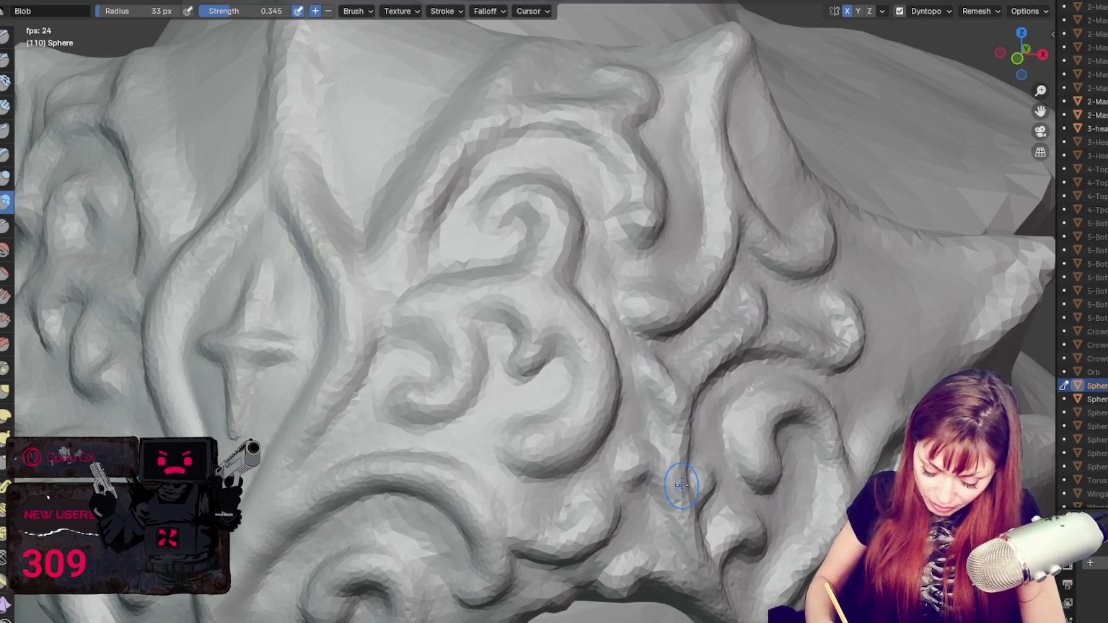
Step: Return to the Grab brush on the crown scrollwork and resize it from 47 px to 94 px
key(g)
scroll(765, 411, up, 2)
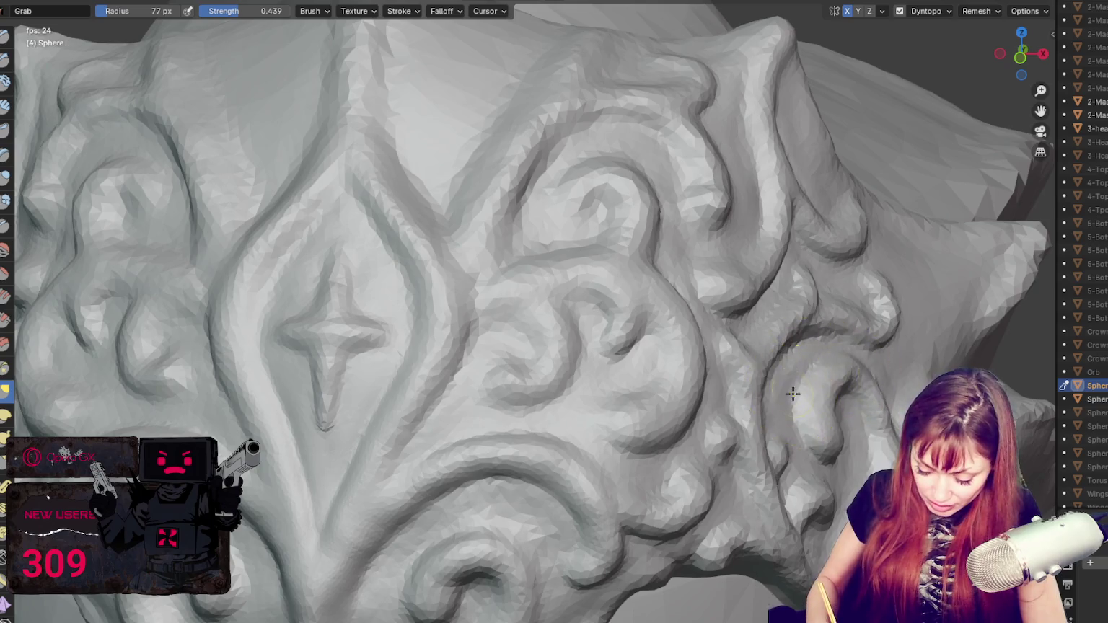
middle_drag(792, 383, 780, 382)
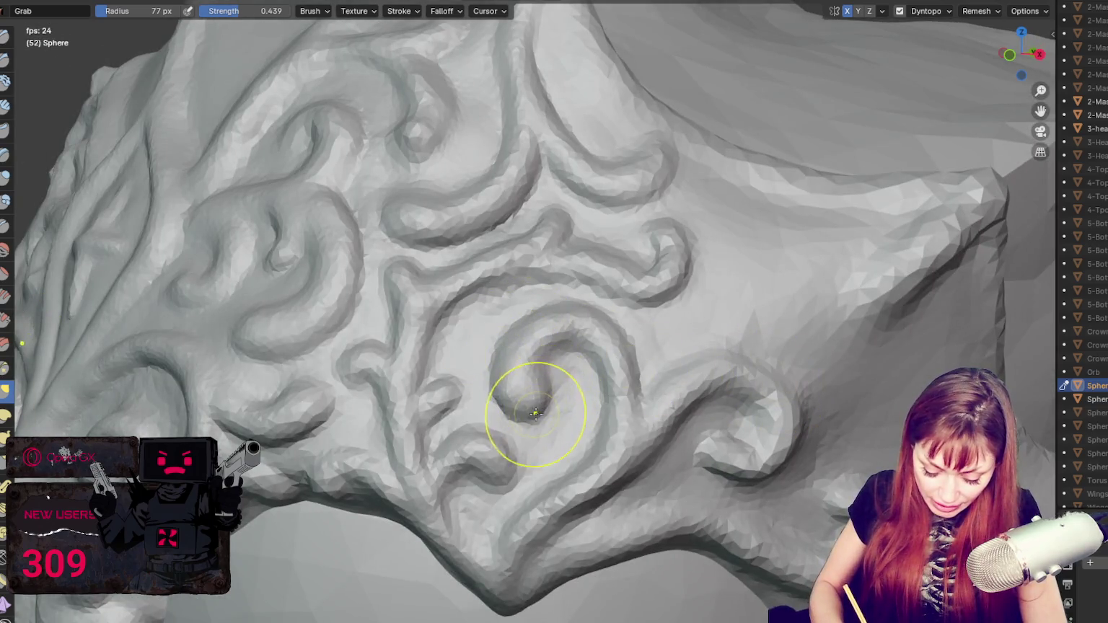
key(f)
click(550, 316)
key(f)
click(464, 277)
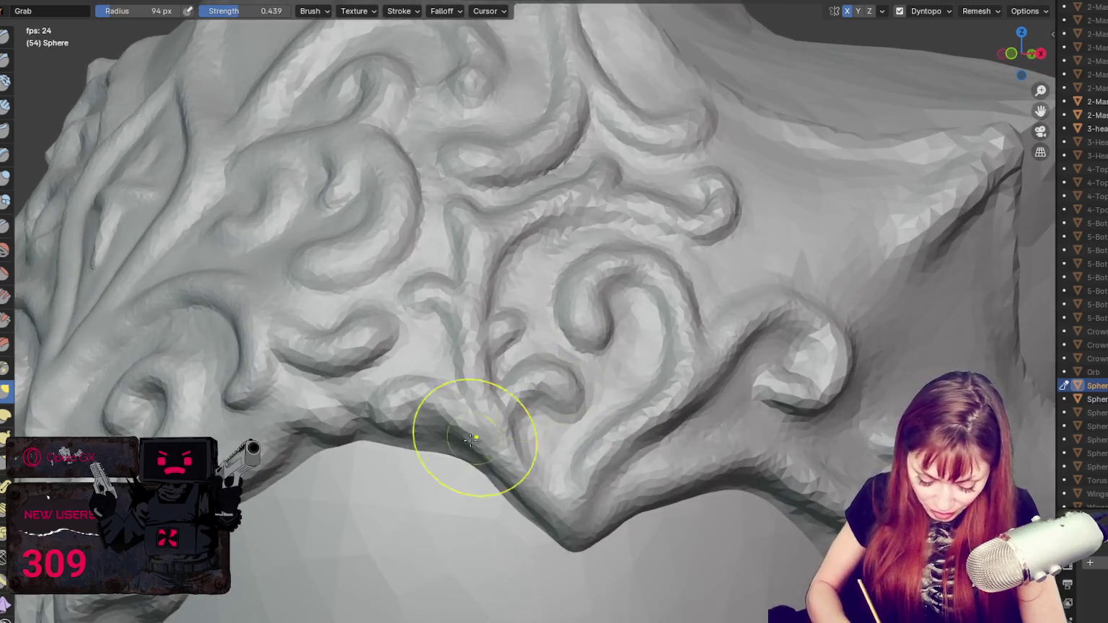
Step: Settle the brush radius at 63 px, then 43 px, and switch to the Crease brush
key(f)
click(417, 431)
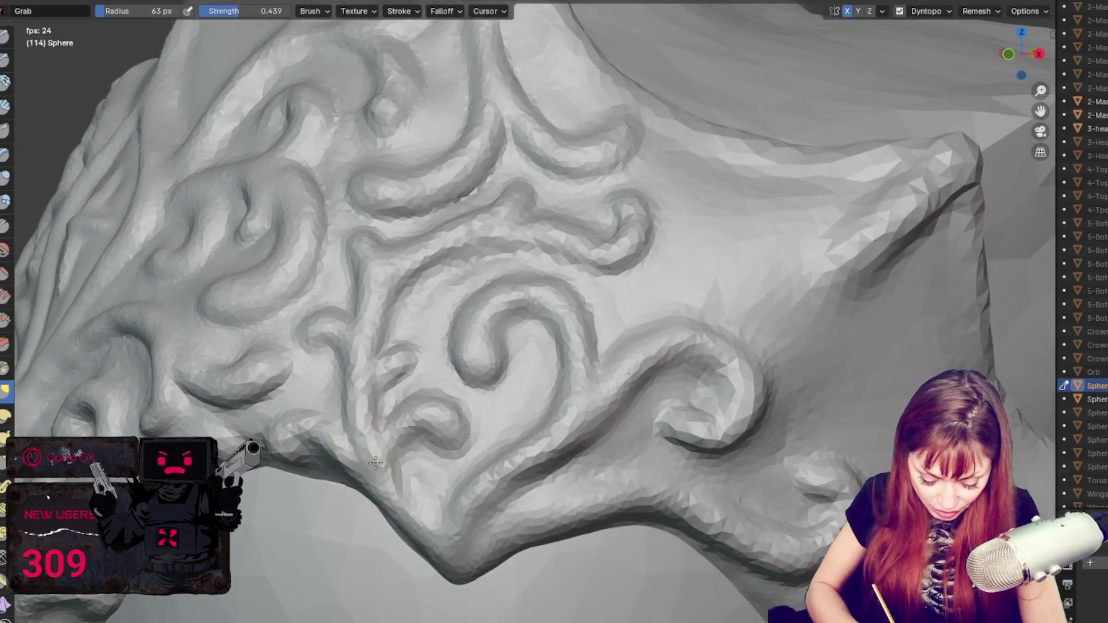
key(f)
click(289, 477)
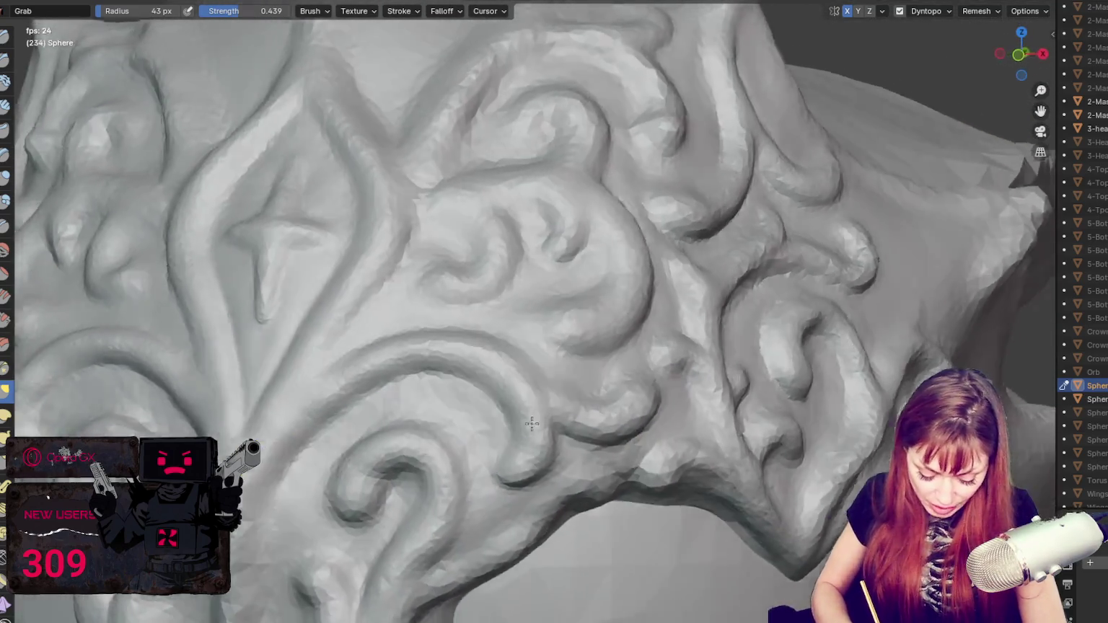
key(Escape)
key(shift+c)
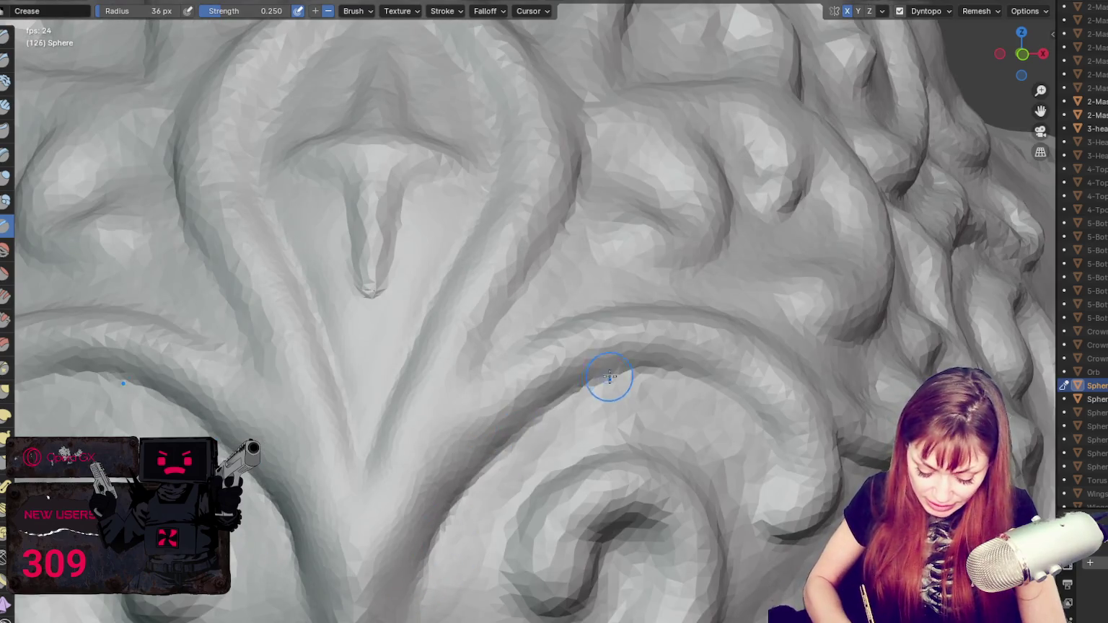
Step: Resize the brush, center the fleur-de-lis stem and deepen its central groove with Crease
key(f)
click(444, 480)
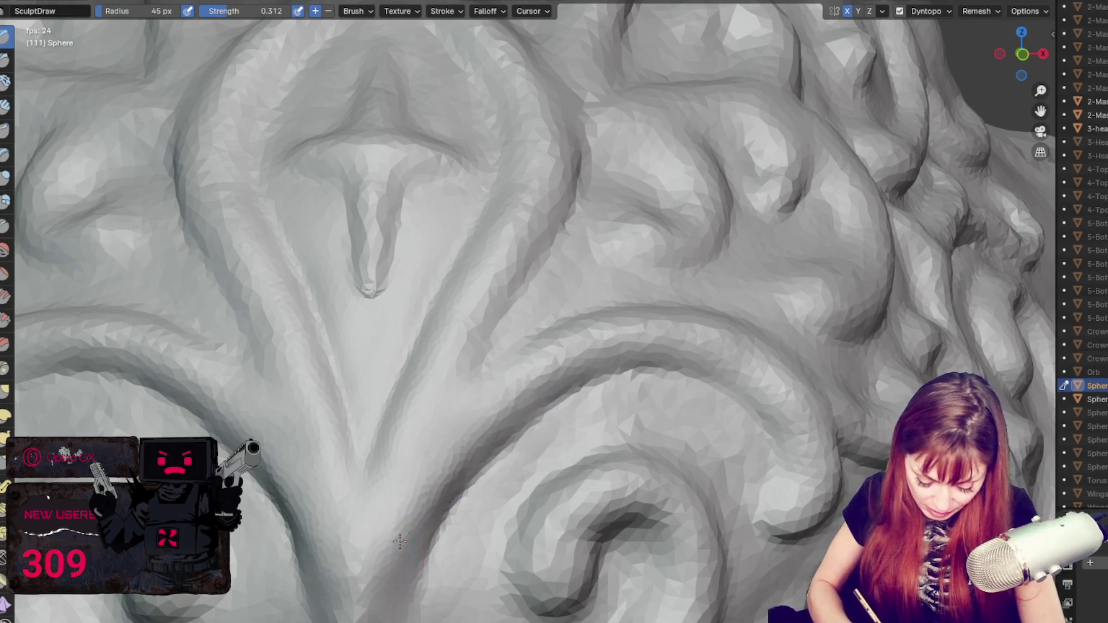
key(shift+c)
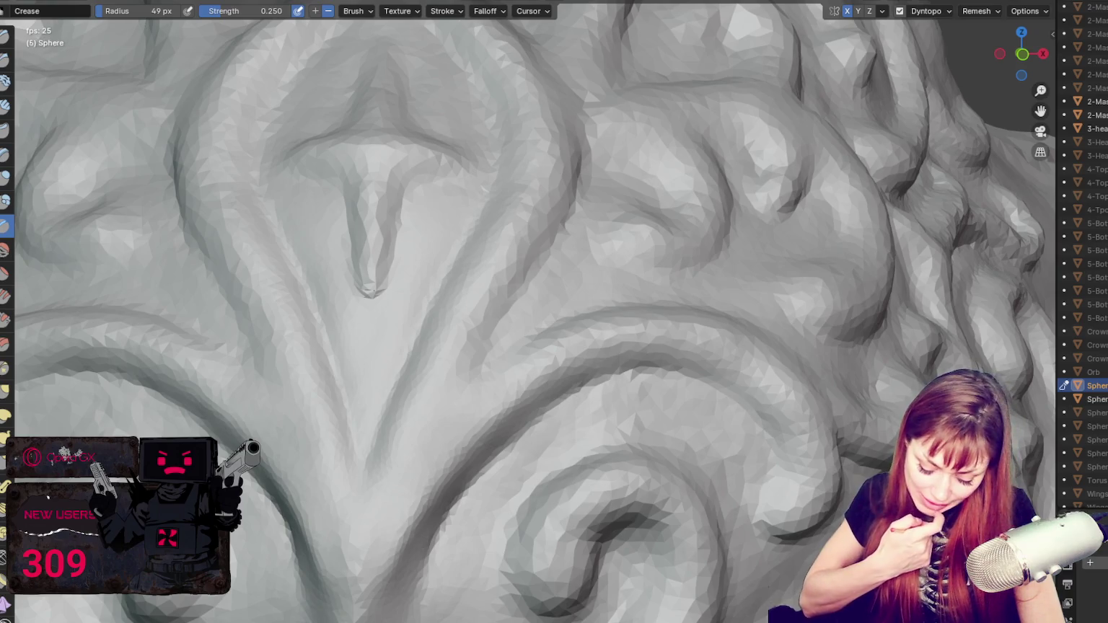
shift+middle_drag(382, 613, 425, 495)
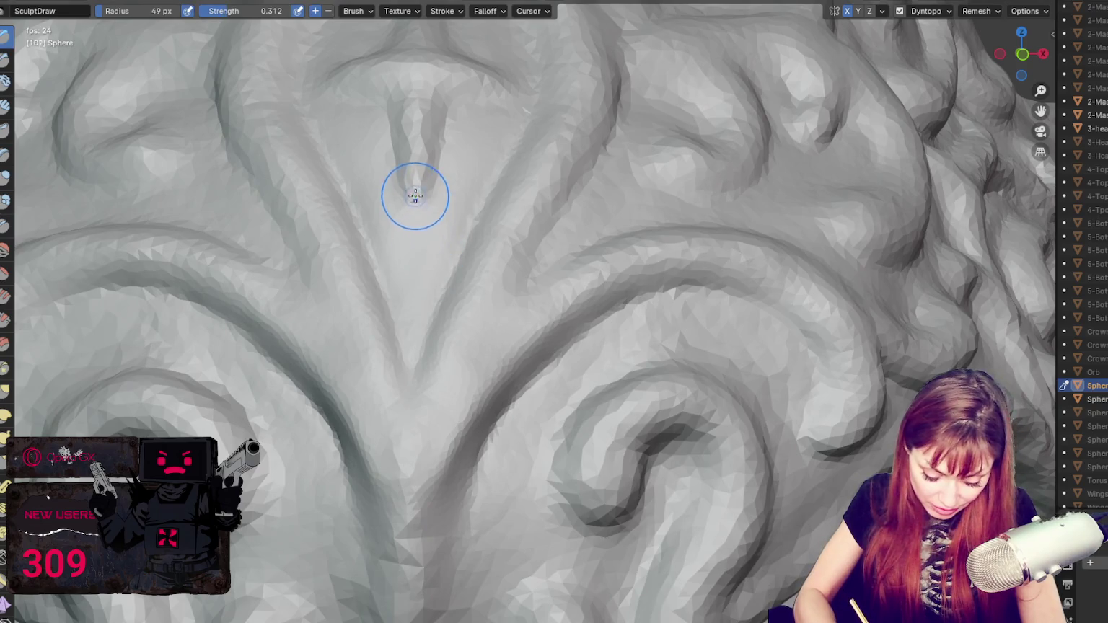
drag(420, 211, 414, 287)
Step: Alternate Draw and Crease at 58 px to sharpen the groove between the two curls
key(x)
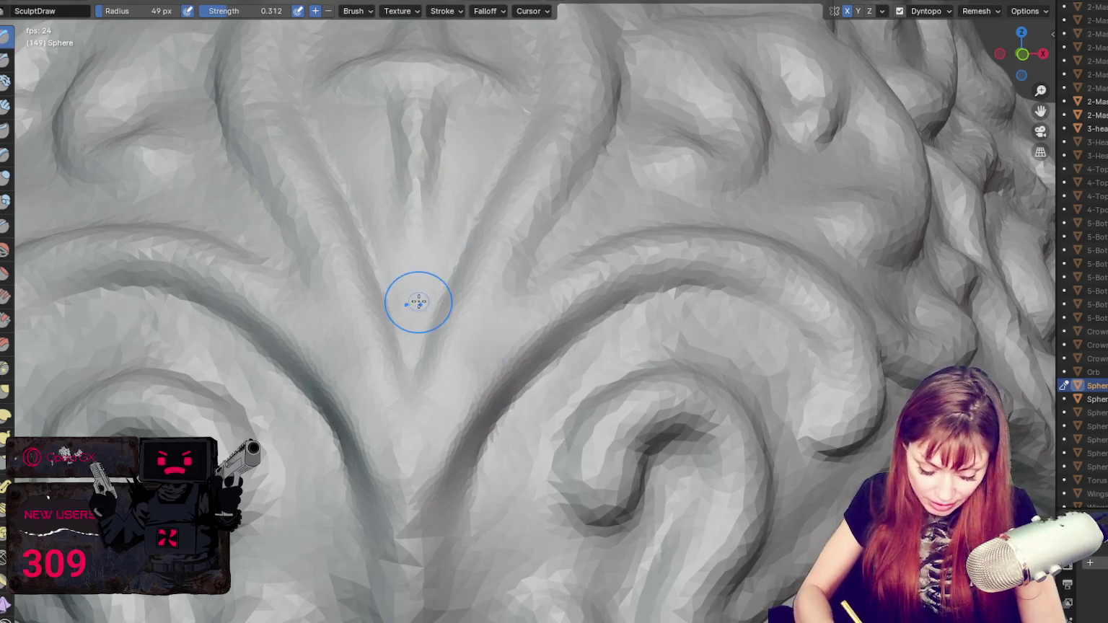
middle_drag(416, 301, 568, 404)
key(f)
click(404, 299)
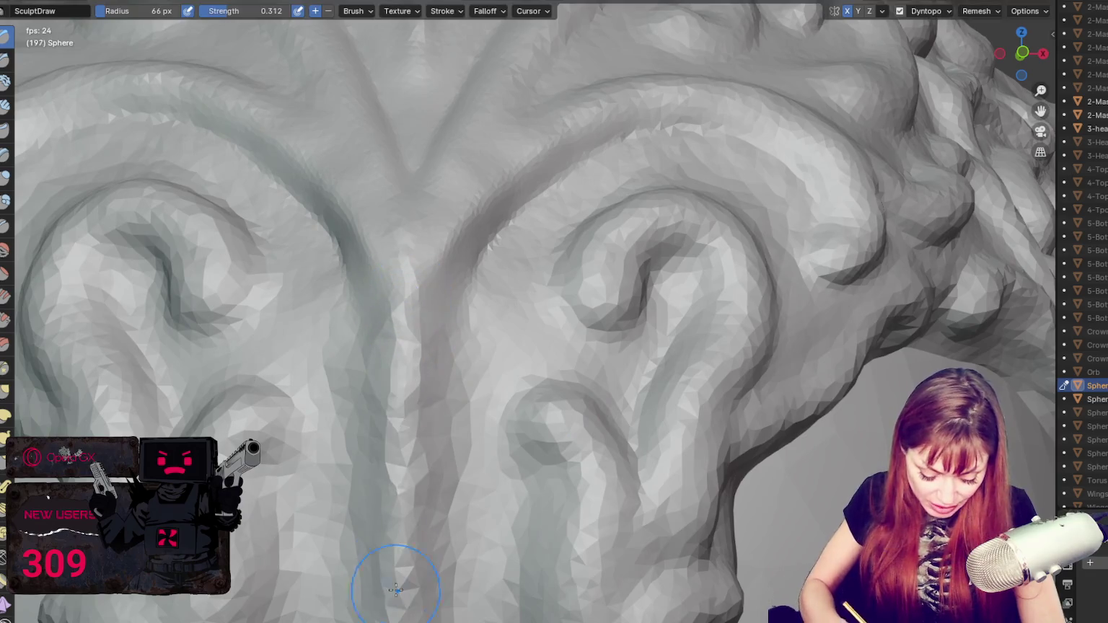
key(shift+c)
drag(425, 253, 445, 532)
key(f)
click(453, 312)
drag(482, 249, 440, 508)
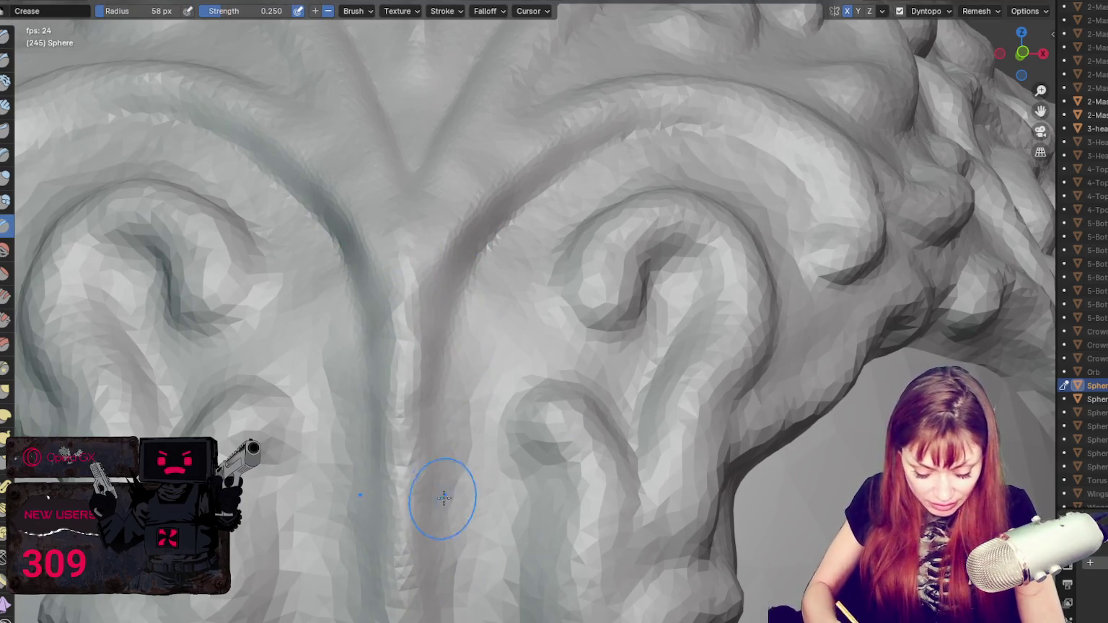
mouse_move(487, 235)
mouse_down()
mouse_move(460, 289)
mouse_move(489, 240)
mouse_up()
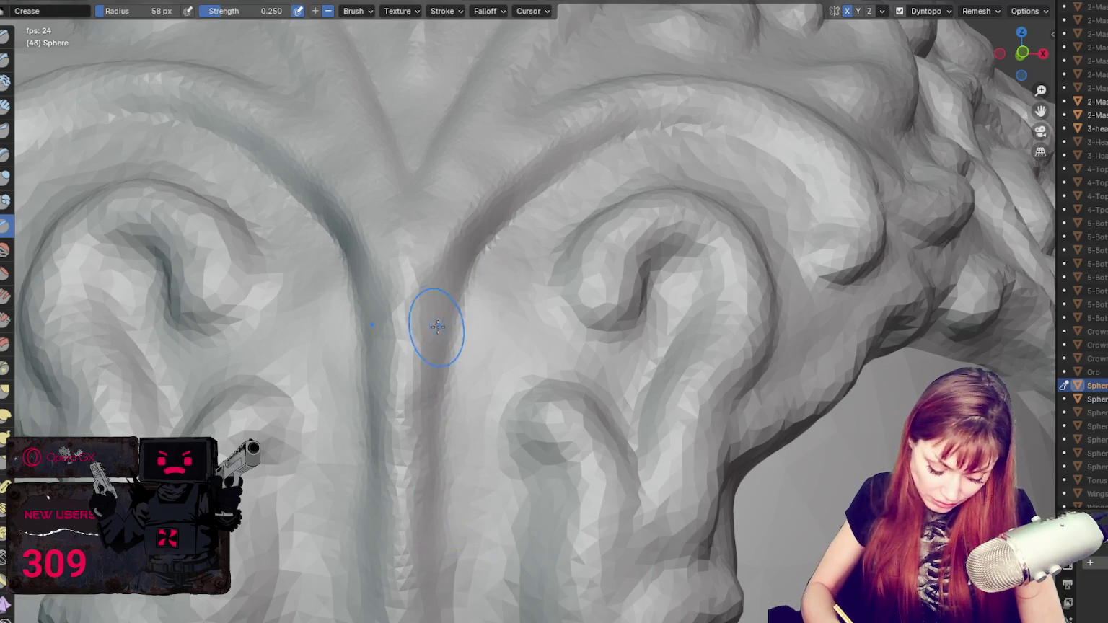
Step: Build up ridges along the groove with Draw, re-crease it, then zoom out over the mask
key(x)
drag(443, 309, 408, 532)
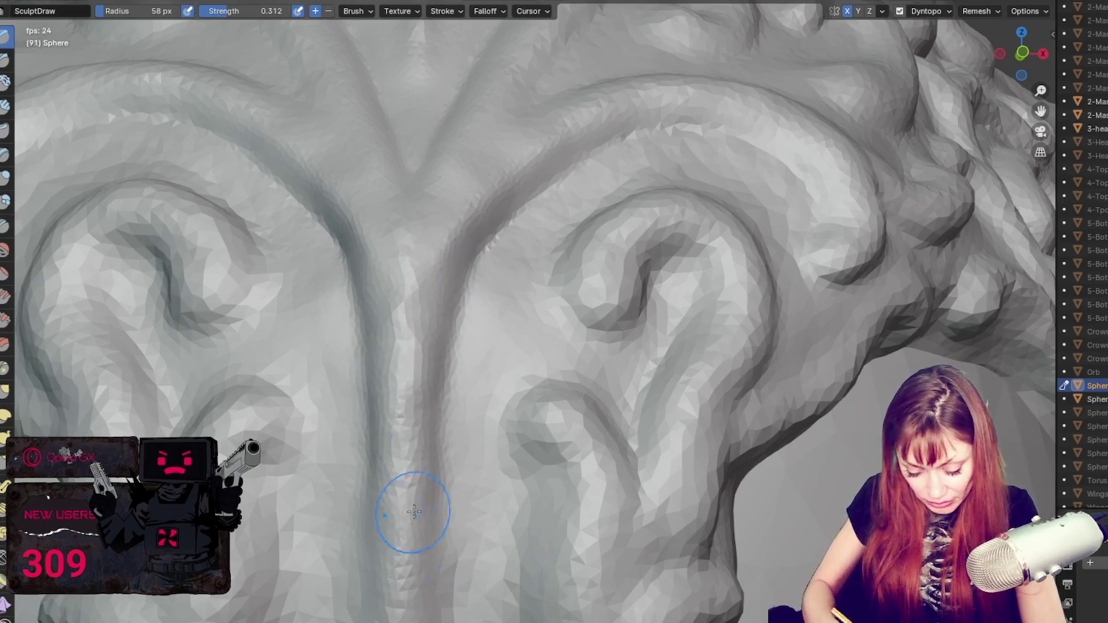
key(shift+c)
drag(452, 267, 421, 407)
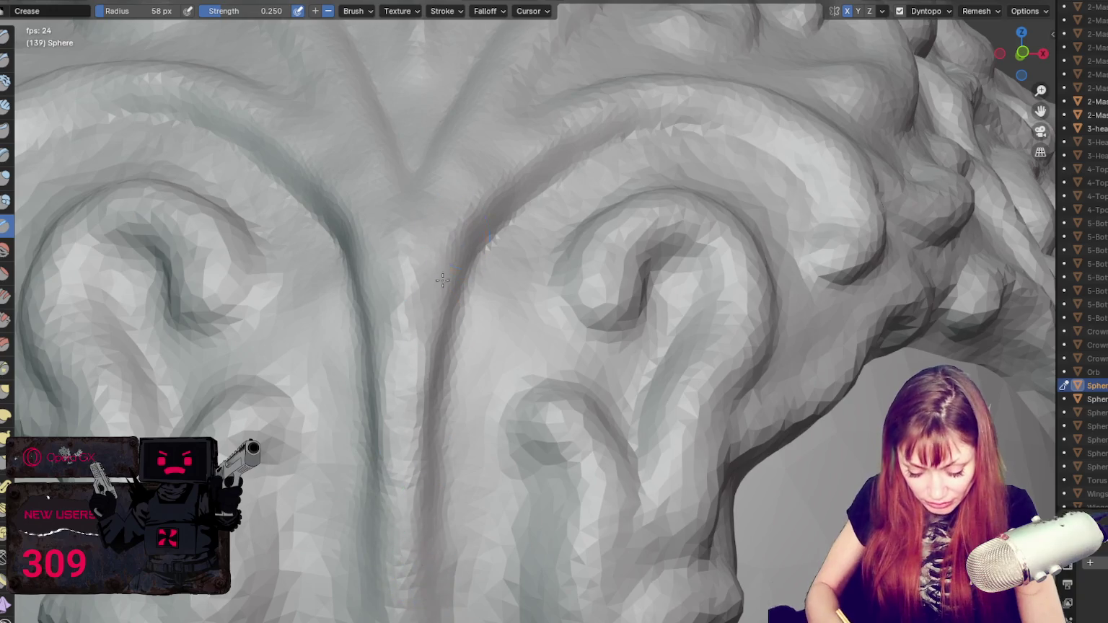
scroll(564, 173, down, 5)
scroll(651, 377, down, 2)
scroll(651, 377, down, 2)
middle_drag(652, 376, 746, 365)
scroll(746, 366, up, 3)
Step: Zoom in and Grab the crown's right edge, pulling it down and outward
scroll(779, 322, up, 2)
scroll(705, 304, up, 2)
scroll(746, 311, up, 2)
key(g)
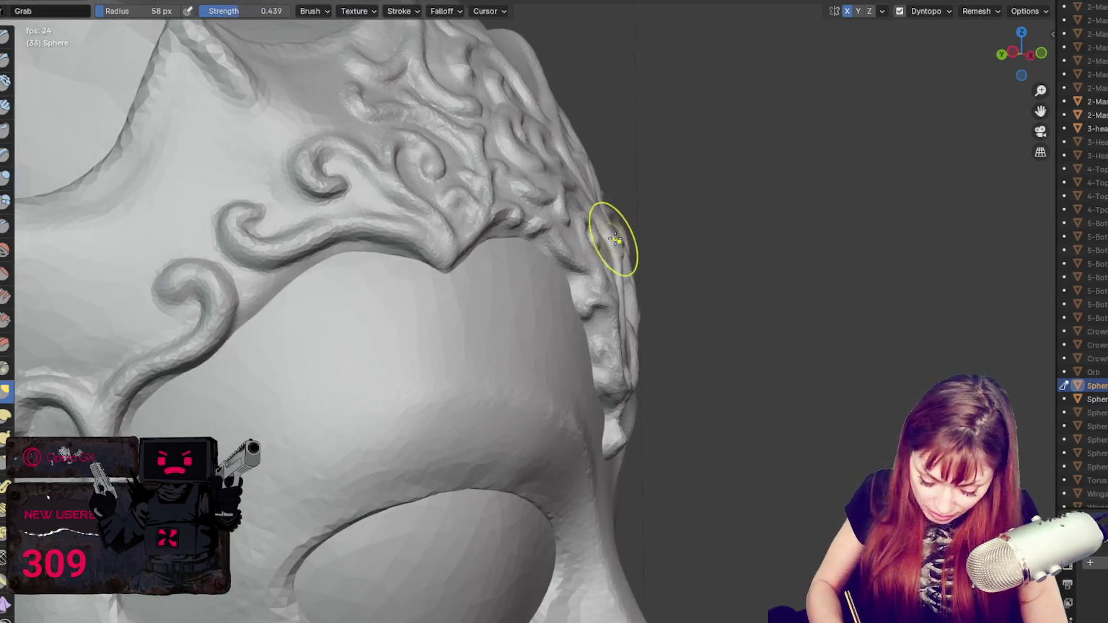
middle_drag(611, 240, 636, 243)
drag(602, 246, 606, 323)
mouse_move(653, 326)
middle_down()
mouse_move(624, 322)
mouse_move(680, 316)
mouse_move(643, 324)
middle_up()
Step: Nudge the crown's side edge beside the temple into shape, then return to a front view
scroll(642, 322, down, 3)
scroll(643, 324, up, 2)
scroll(613, 310, down, 3)
scroll(584, 235, up, 3)
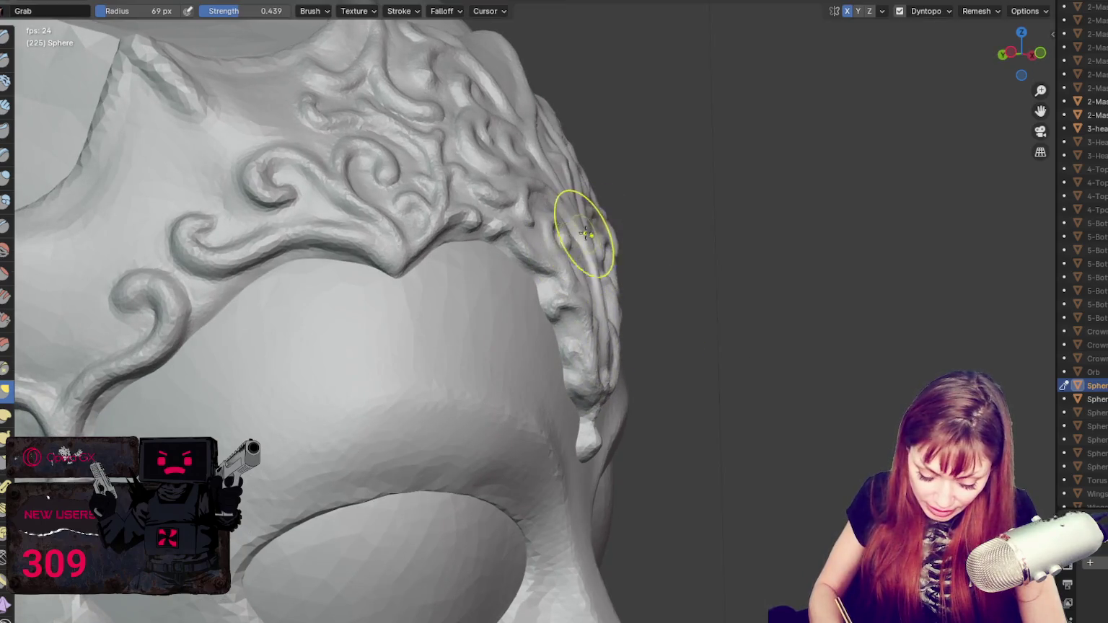
scroll(581, 216, down, 2)
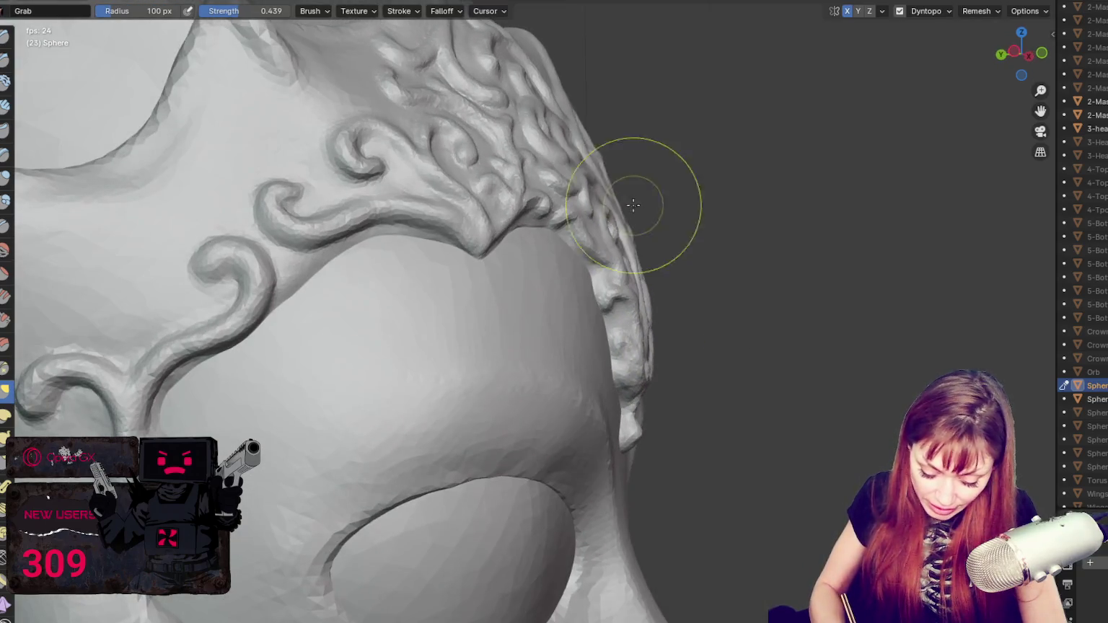
scroll(571, 207, up, 2)
drag(570, 208, 565, 214)
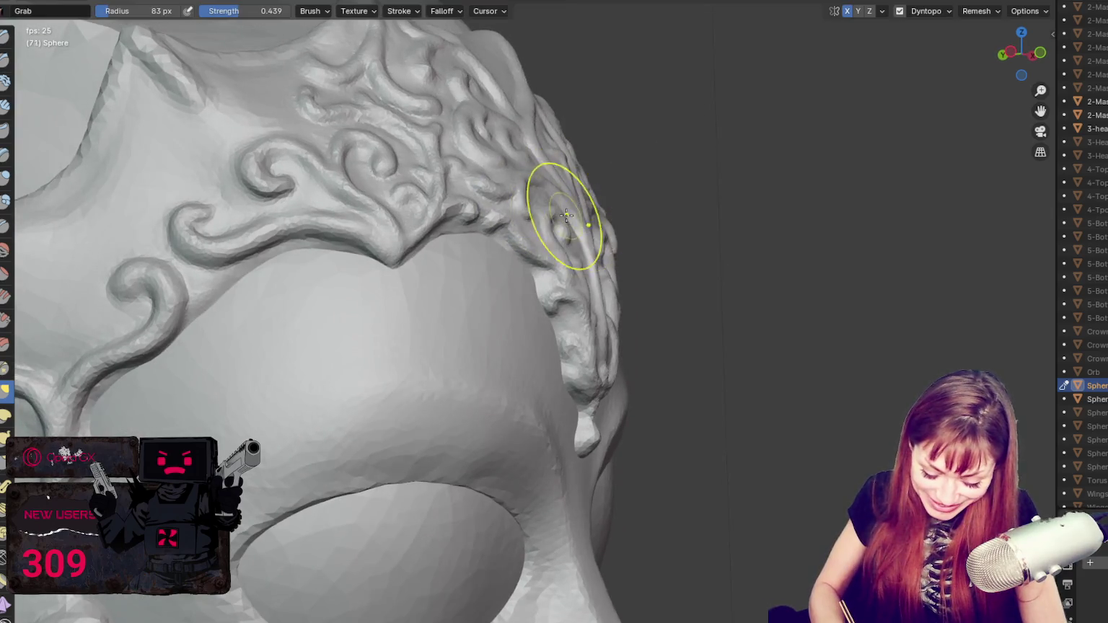
scroll(599, 220, down, 2)
scroll(588, 235, up, 2)
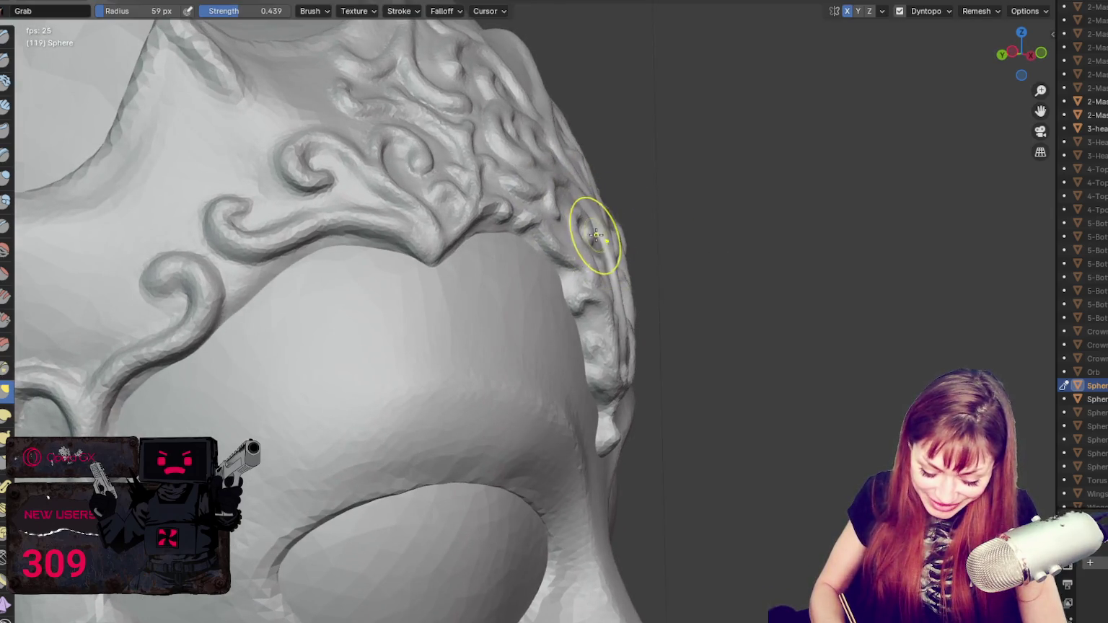
scroll(595, 234, down, 2)
scroll(580, 236, up, 2)
scroll(592, 228, down, 2)
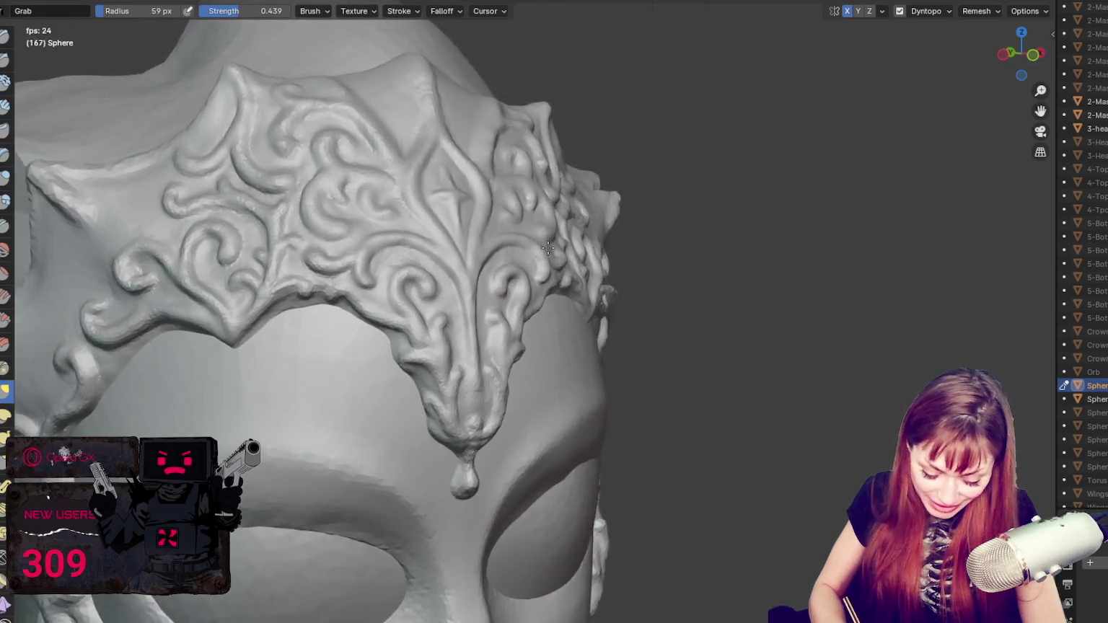
scroll(594, 224, up, 2)
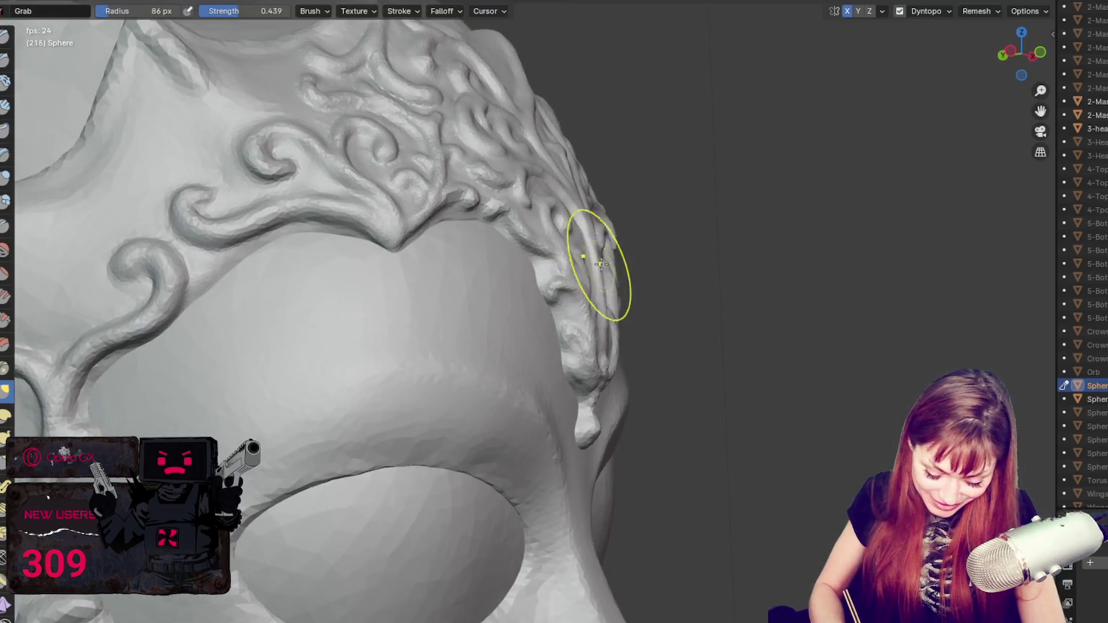
scroll(599, 264, down, 2)
middle_drag(599, 264, 563, 281)
scroll(549, 284, up, 1)
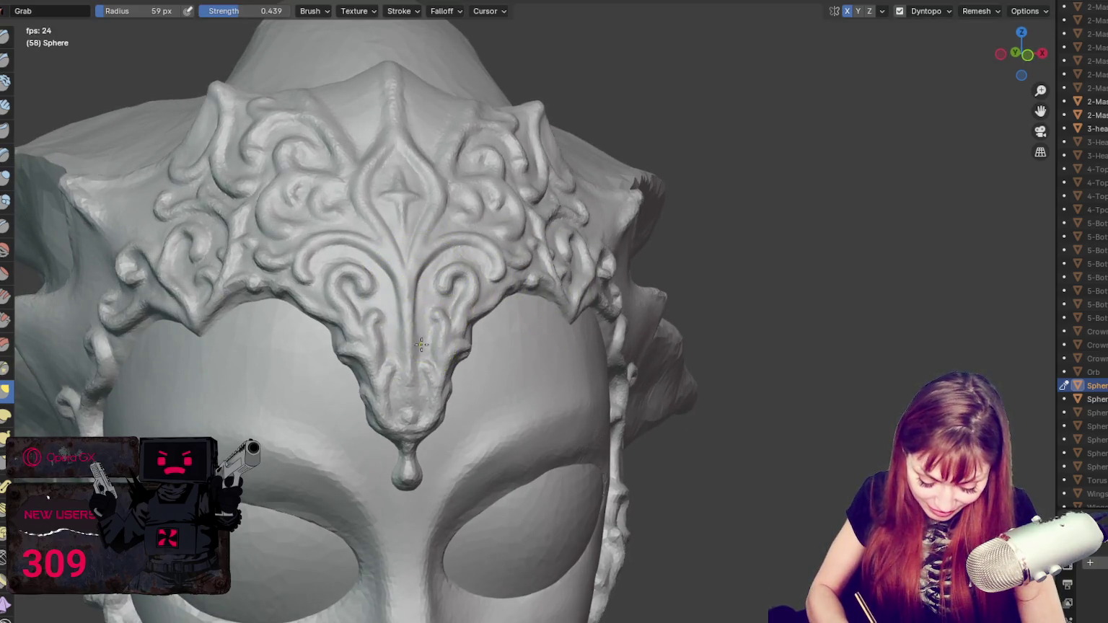
middle_drag(458, 322, 408, 280)
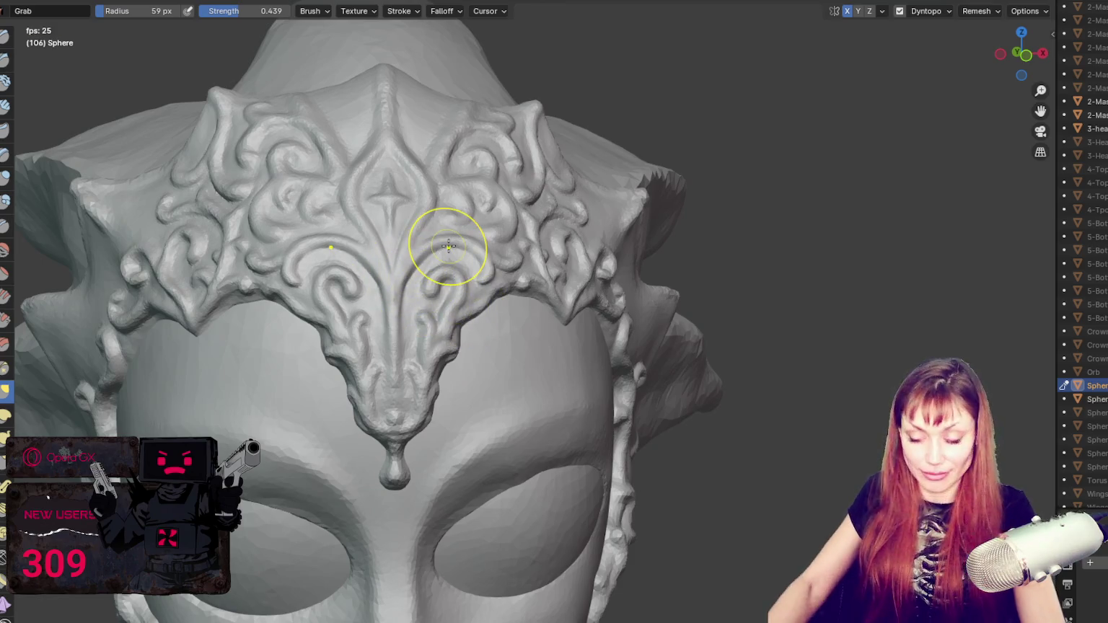
scroll(448, 246, down, 3)
mouse_move(681, 334)
middle_down()
mouse_move(800, 324)
mouse_move(677, 342)
middle_up()
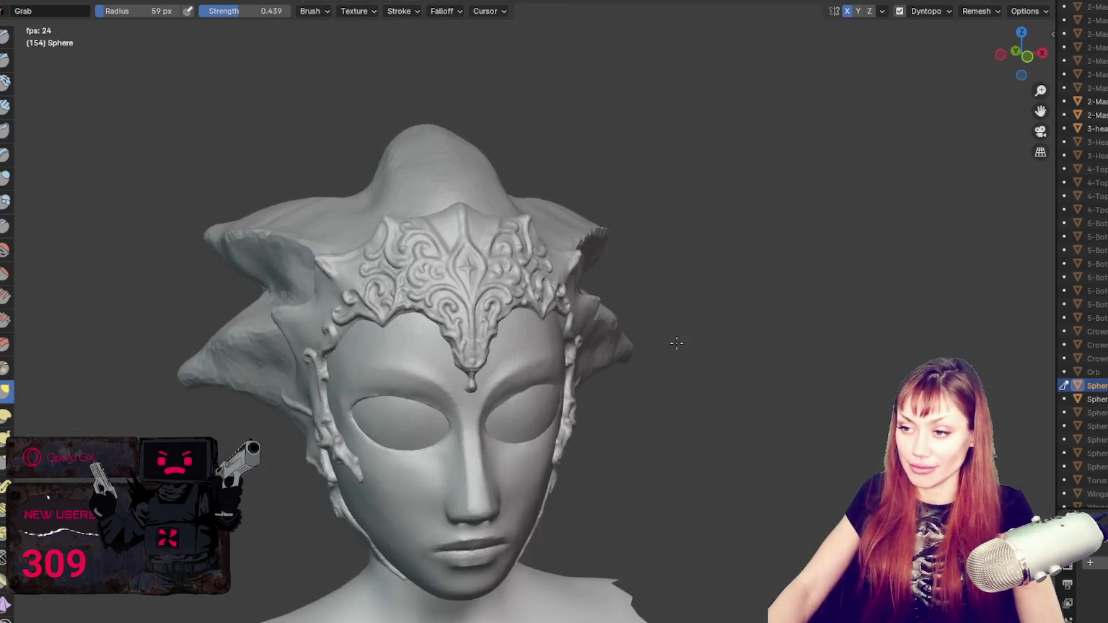
scroll(658, 375, up, 3)
key(f)
click(445, 334)
middle_drag(457, 347, 455, 347)
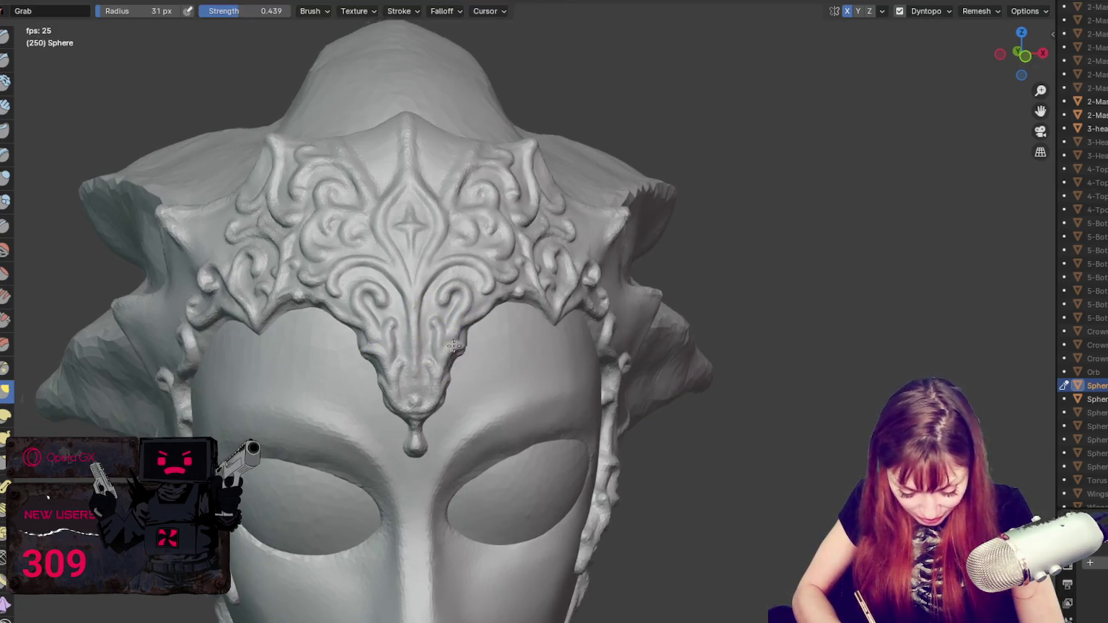
middle_drag(692, 256, 727, 245)
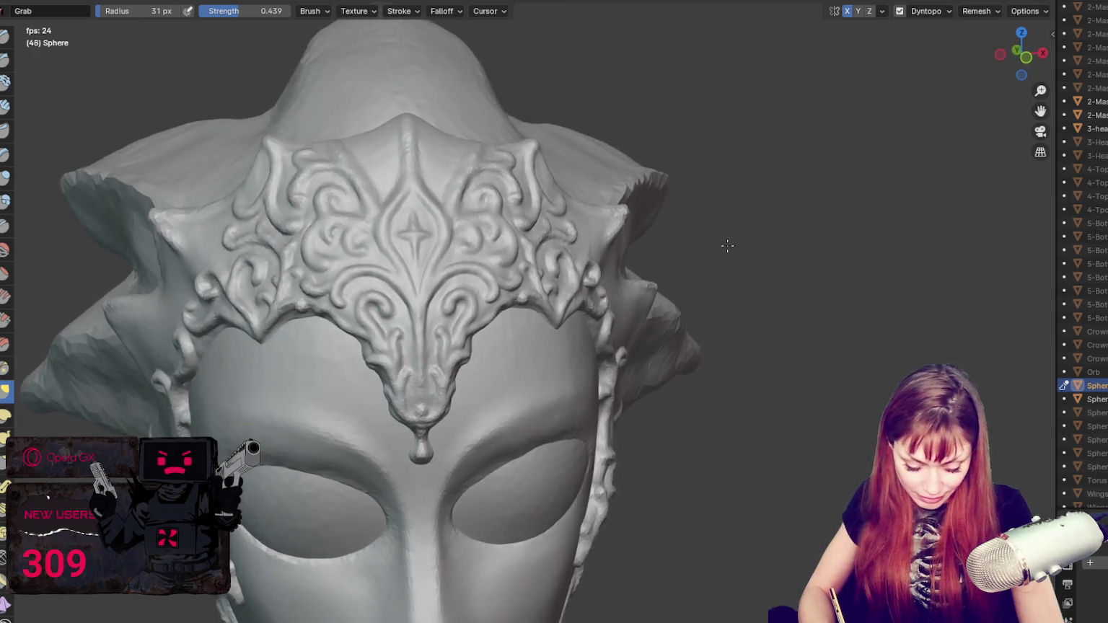
scroll(717, 225, down, 4)
middle_drag(673, 173, 705, 121)
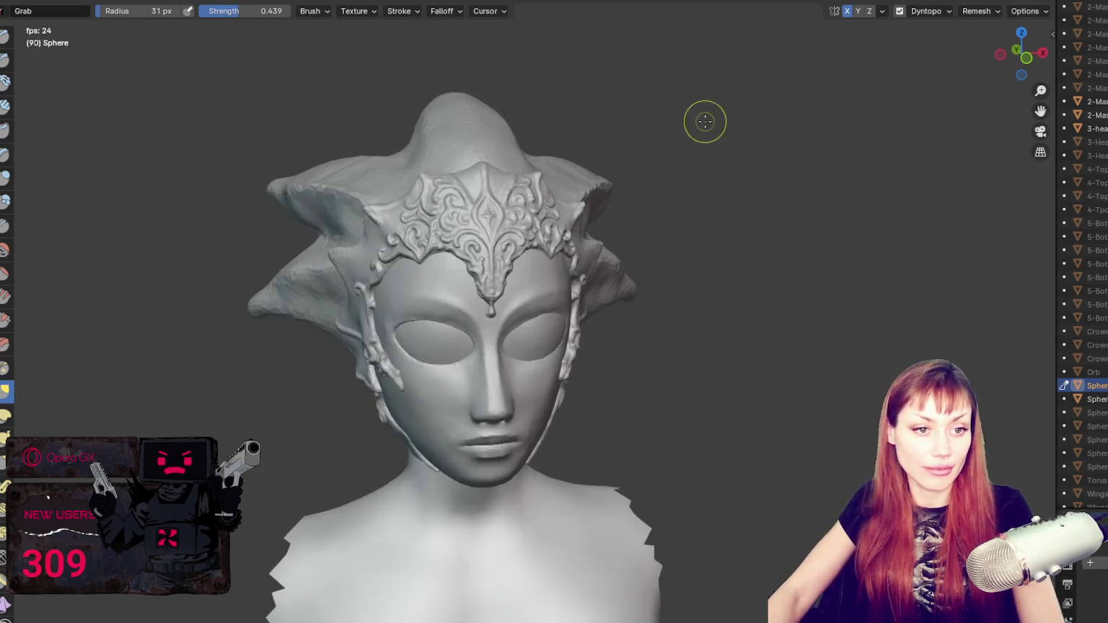
scroll(705, 121, up, 1)
scroll(689, 98, up, 3)
scroll(672, 124, up, 2)
scroll(727, 228, up, 3)
middle_drag(656, 215, 691, 318)
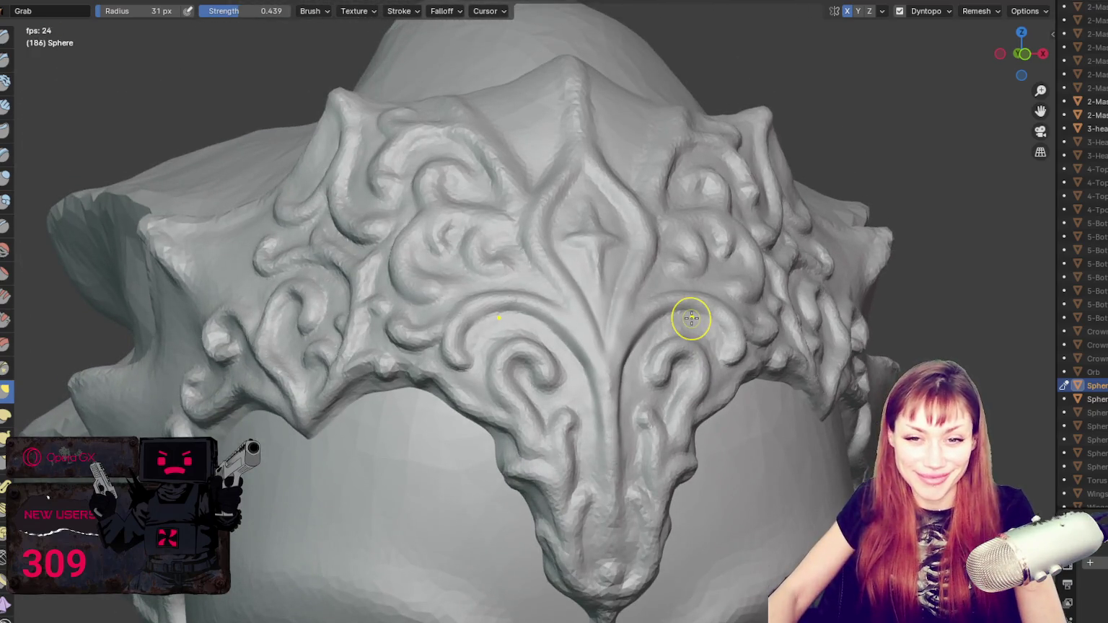
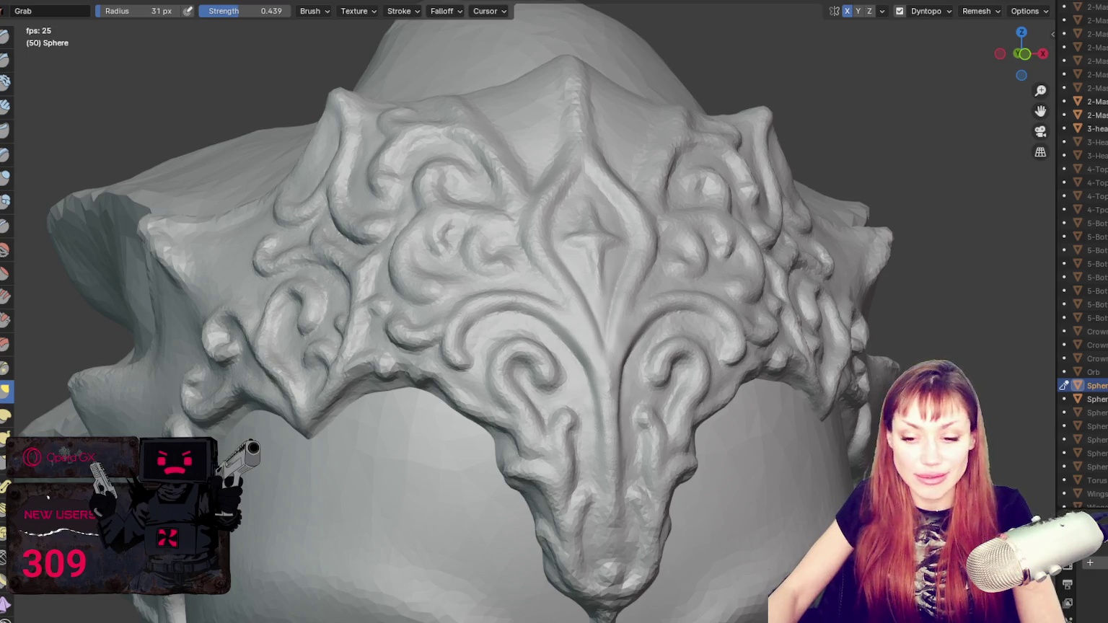
Step: Zoom out from the finished crown sculpt in the viewport
scroll(748, 414, down, 6)
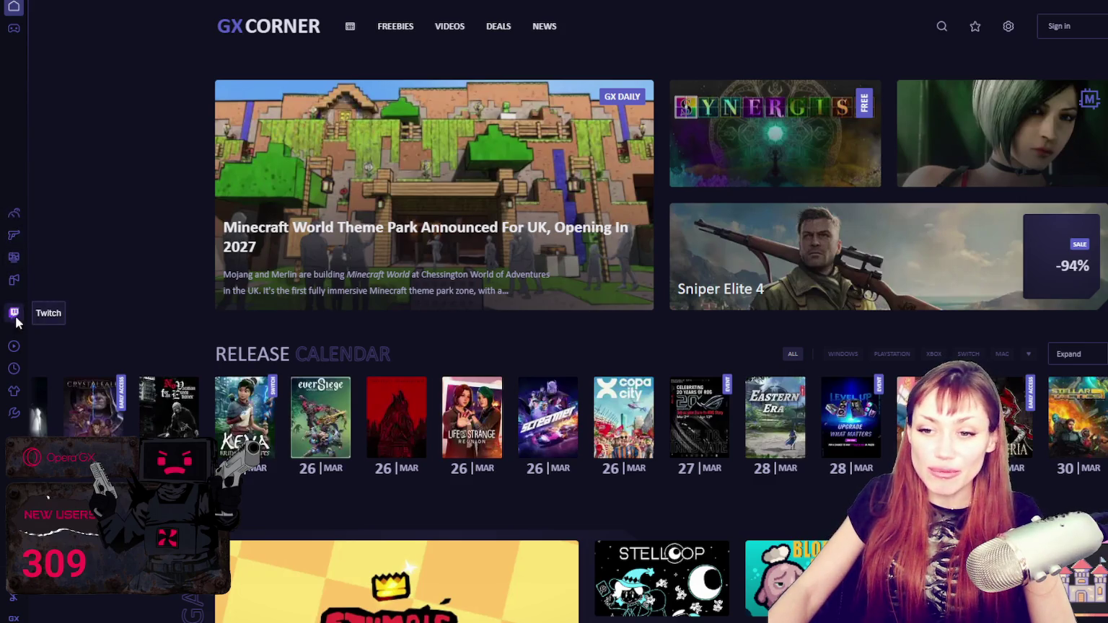
Step: In GX Control, rank hot tabs by RAM and close the YouTube and Discord tabs
click(20, 213)
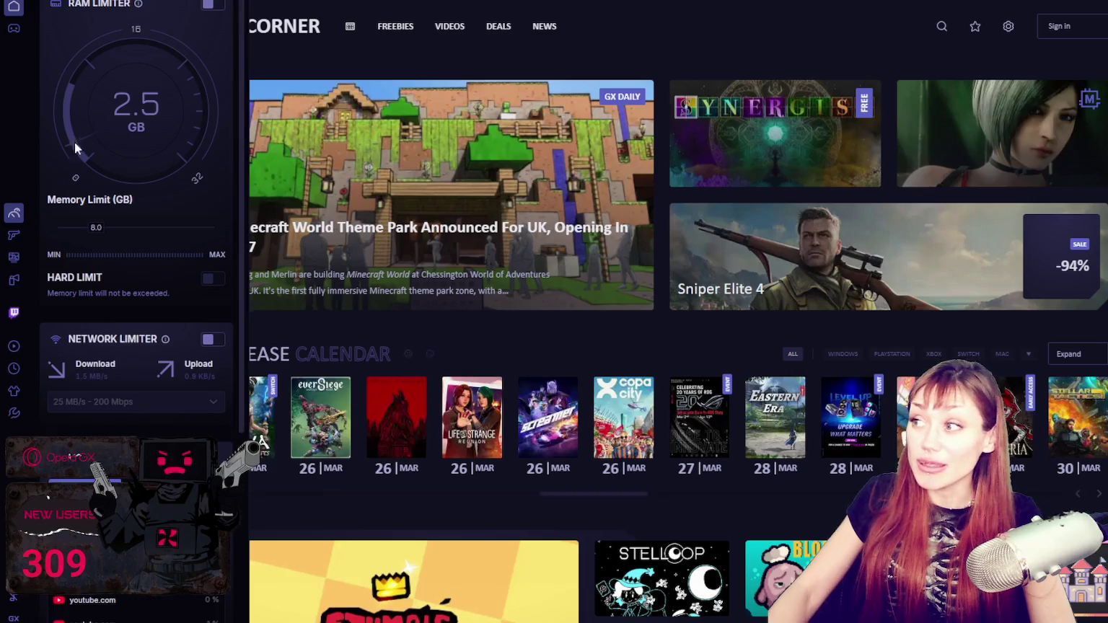
scroll(115, 269, down, 4)
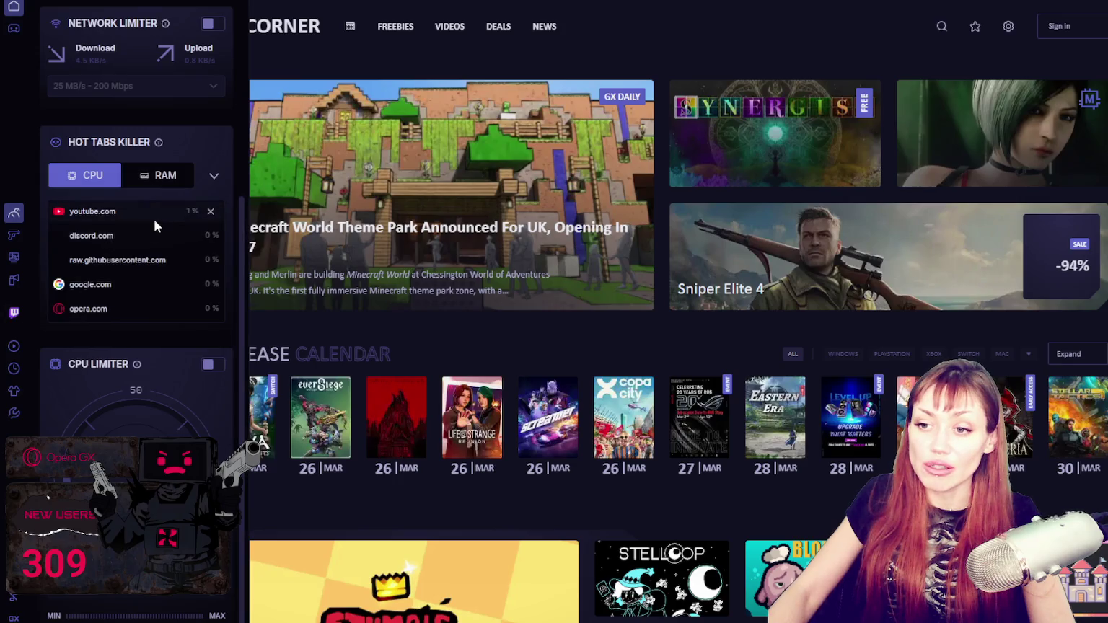
click(163, 175)
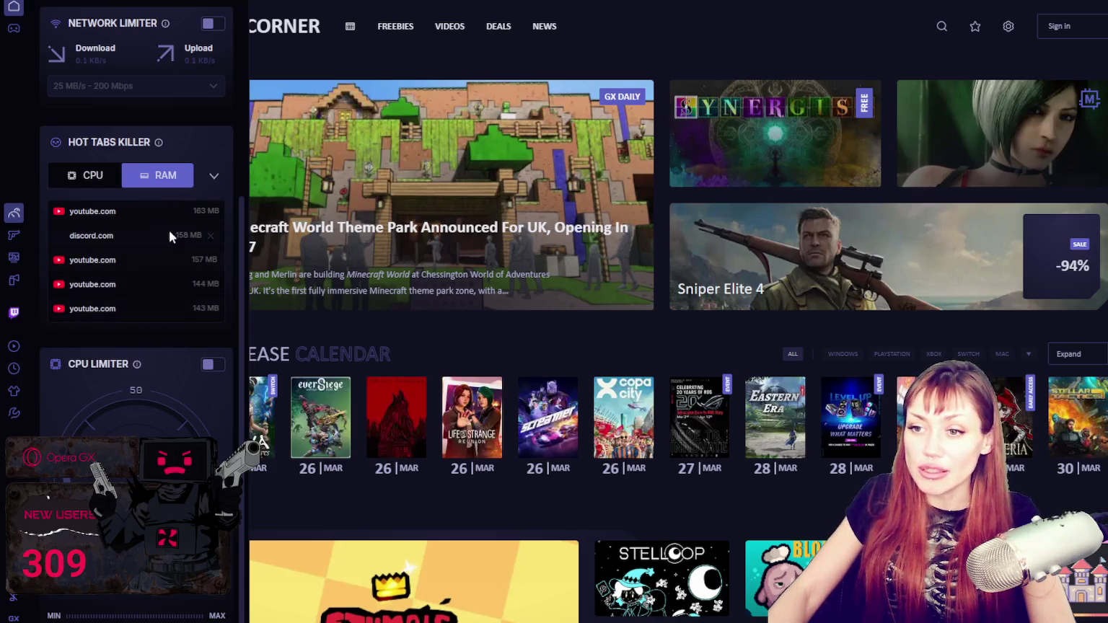
click(213, 211)
click(214, 212)
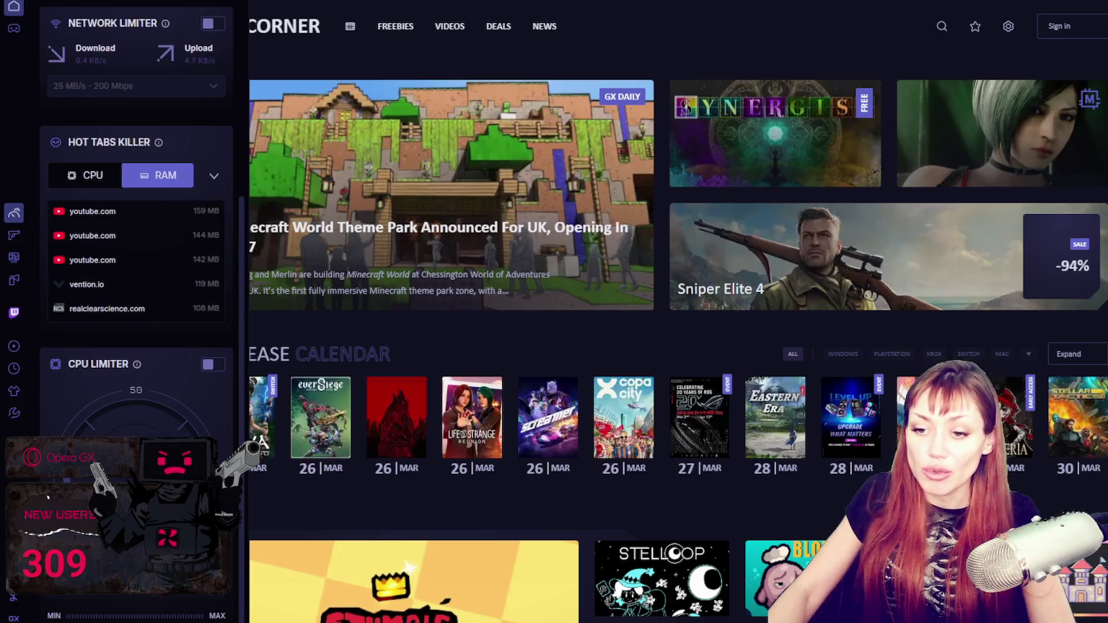
Step: Enable the CPU and RAM limiters, lower the memory limit, then open GX Cleaner
click(212, 366)
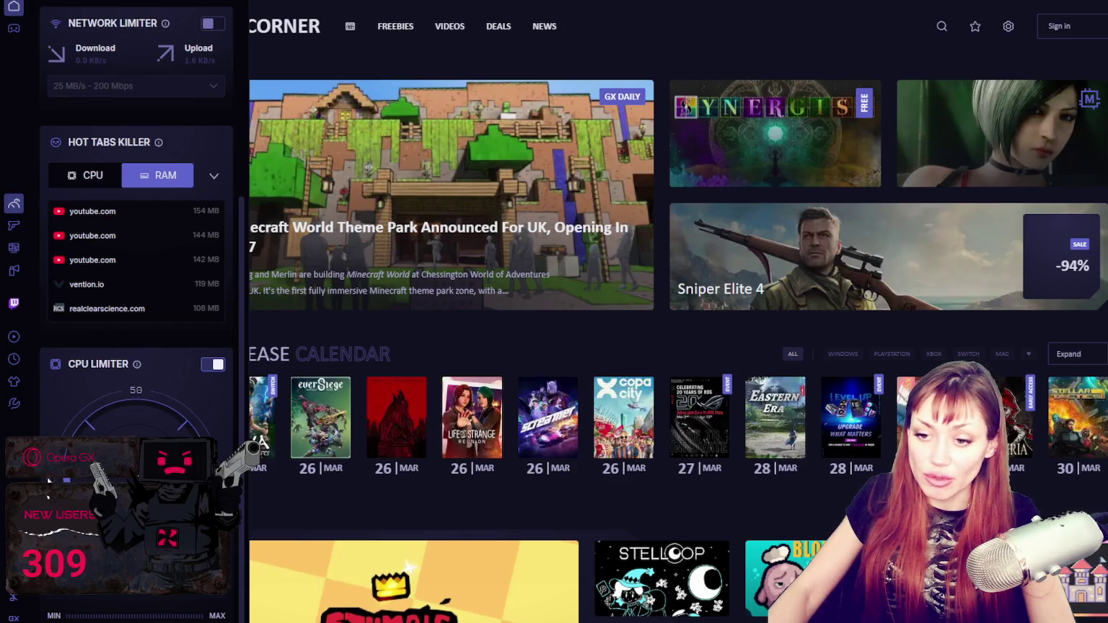
scroll(72, 596, down, 1)
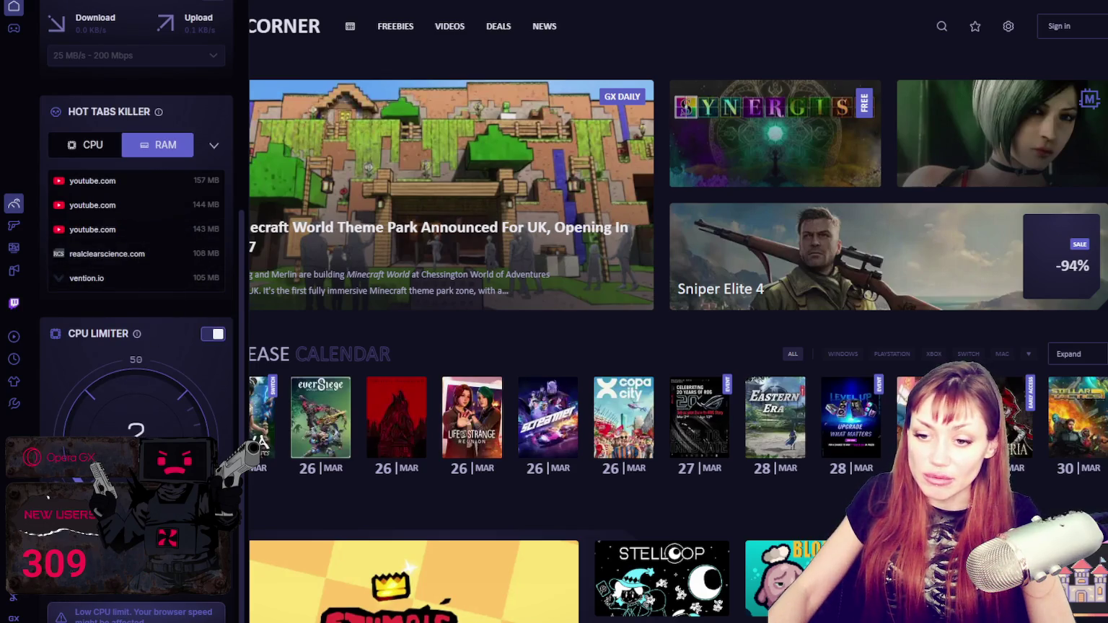
scroll(122, 304, up, 5)
click(213, 4)
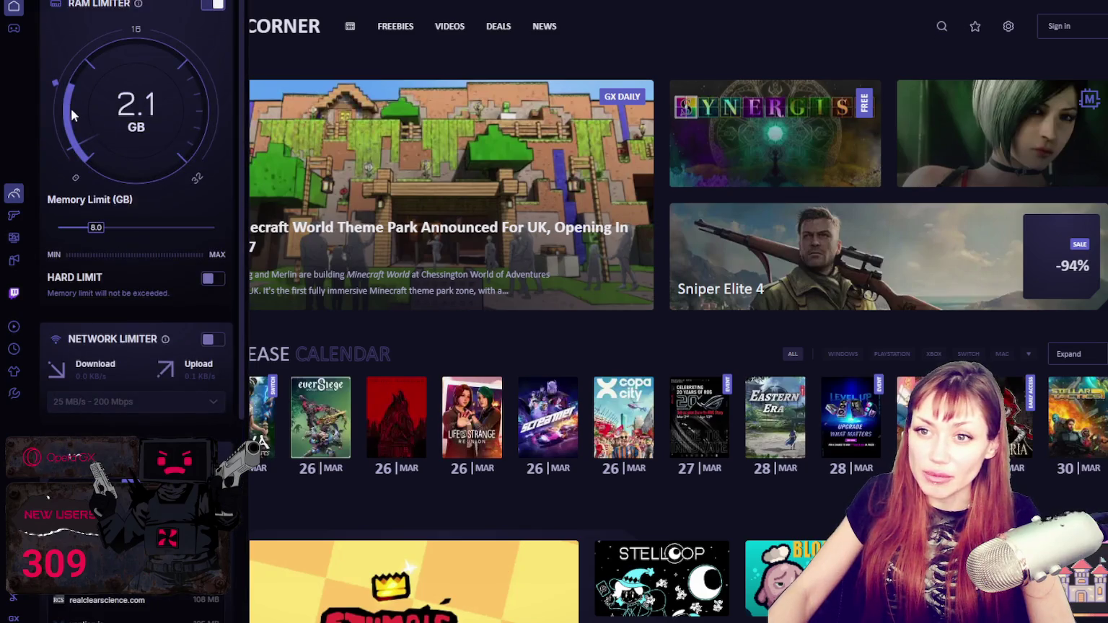
mouse_move(78, 233)
mouse_down()
mouse_move(66, 234)
mouse_move(81, 234)
mouse_up()
scroll(145, 354, down, 5)
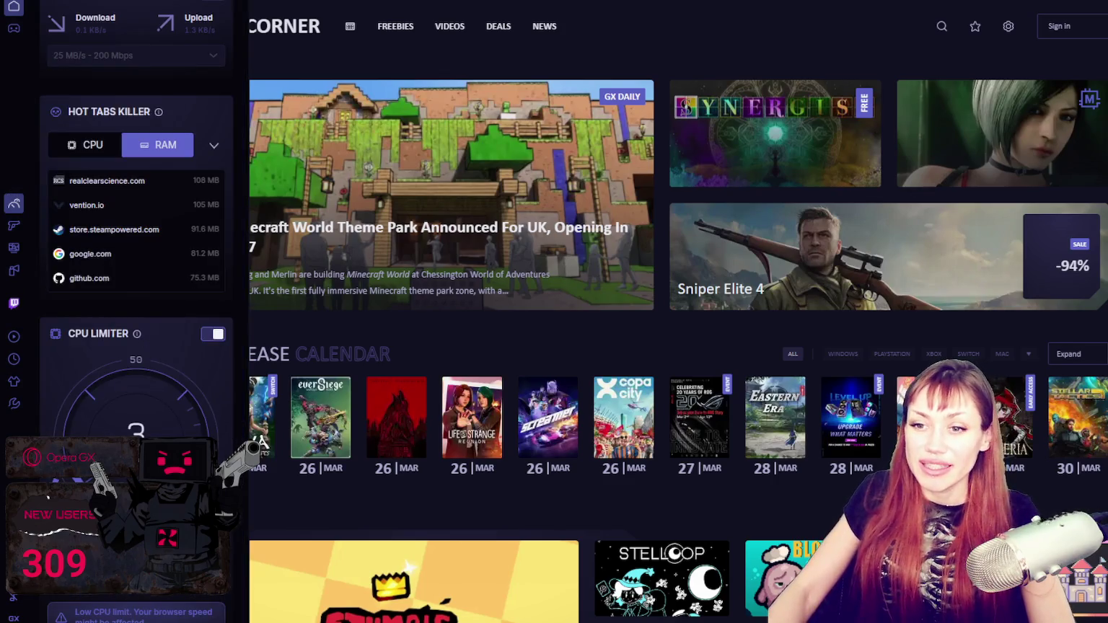
click(9, 236)
click(18, 268)
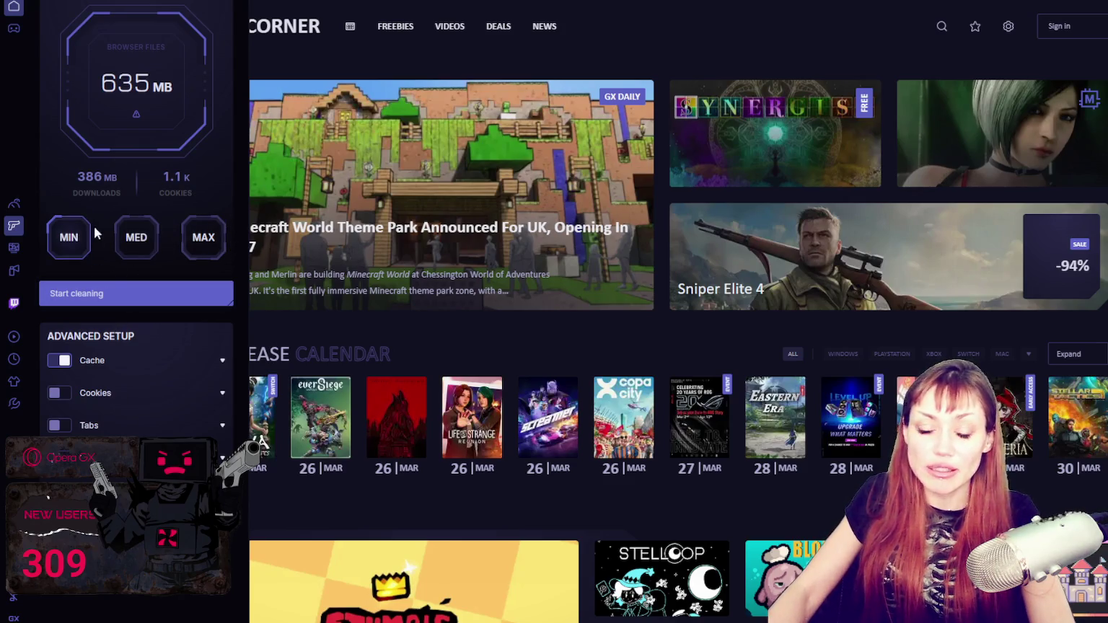
Step: Browse the page shader list, then close it to land on the YouTube feed
click(13, 247)
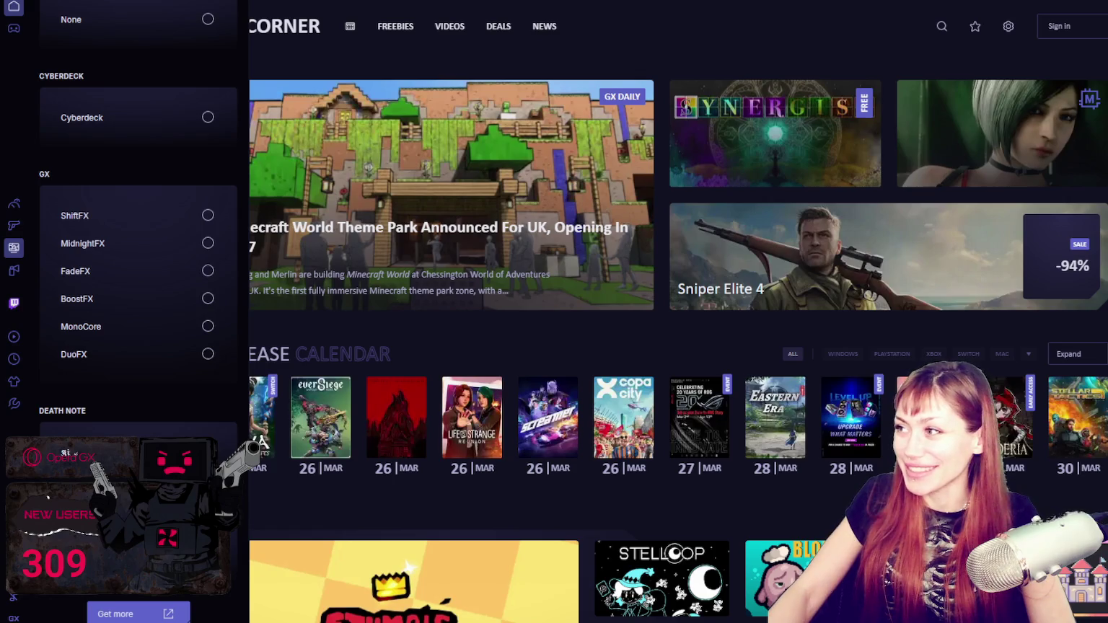
key(ctrl+t)
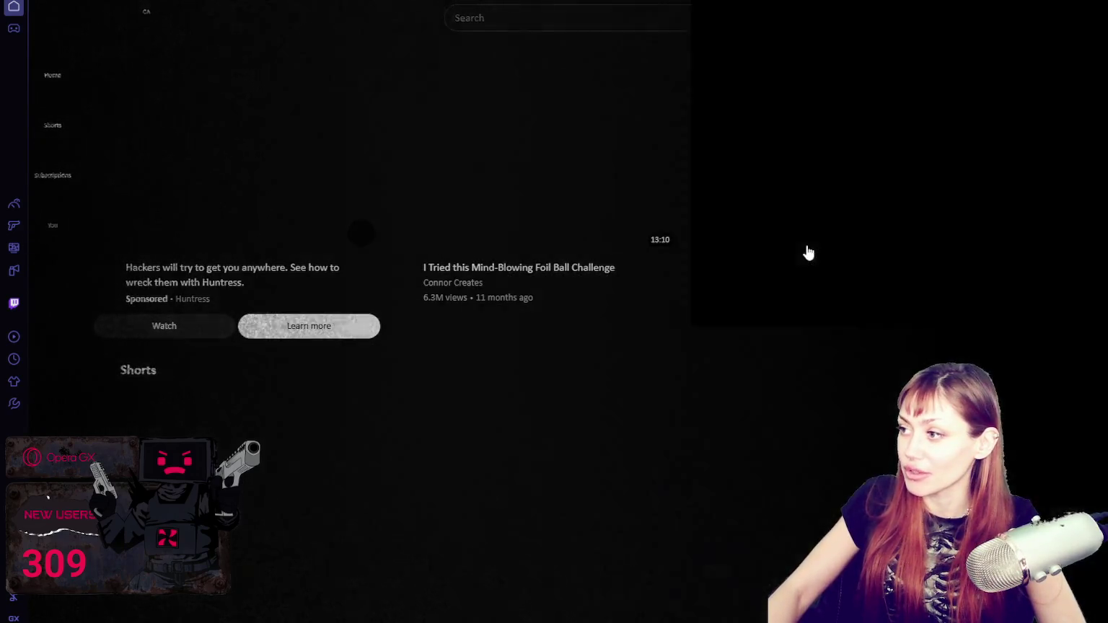
Step: Scroll through the YouTube feed and briefly open and close a sidebar panel
scroll(559, 288, down, 3)
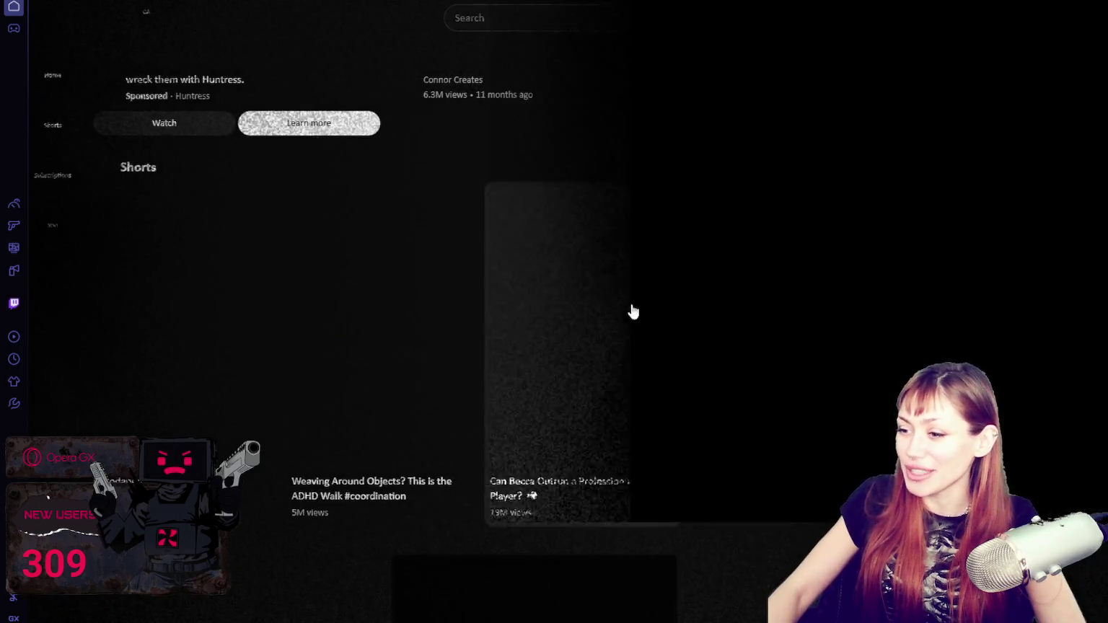
scroll(988, 319, down, 3)
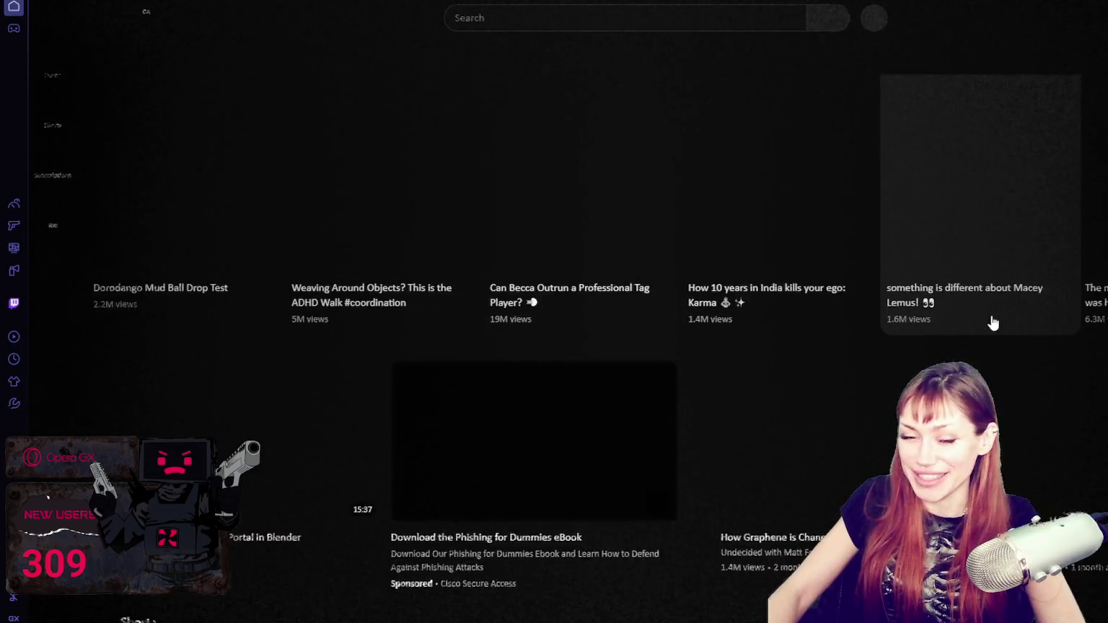
scroll(992, 321, up, 4)
scroll(938, 306, up, 2)
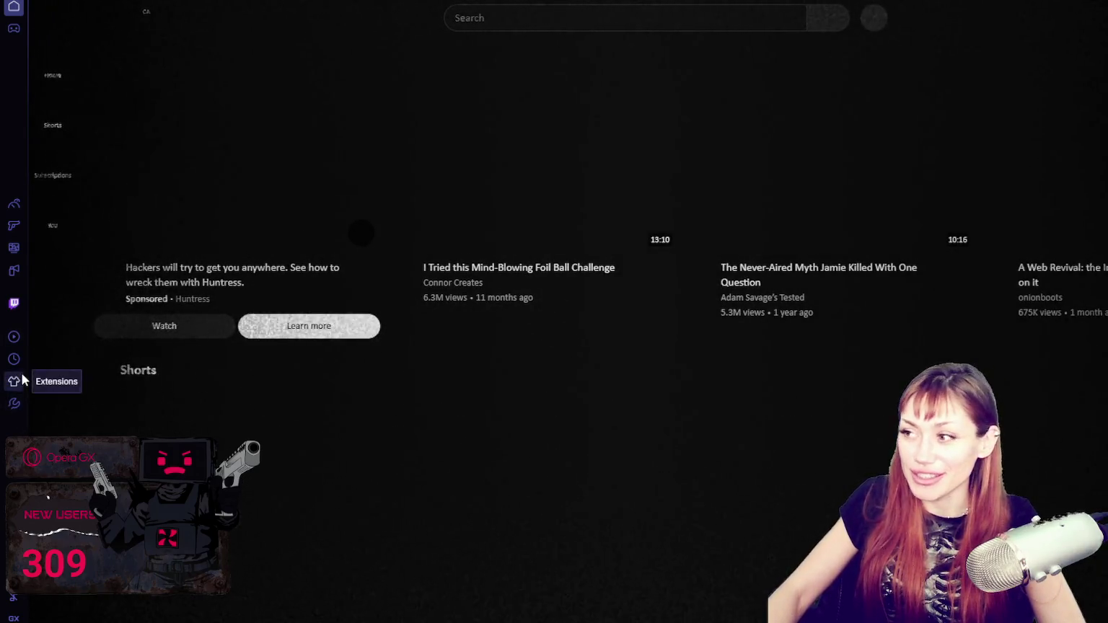
click(14, 204)
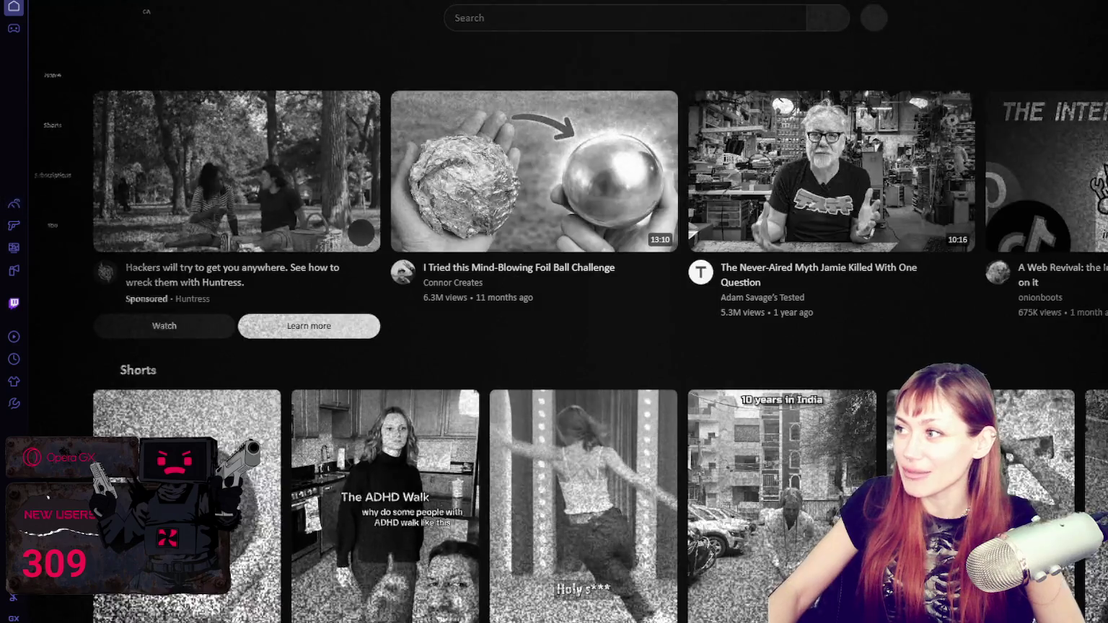
key(Escape)
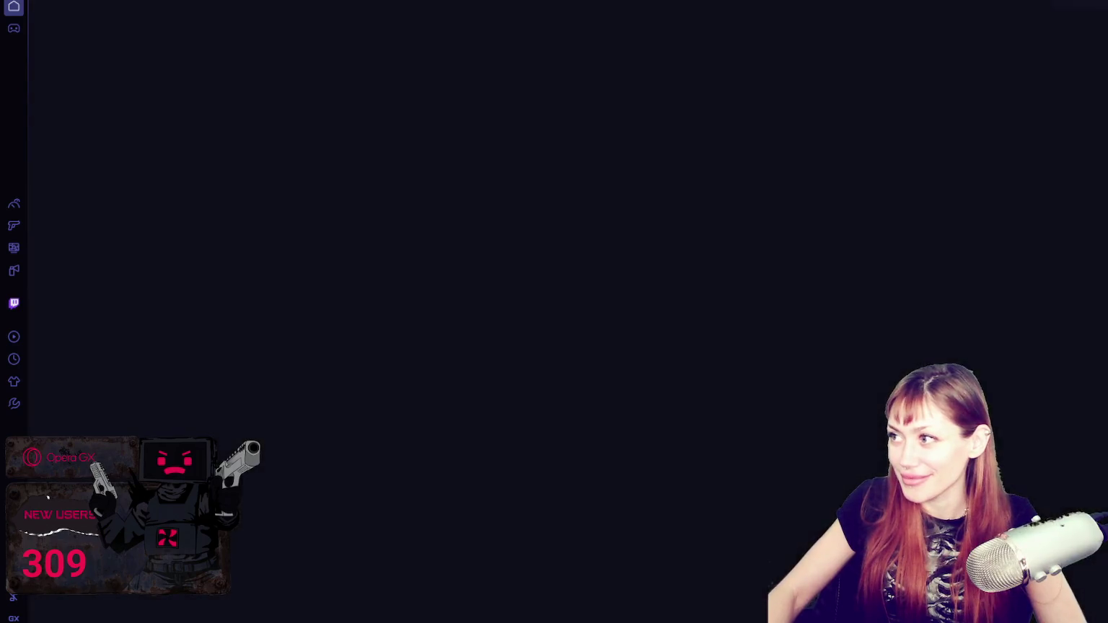
Step: Look over the GX Updates page, then go to GX Corner
scroll(908, 209, down, 2)
scroll(915, 189, down, 3)
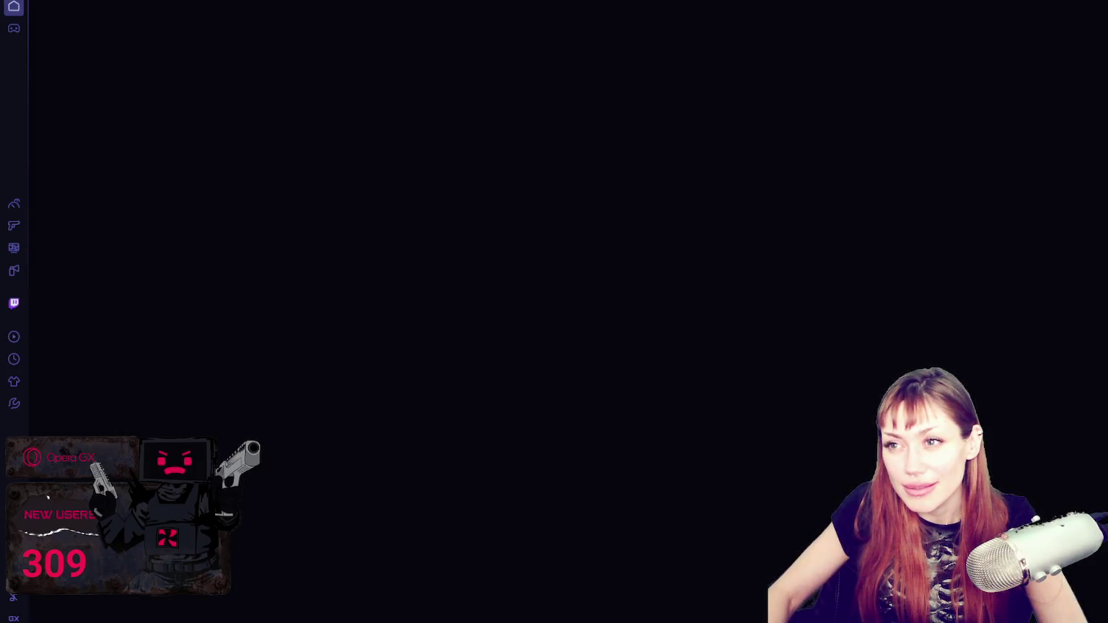
click(15, 28)
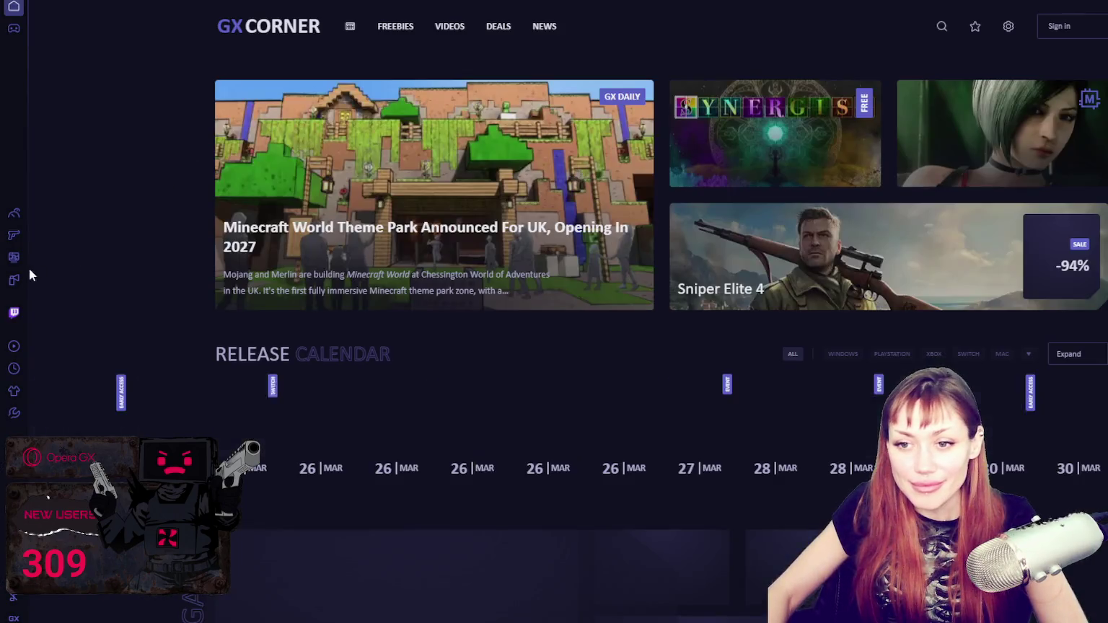
Step: Preview the shader list, close it, and navigate back from GX Corner to the start page
click(13, 258)
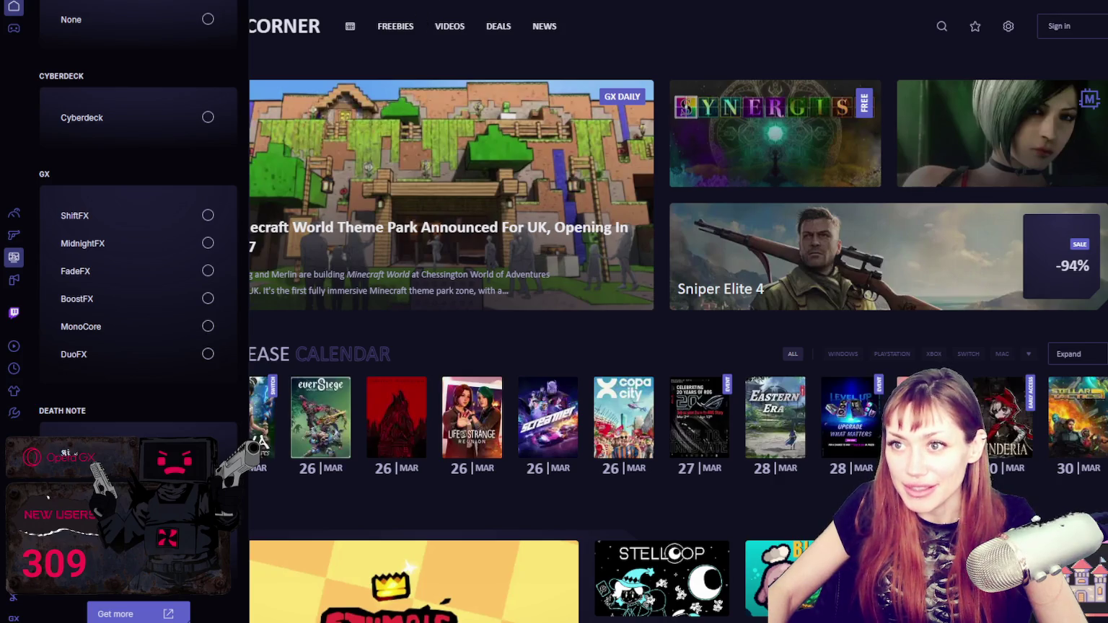
key(Escape)
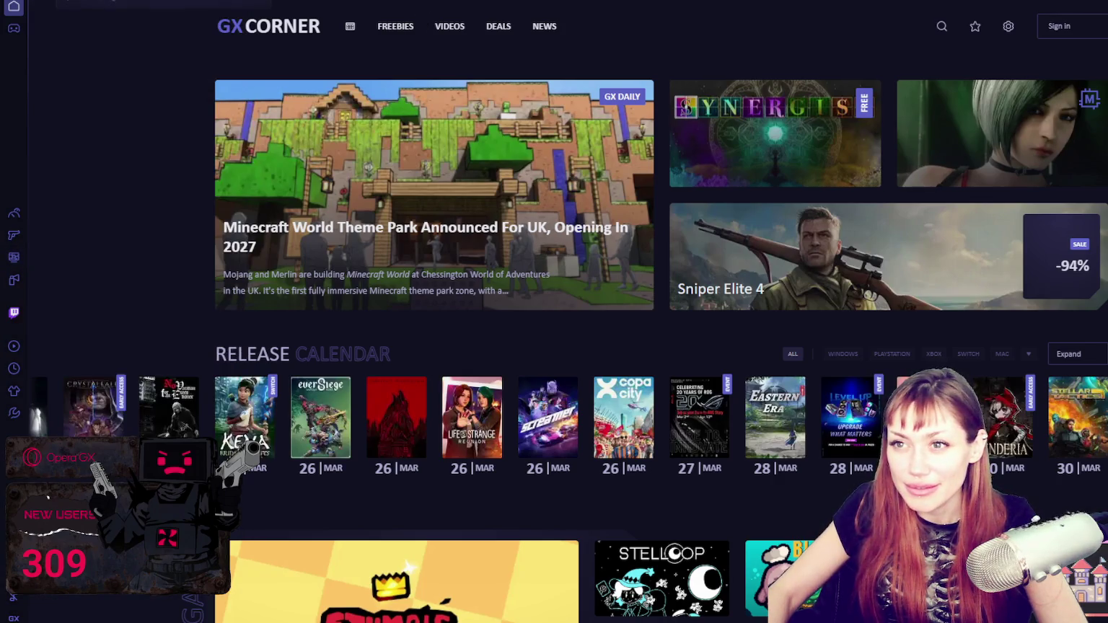
key(alt+Left)
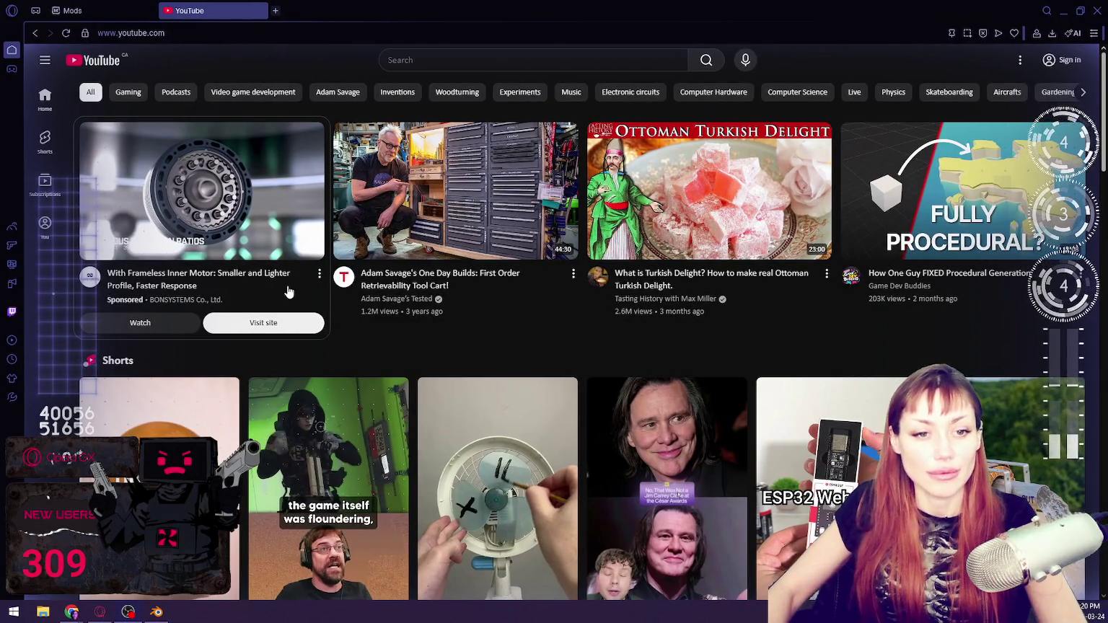
Step: Visit the browser's Mods page and then its settings page
scroll(505, 204, down, 6)
scroll(433, 201, down, 5)
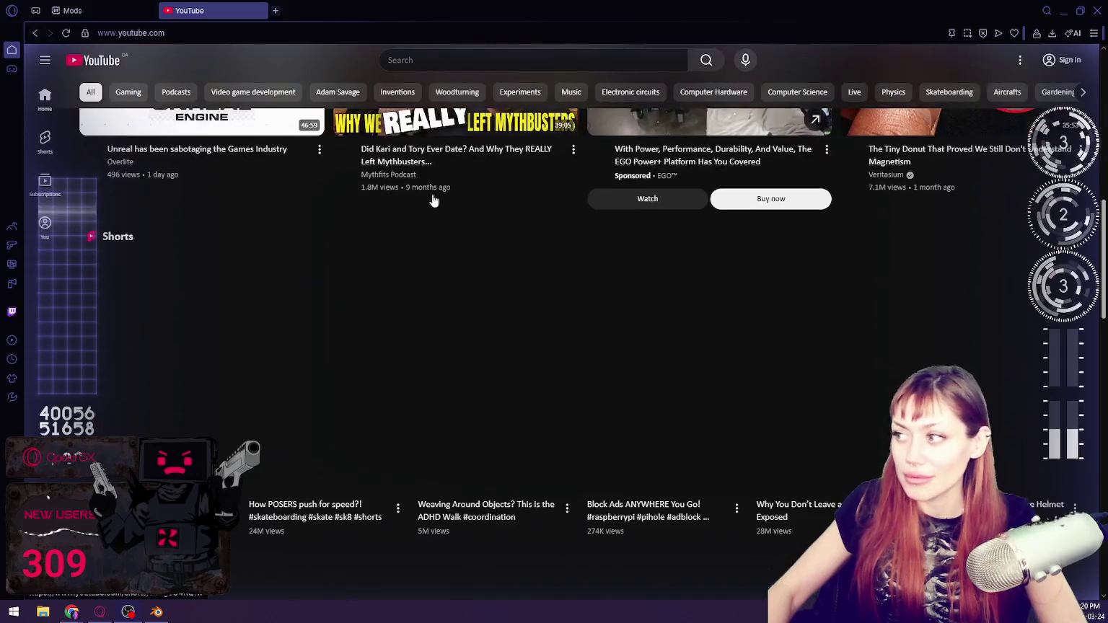
scroll(441, 205, down, 5)
scroll(444, 206, down, 4)
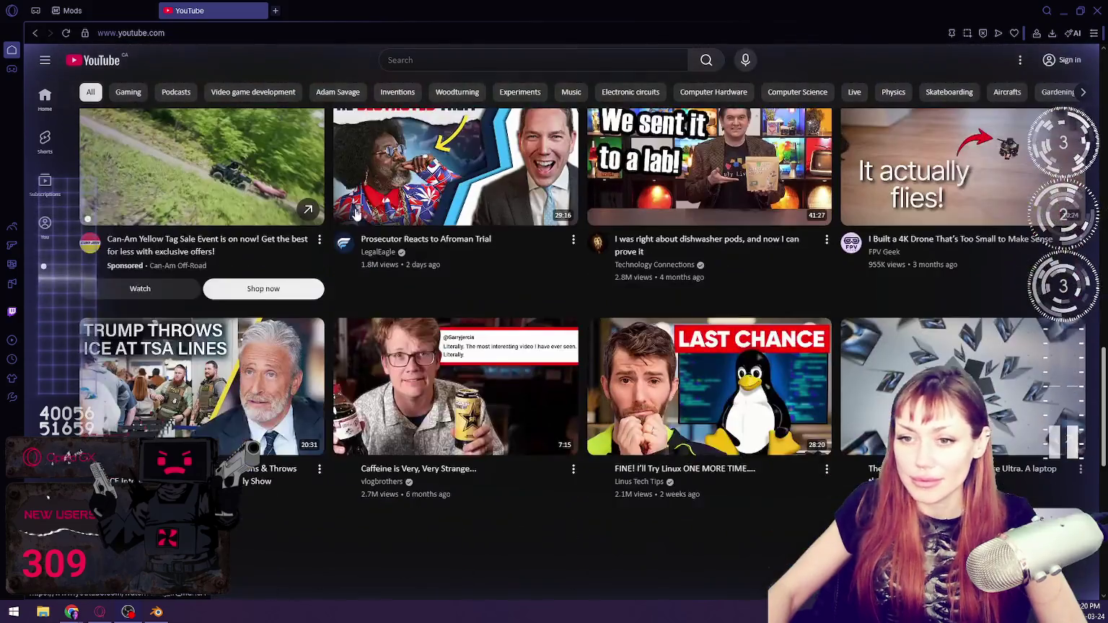
click(19, 286)
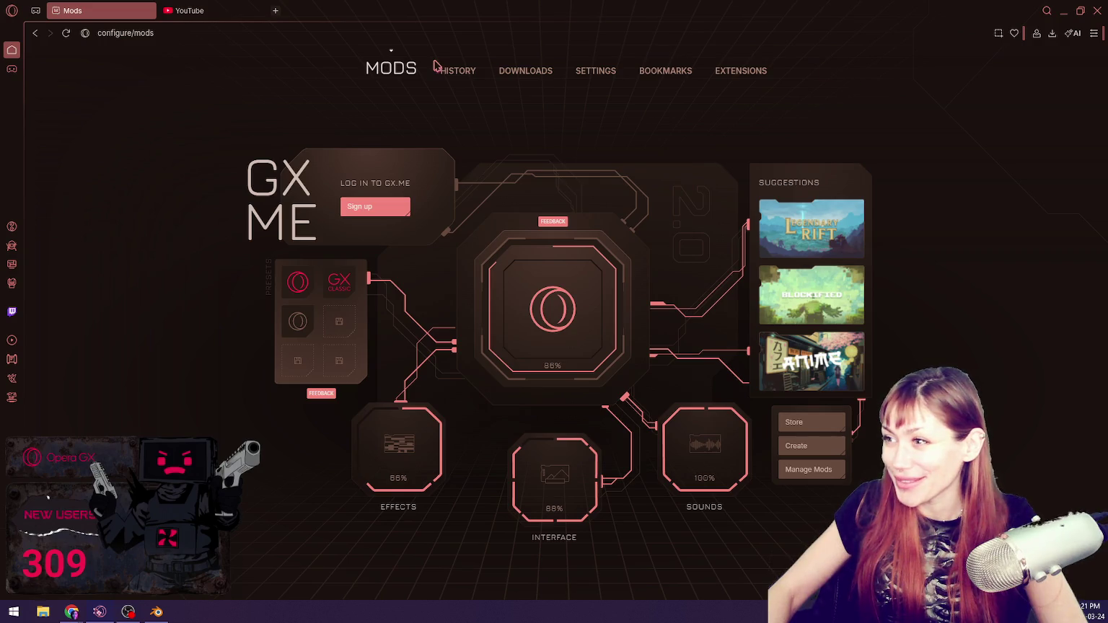
click(593, 71)
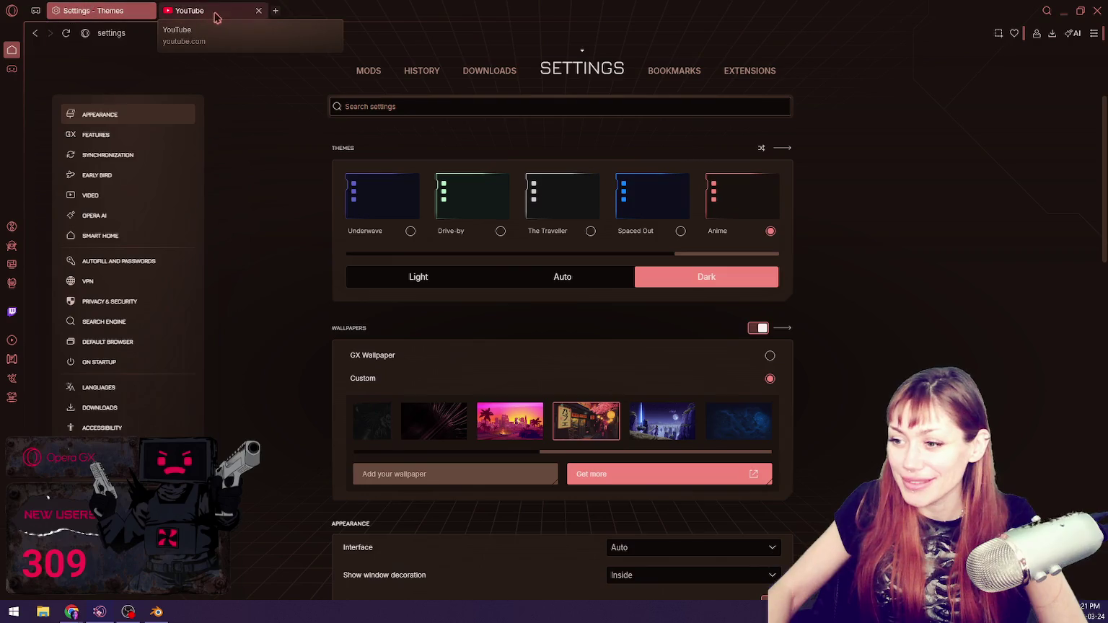
Step: Return to YouTube and open store.gx.me/mods from the shader list's Get more
click(216, 13)
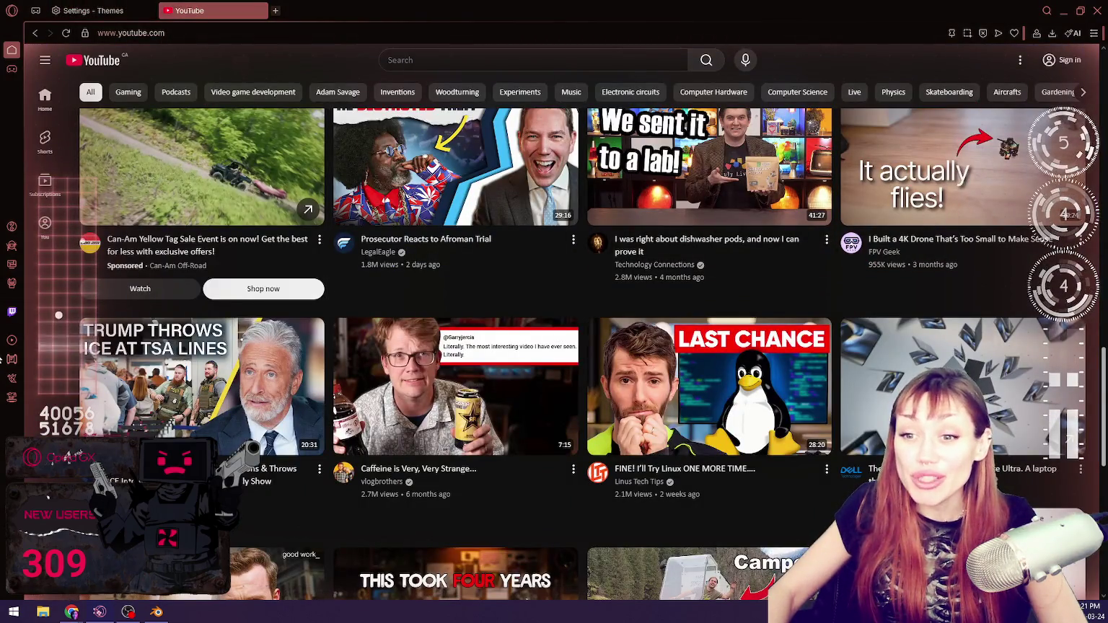
click(12, 265)
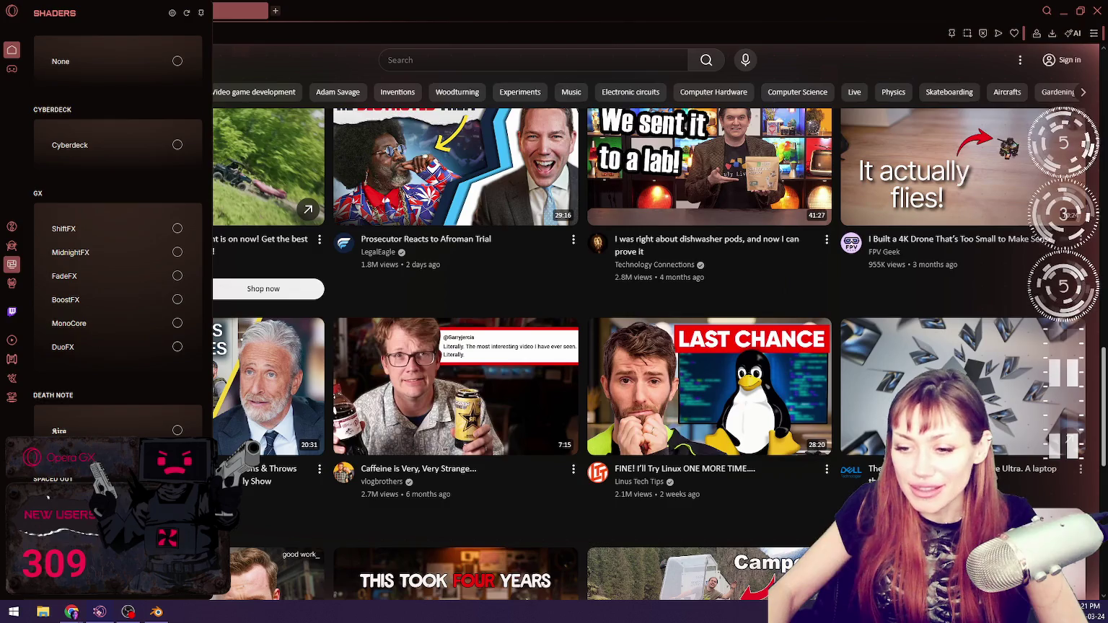
click(121, 380)
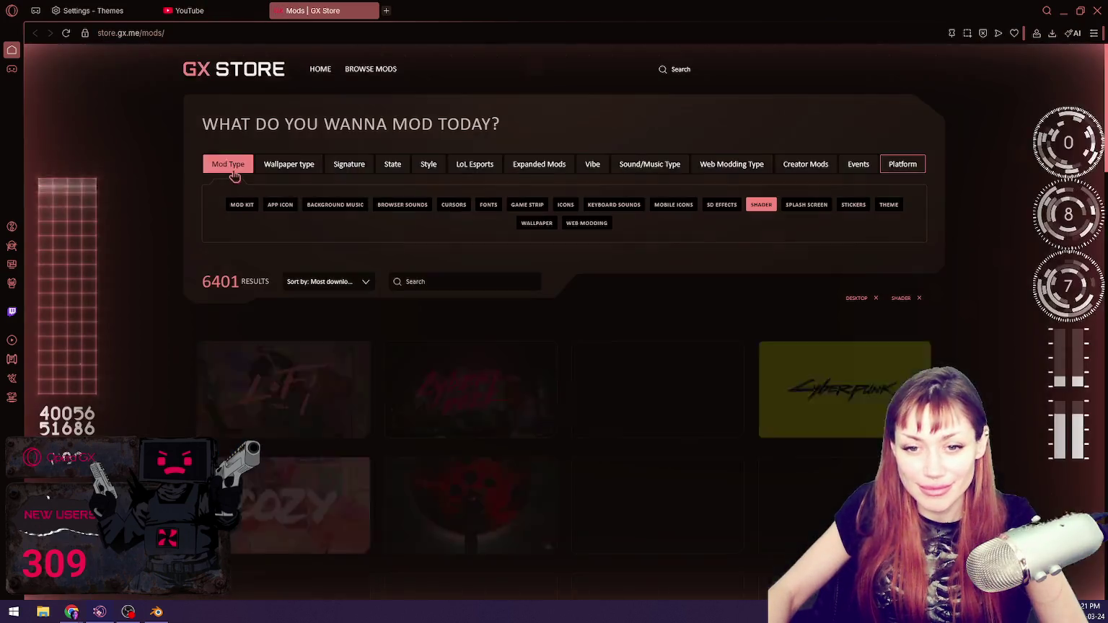
Step: Browse the GX Store mods grid and view the Horror mod's page
scroll(556, 195, down, 3)
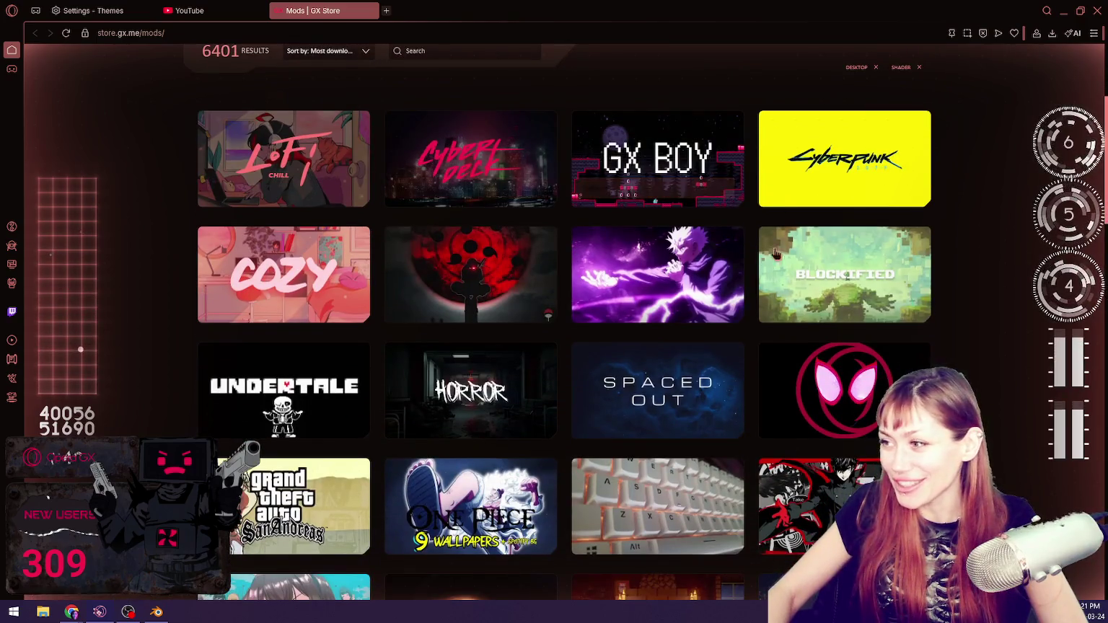
scroll(968, 375, down, 2)
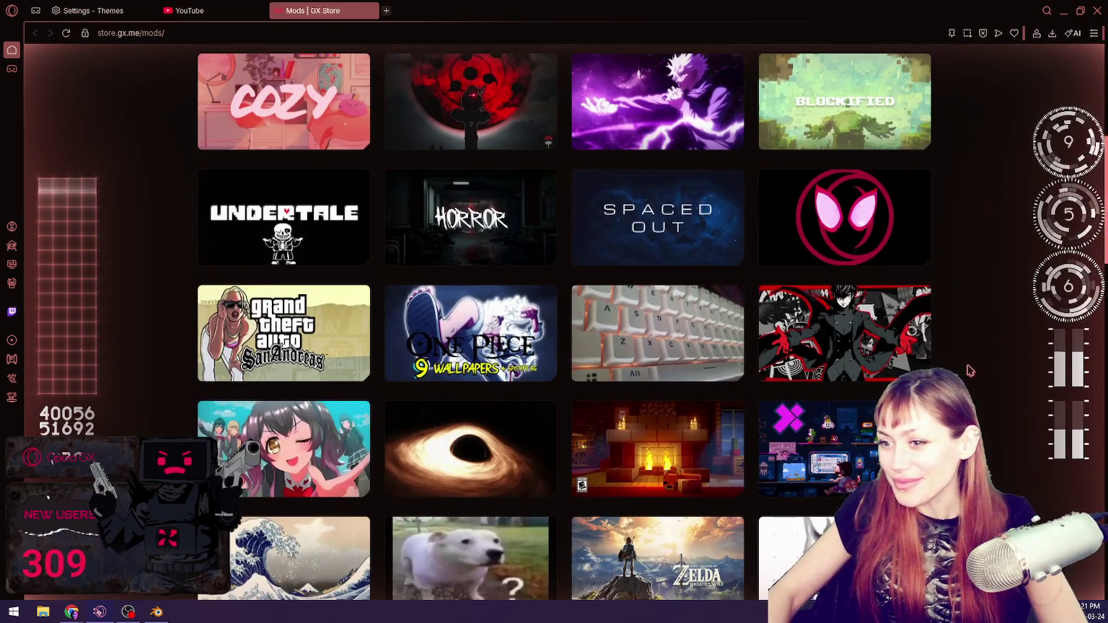
scroll(969, 370, down, 6)
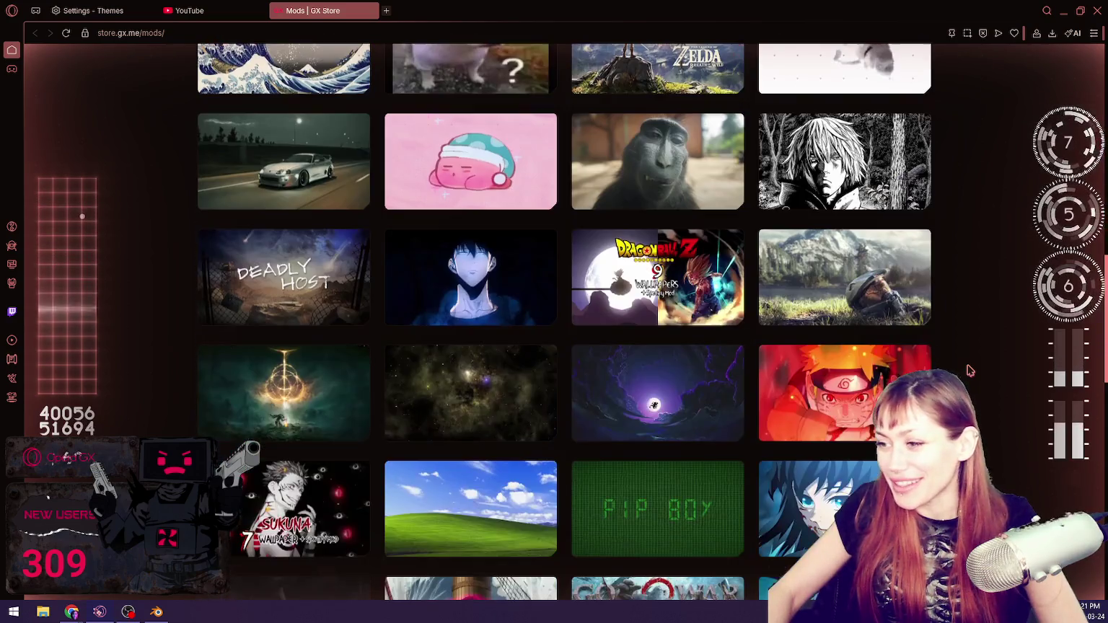
scroll(970, 368, down, 5)
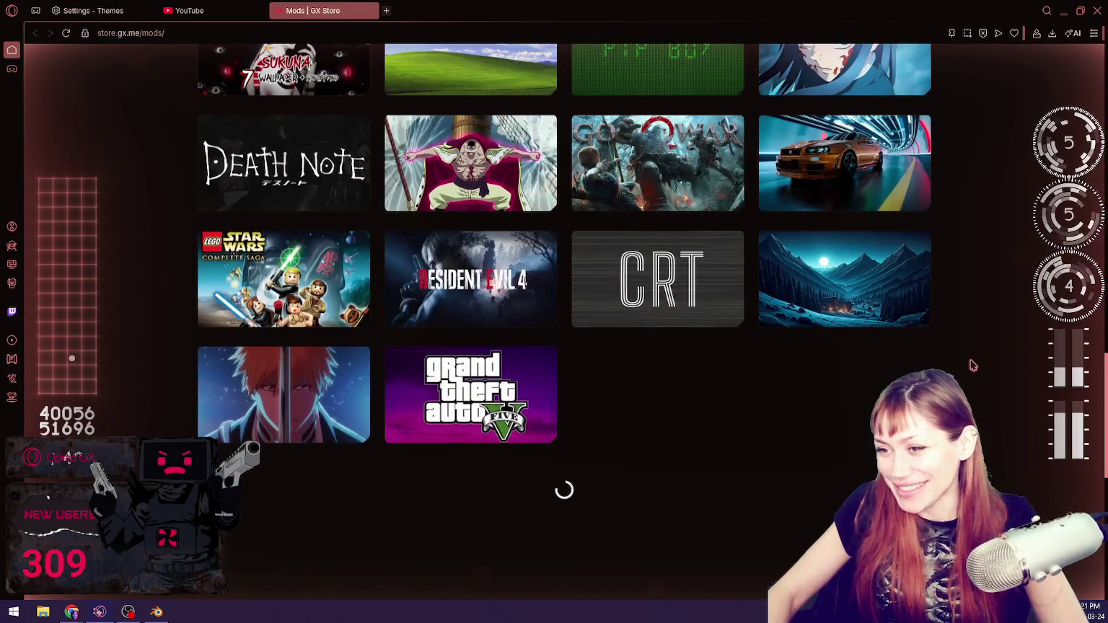
scroll(970, 364, up, 5)
scroll(968, 361, up, 4)
scroll(964, 350, up, 4)
scroll(961, 344, up, 3)
scroll(963, 343, up, 1)
scroll(971, 337, down, 3)
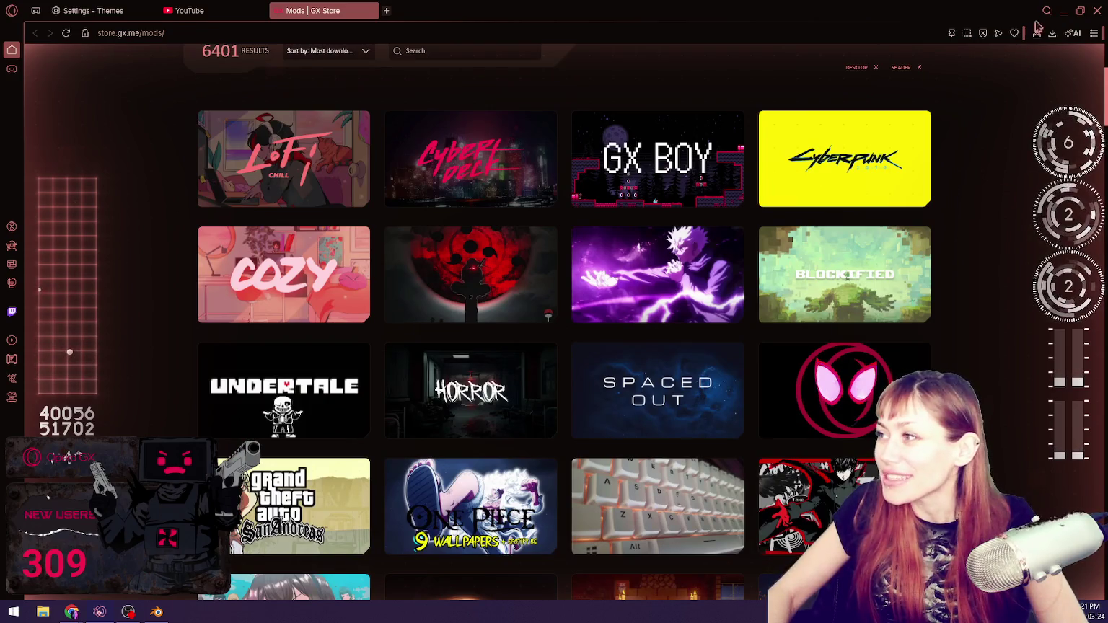
scroll(945, 295, down, 2)
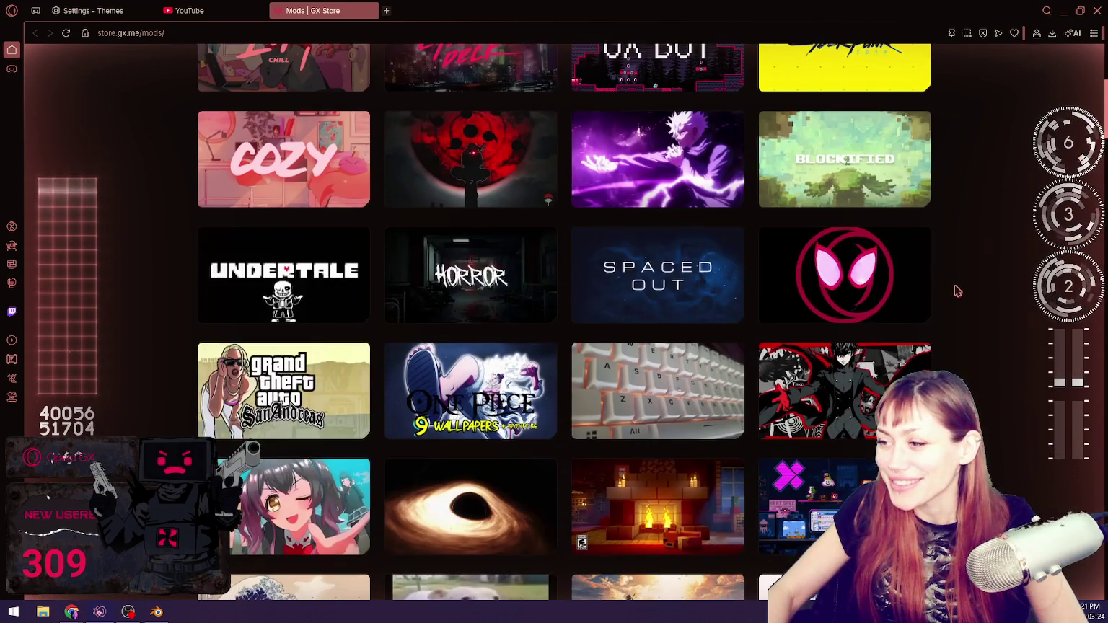
click(503, 257)
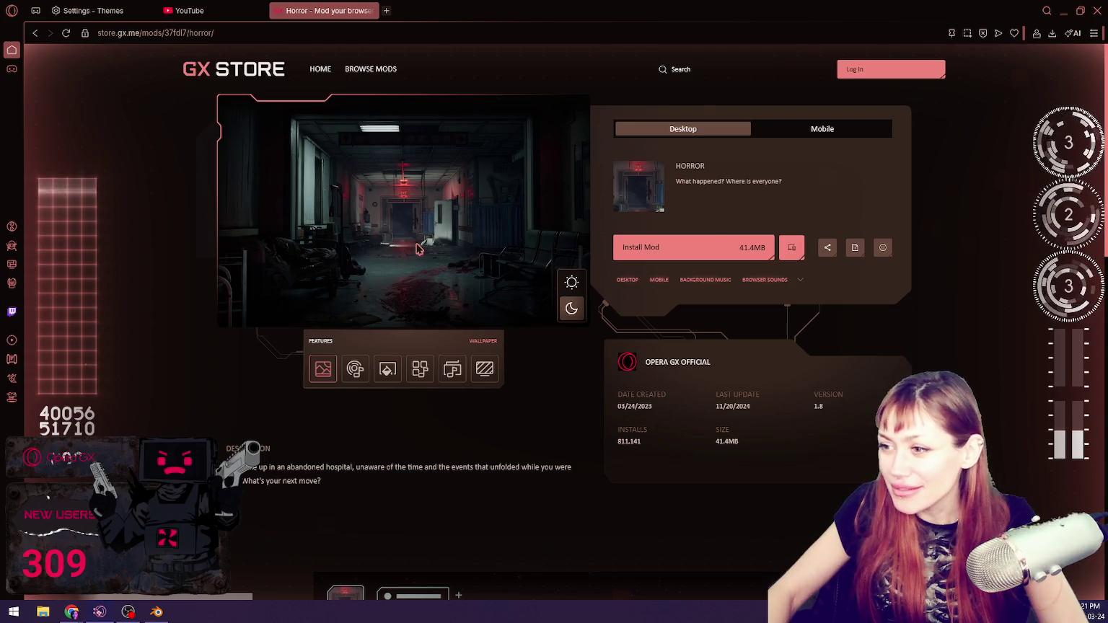
click(40, 31)
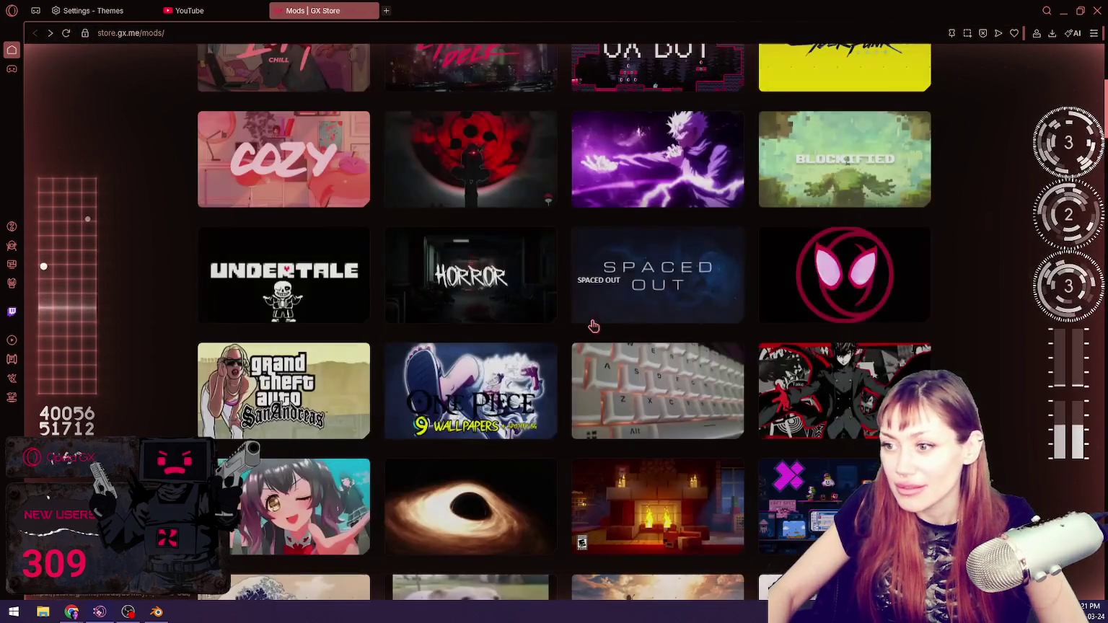
Step: View the Cyberdeck mod's page and return to the mods grid
scroll(526, 279, up, 3)
click(527, 279)
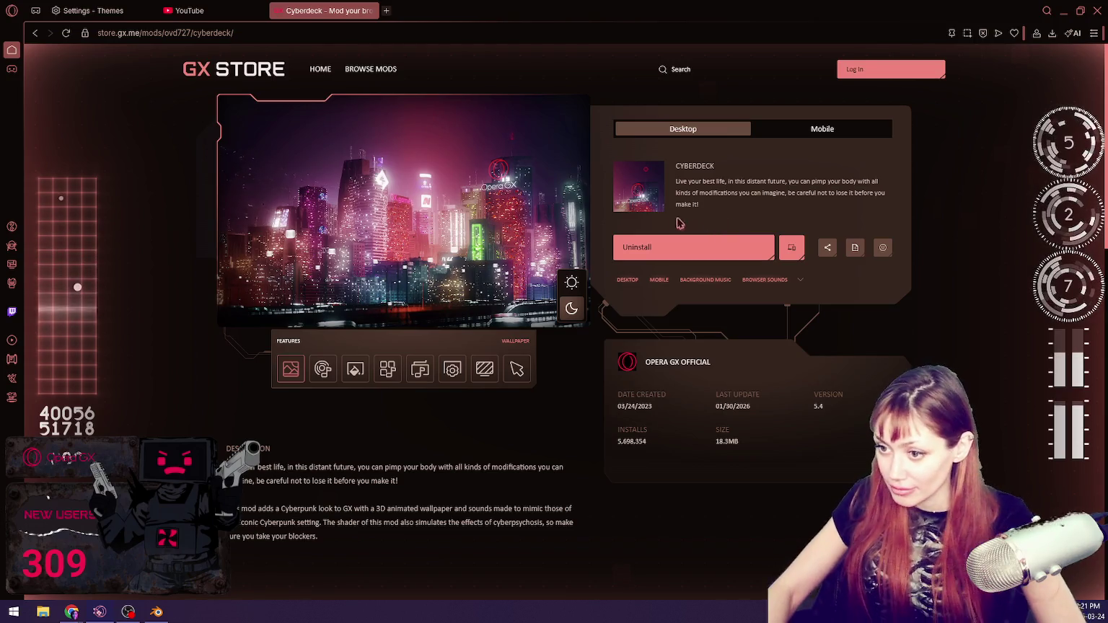
click(33, 36)
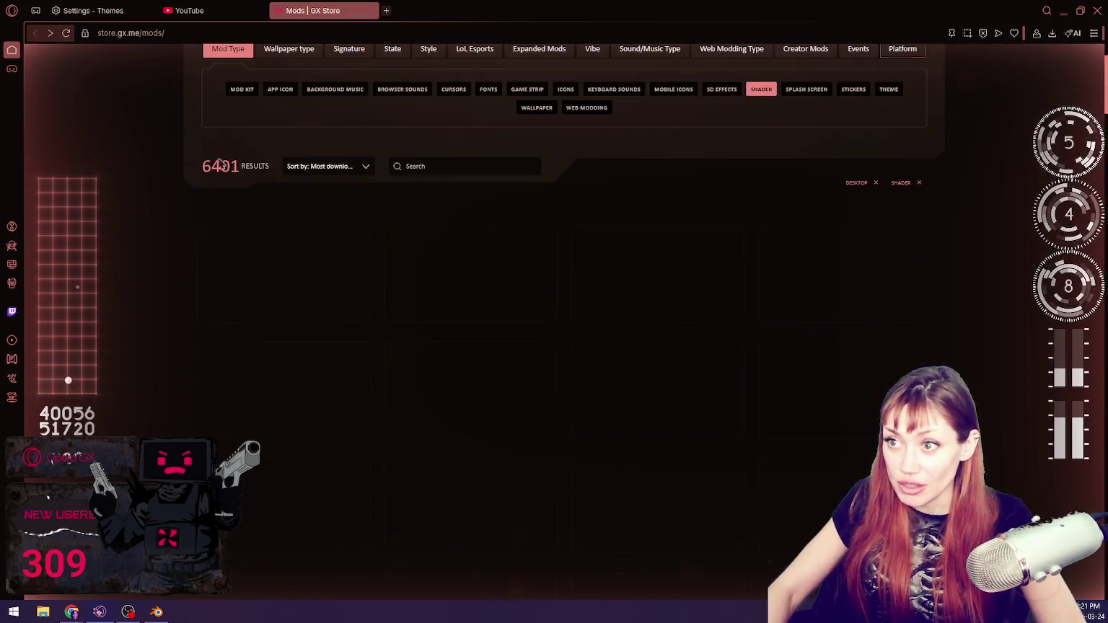
scroll(952, 180, down, 5)
scroll(953, 183, down, 2)
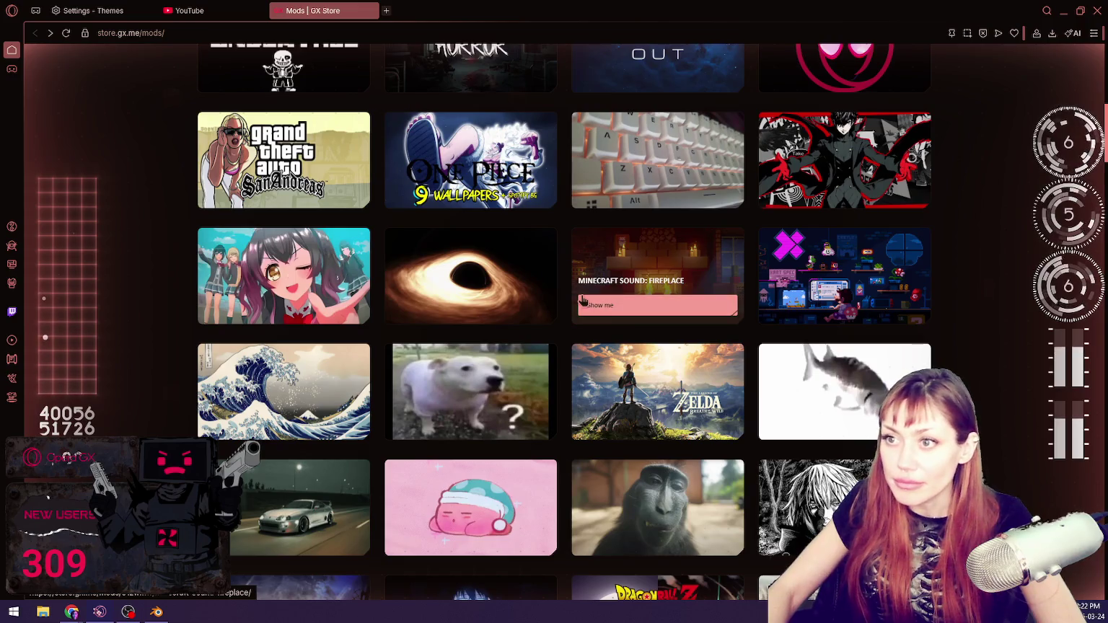
scroll(583, 301, up, 7)
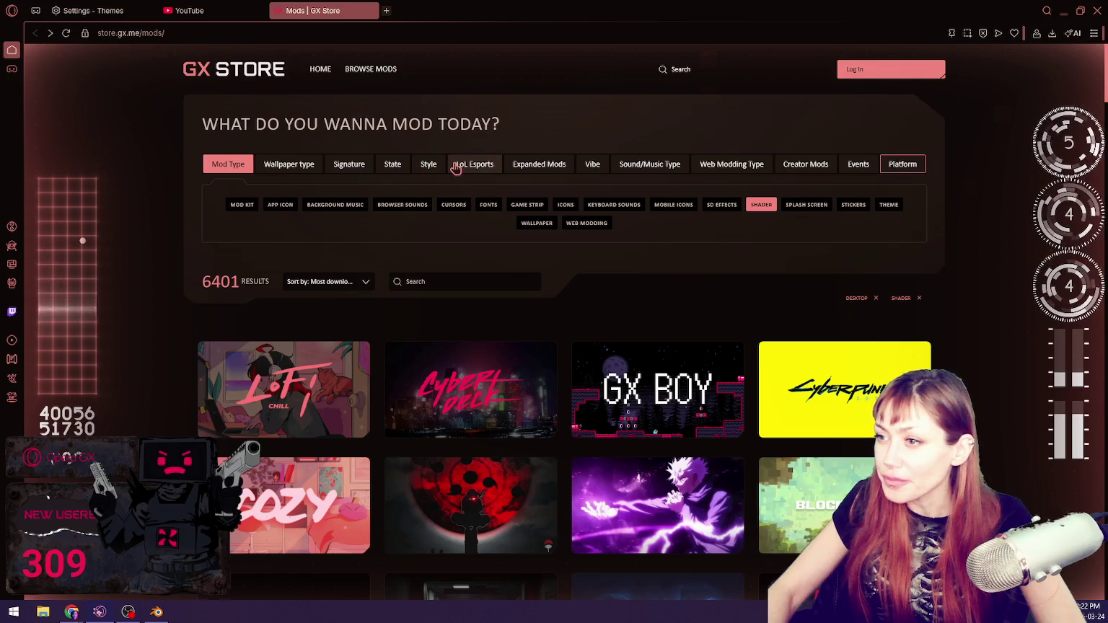
Step: Browse the Sound/Music, Wallpaper, Signature, Style, LoL Esports and Expanded Mods categories
click(651, 166)
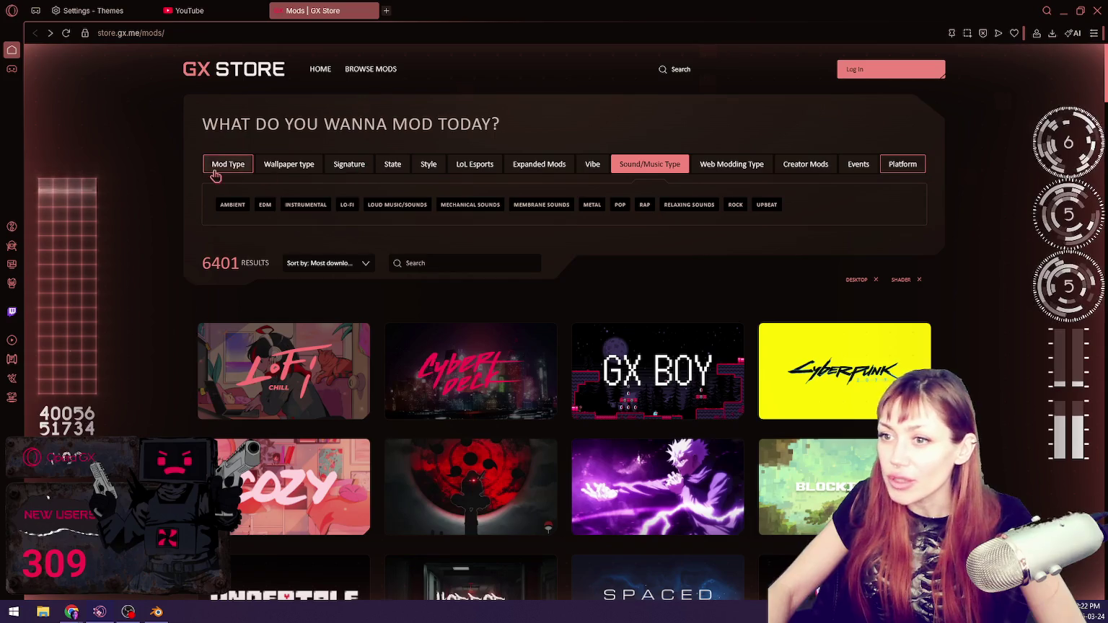
click(289, 164)
click(350, 165)
click(429, 165)
click(474, 166)
click(563, 165)
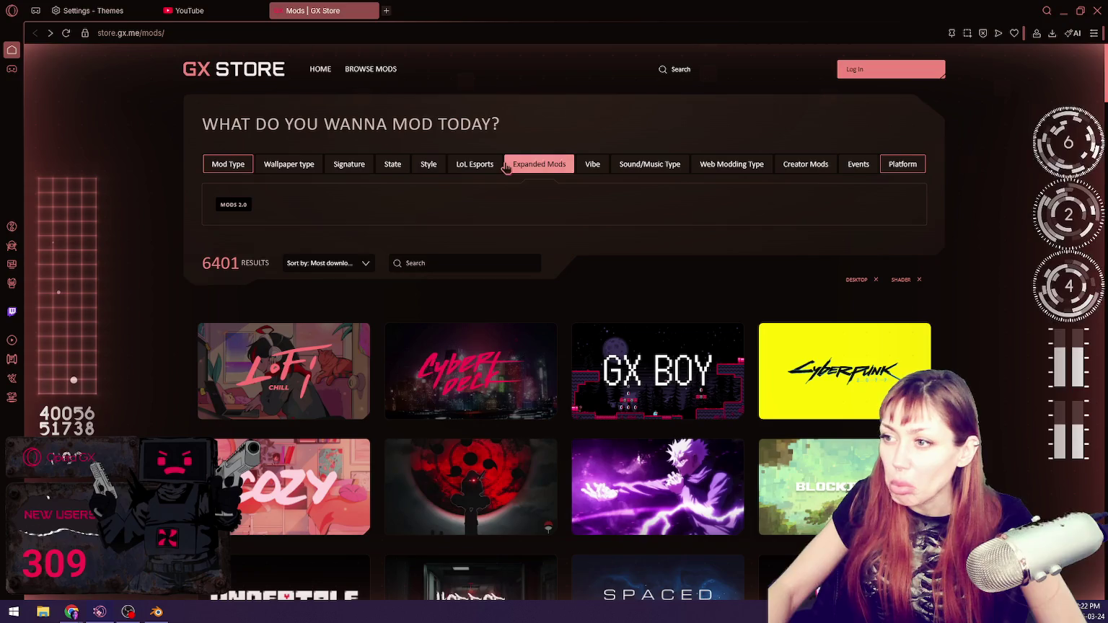
click(227, 166)
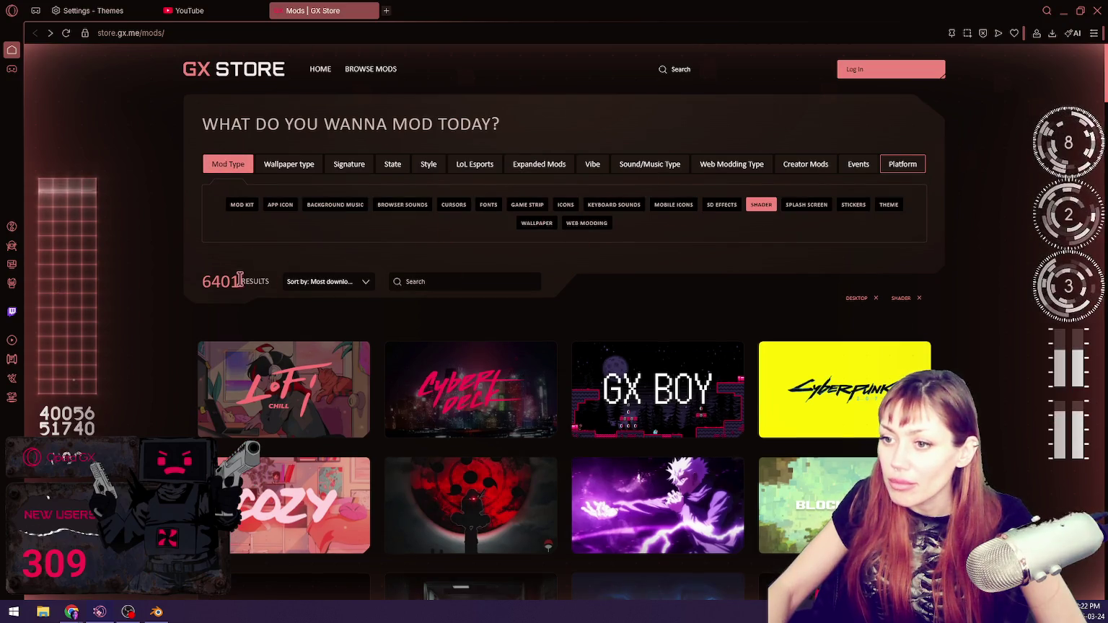
Step: Preview the Across Opera Verse mod's music, theme, browser sounds and web modding features
scroll(649, 224, down, 2)
scroll(714, 227, down, 4)
scroll(714, 227, up, 4)
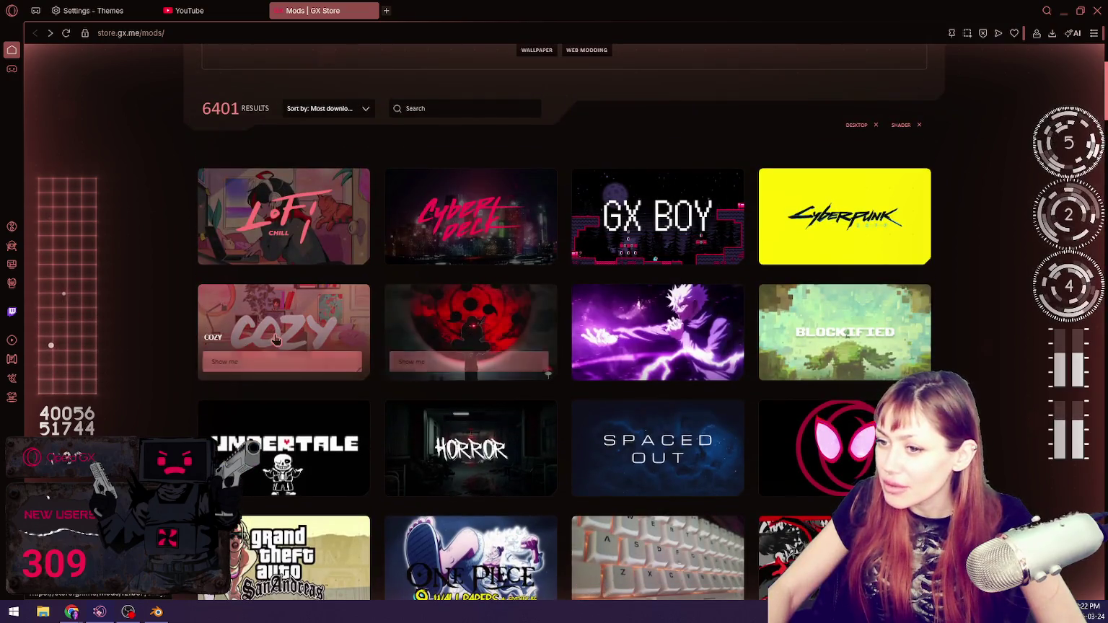
scroll(862, 309, down, 2)
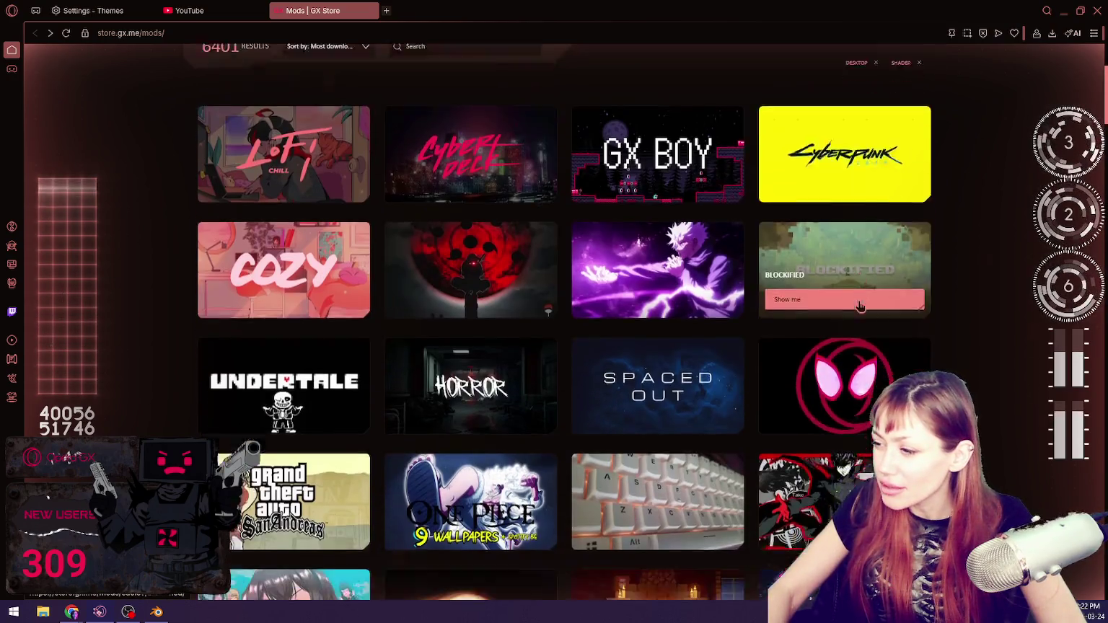
click(844, 362)
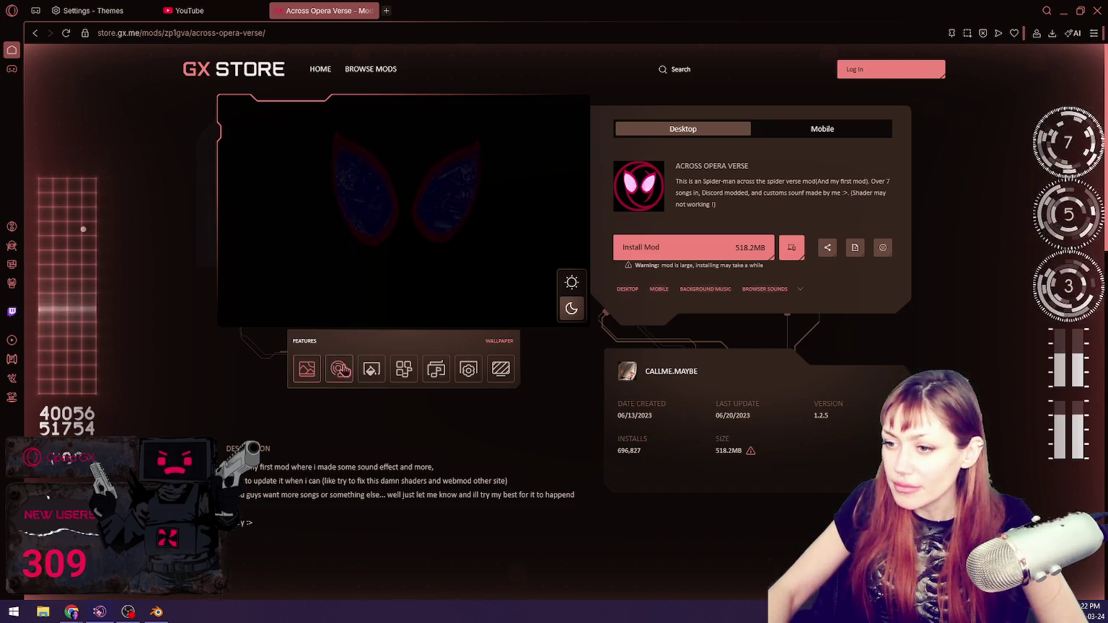
click(339, 369)
click(370, 371)
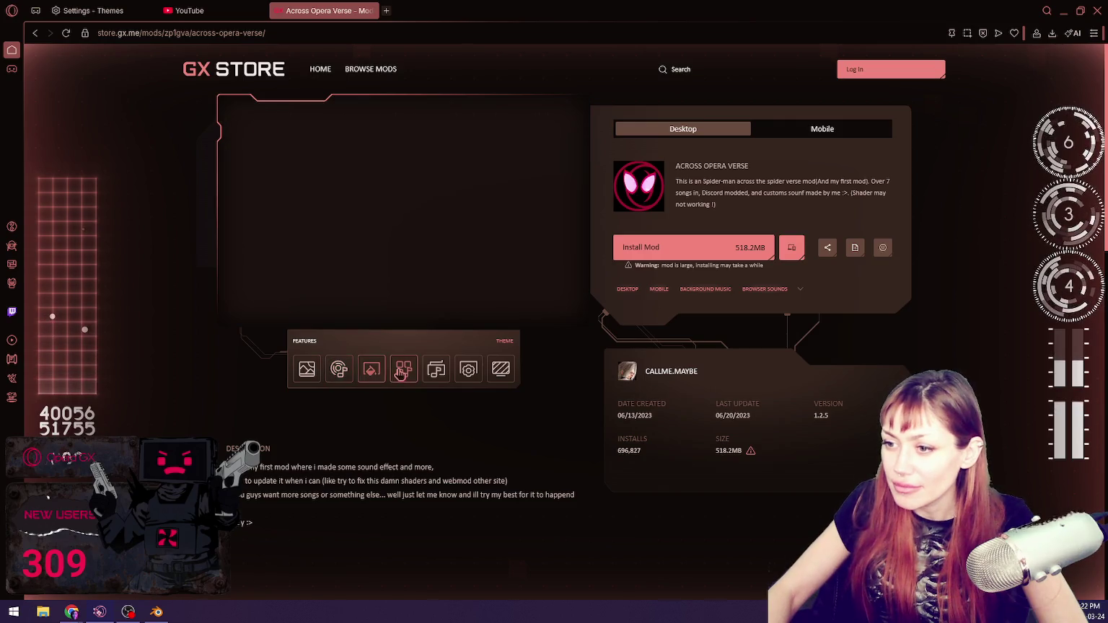
click(403, 370)
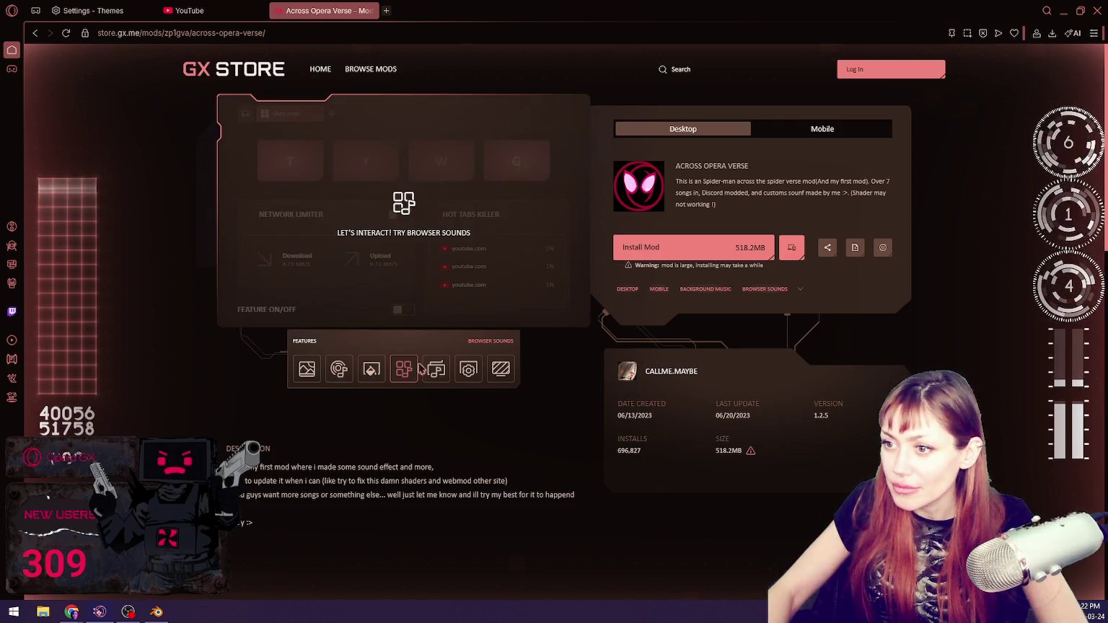
click(467, 369)
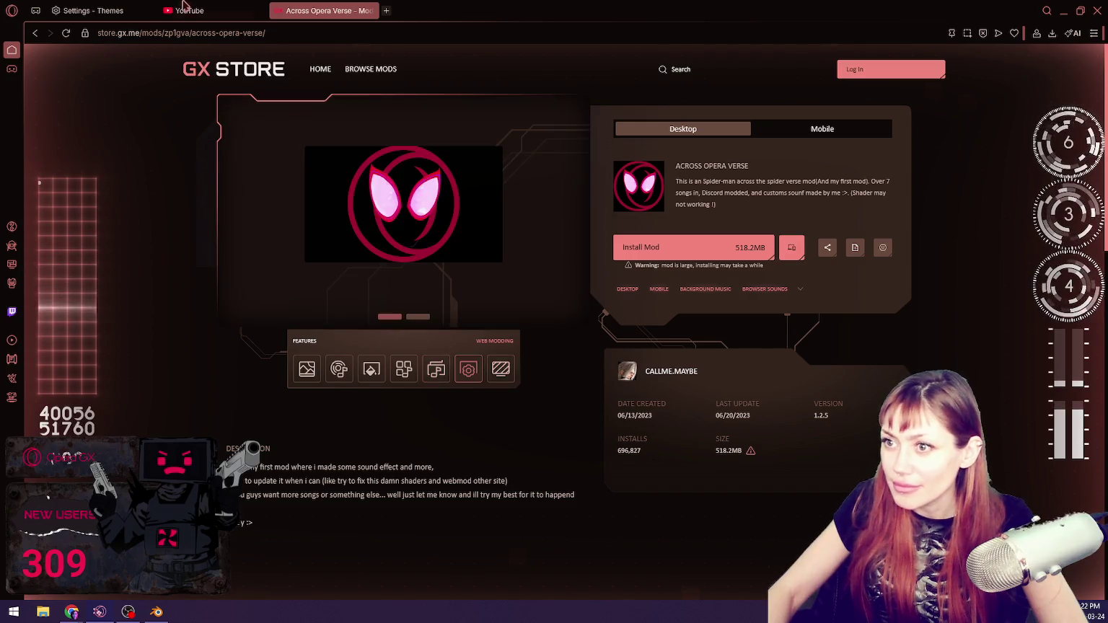
click(34, 33)
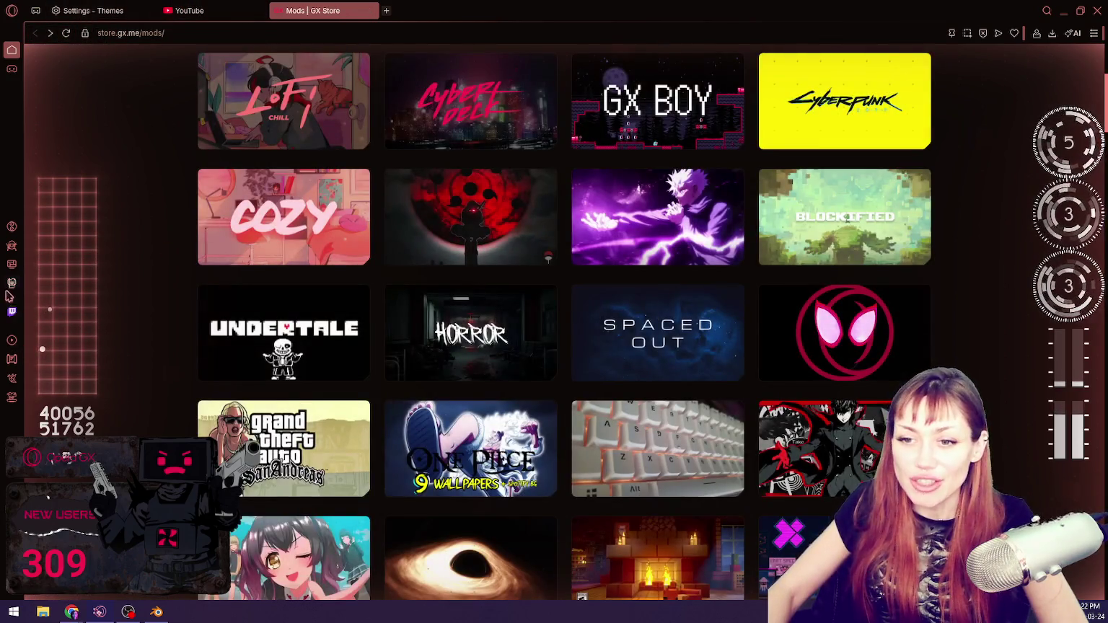
Step: Open the GX Mods page, return to the store grid, and switch back to Blender
click(11, 284)
click(12, 264)
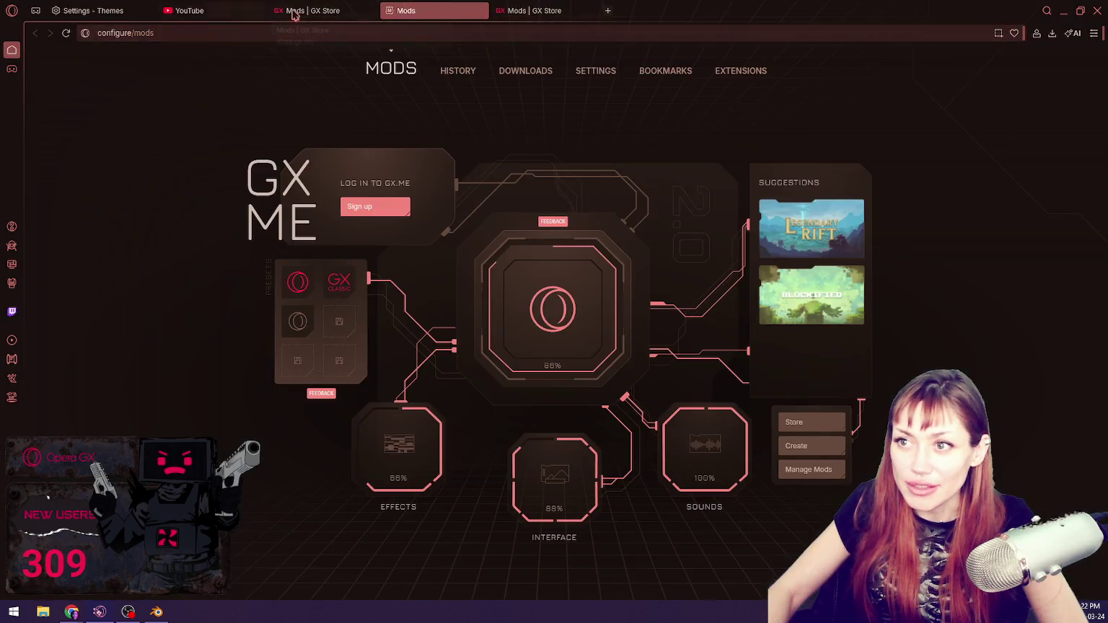
click(318, 10)
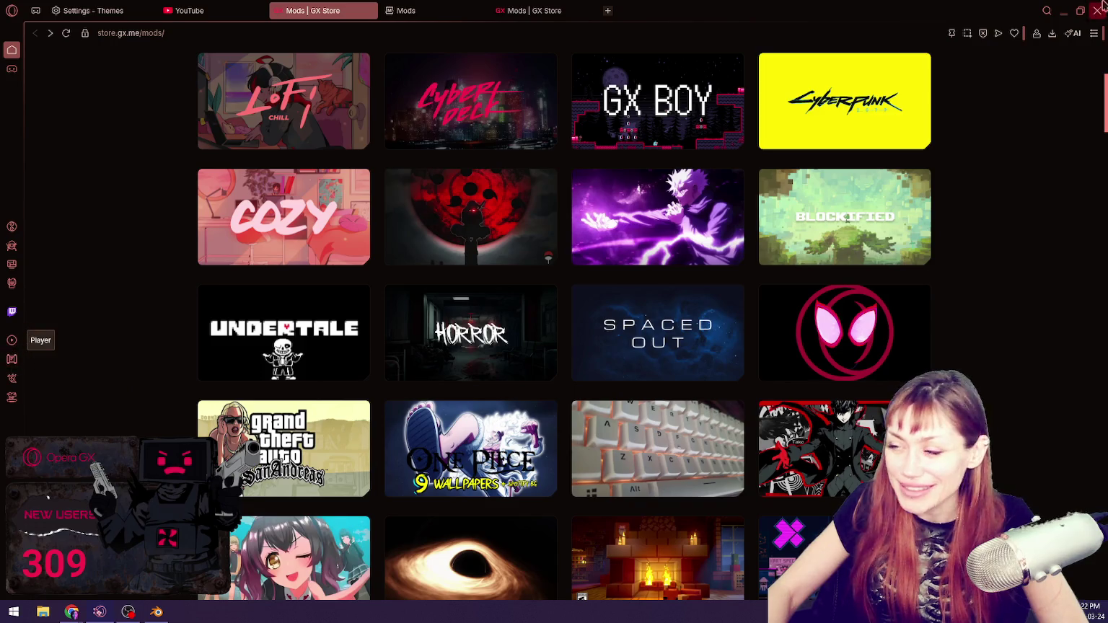
key(alt+Tab)
Step: Orbit and zoom in to inspect the crown's side band and spikes
middle_drag(534, 239, 476, 303)
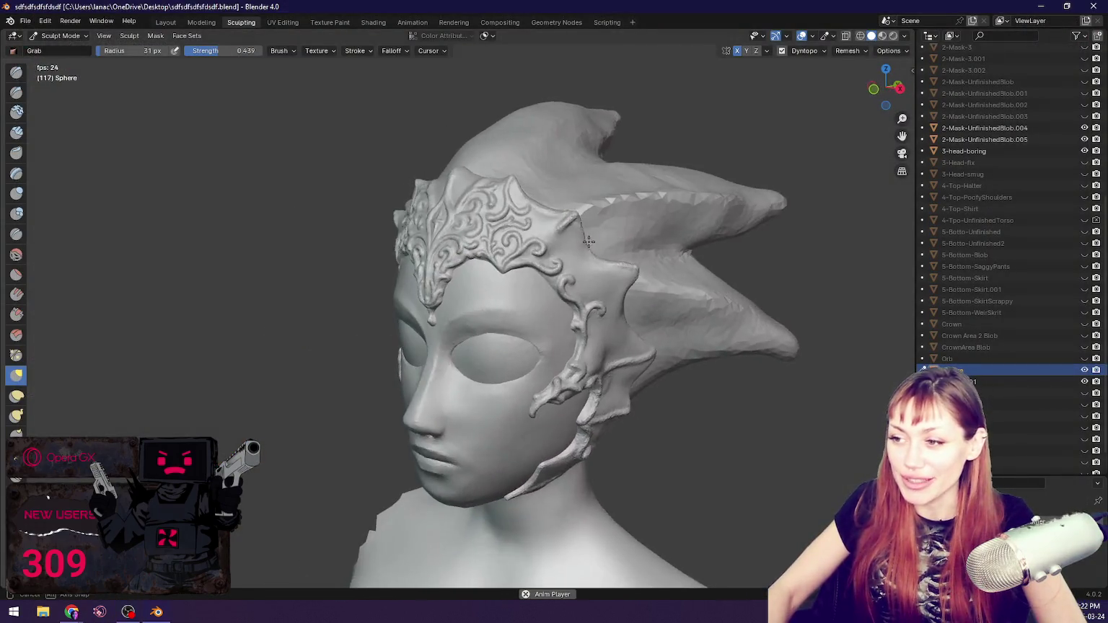
scroll(476, 303, up, 5)
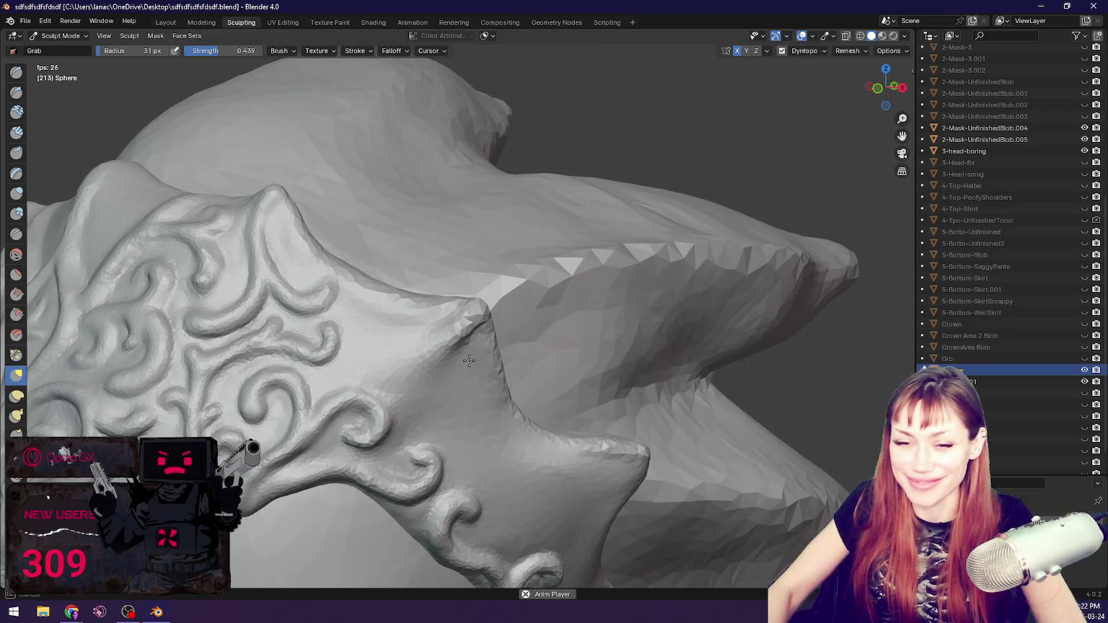
middle_drag(469, 358, 533, 362)
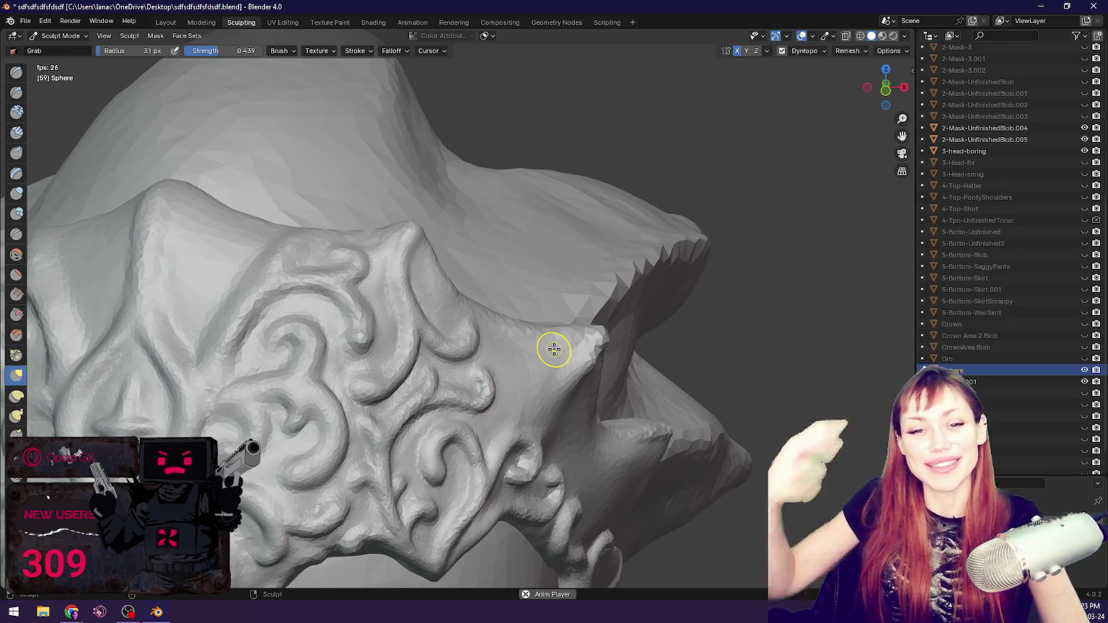
middle_drag(554, 349, 502, 361)
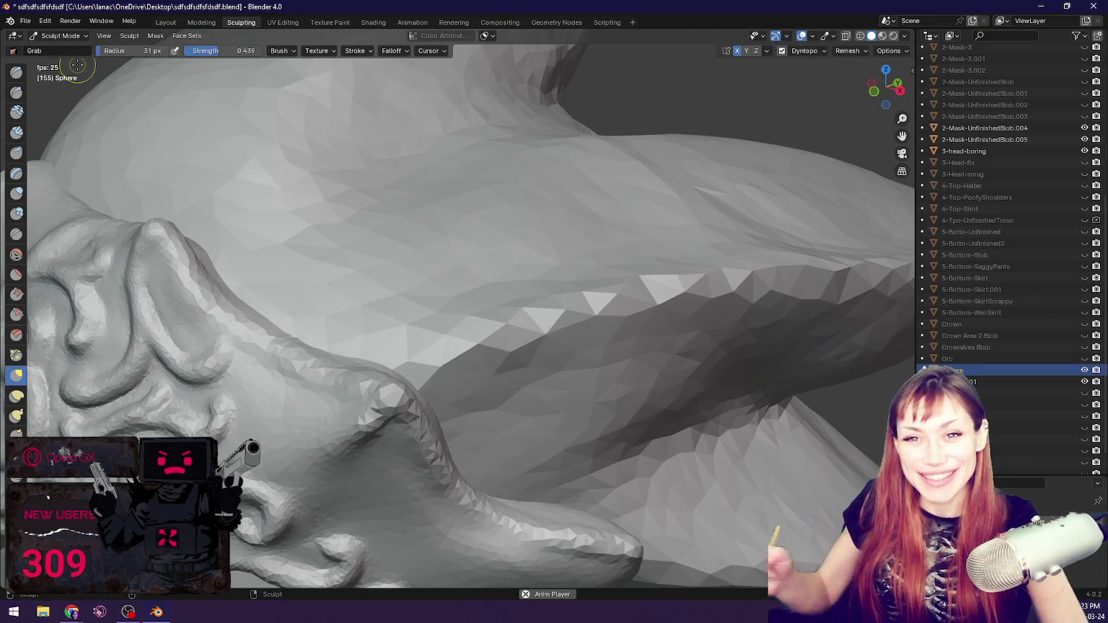
mouse_move(559, 367)
middle_down()
mouse_move(502, 363)
mouse_move(522, 370)
middle_up()
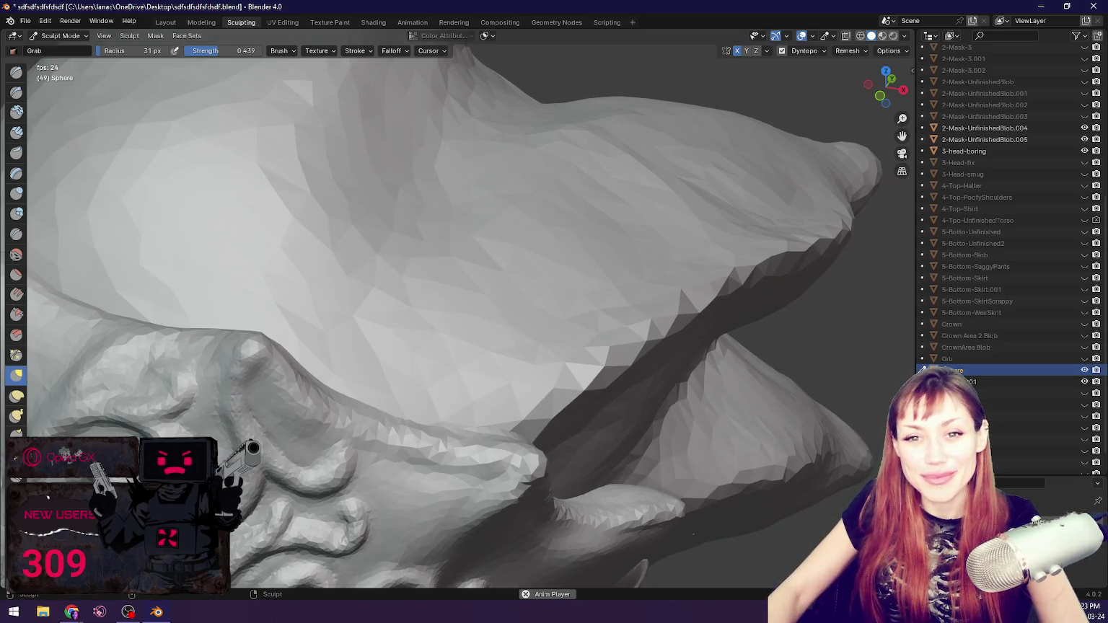
mouse_move(383, 416)
middle_down()
mouse_move(457, 416)
mouse_move(653, 485)
mouse_move(606, 429)
middle_up()
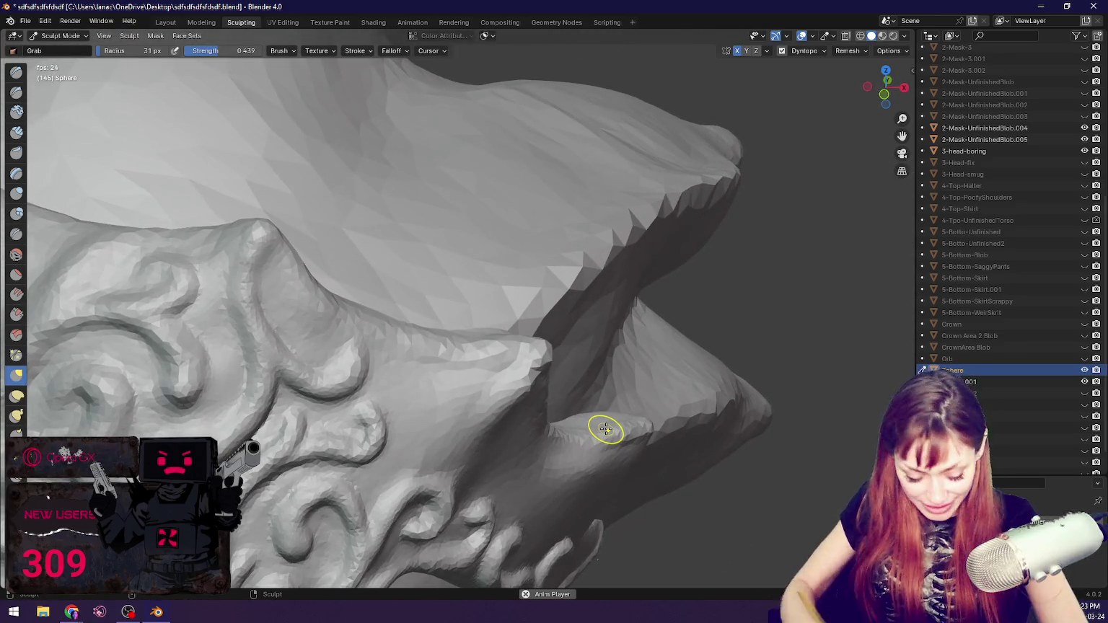
Step: Sculpt swirl curls along the side band's ridge with the Blob brush
click(16, 214)
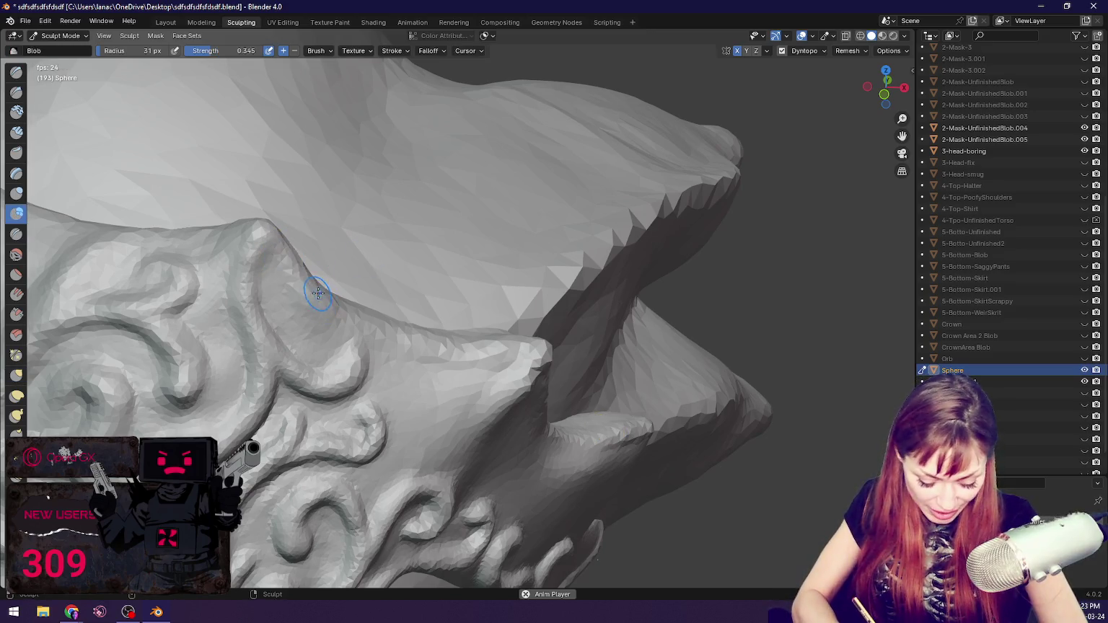
scroll(318, 293, up, 2)
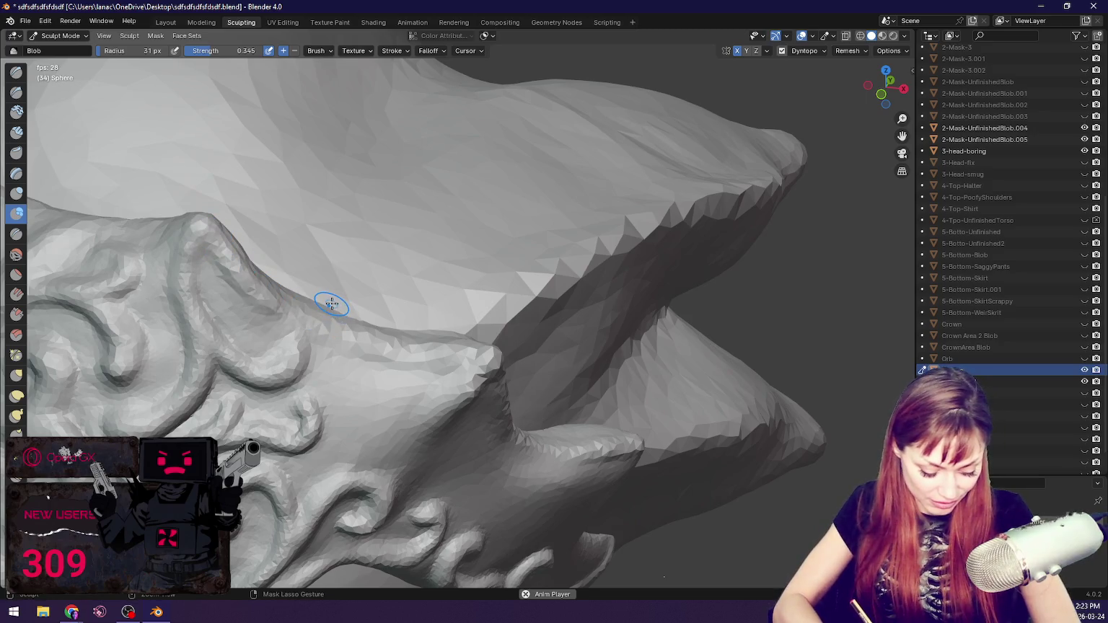
middle_drag(325, 297, 301, 295)
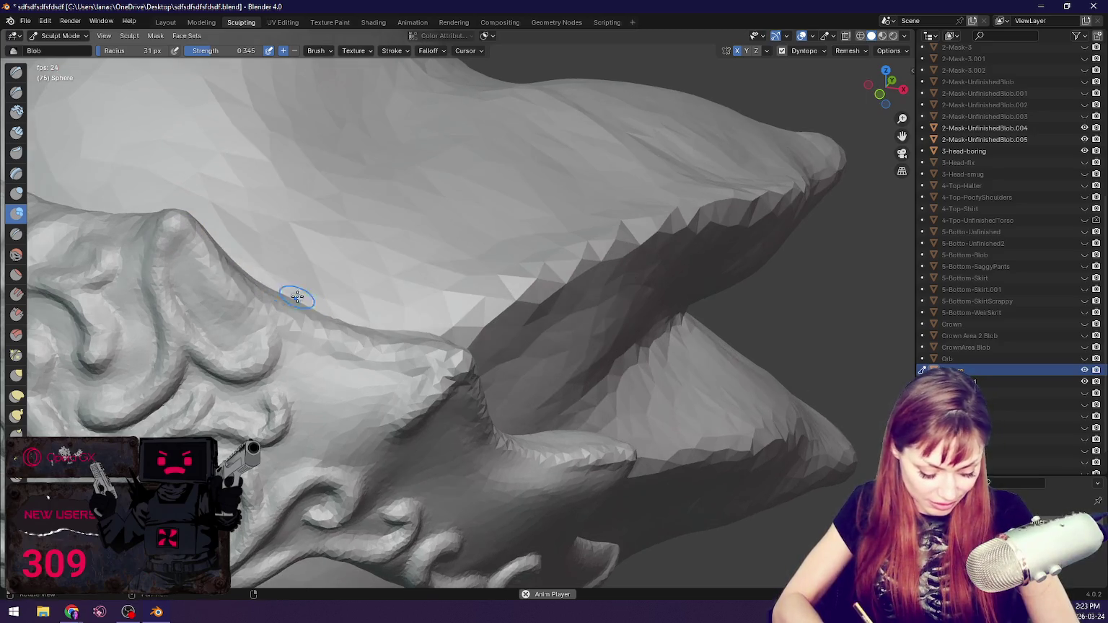
drag(184, 238, 277, 300)
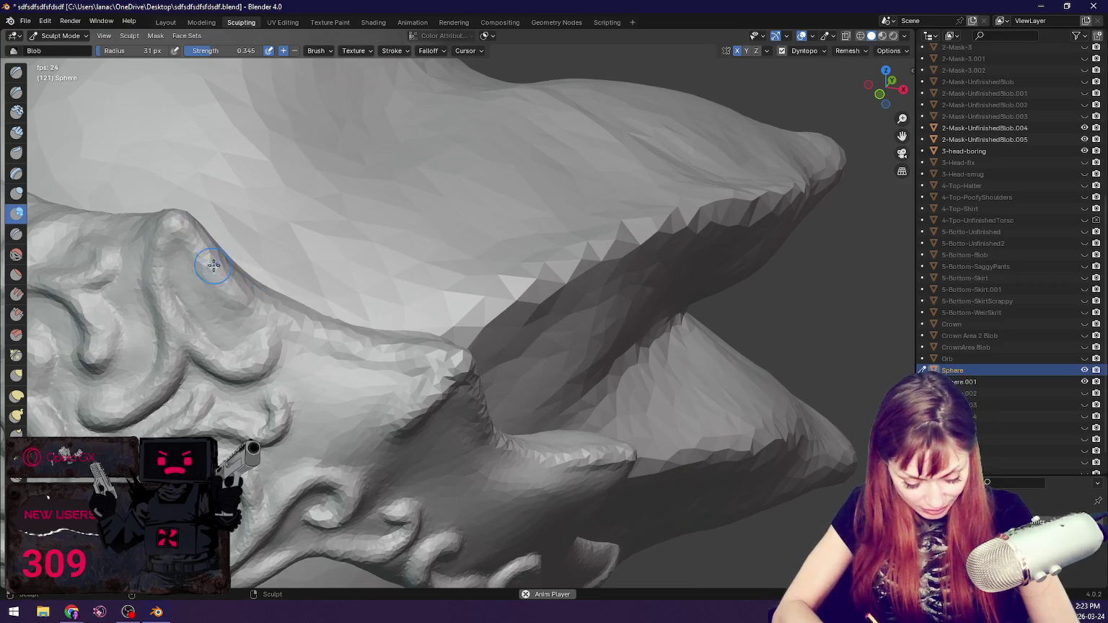
middle_drag(278, 300, 334, 300)
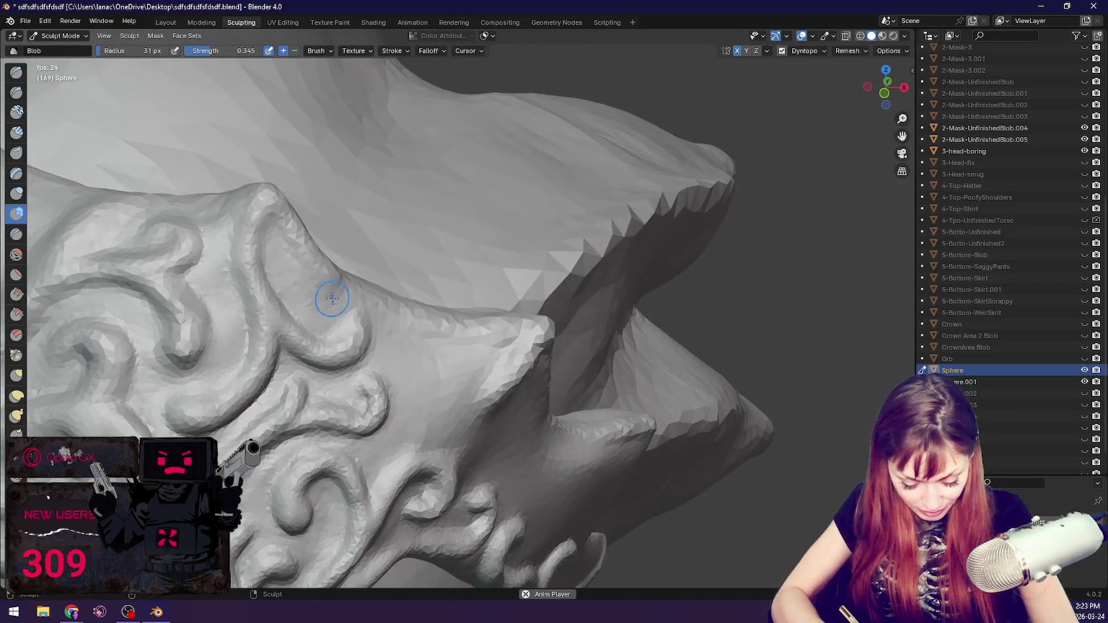
scroll(687, 278, down, 8)
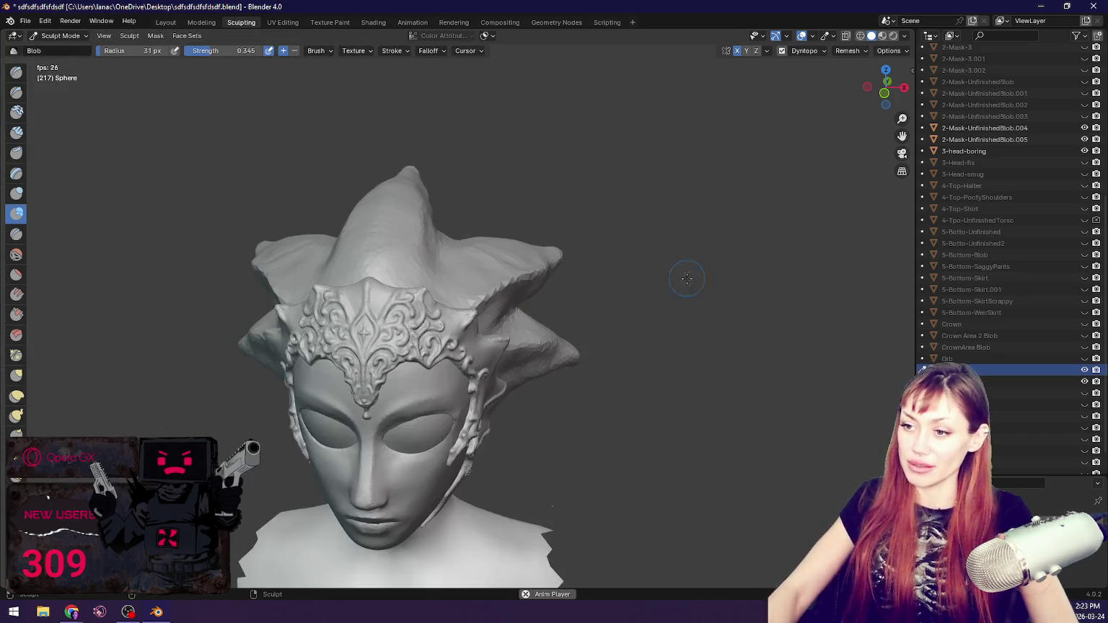
Step: Switch to the Grab brush and set its radius to 50 px
middle_drag(658, 308, 630, 268)
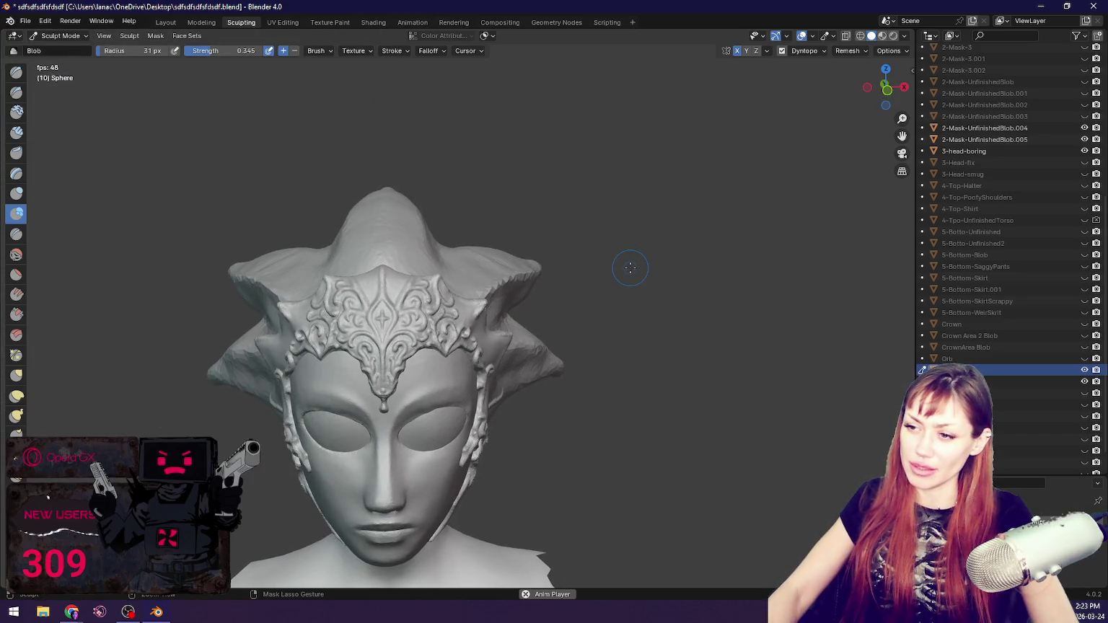
scroll(609, 264, up, 5)
middle_drag(609, 264, 708, 272)
key(g)
key(f)
click(523, 349)
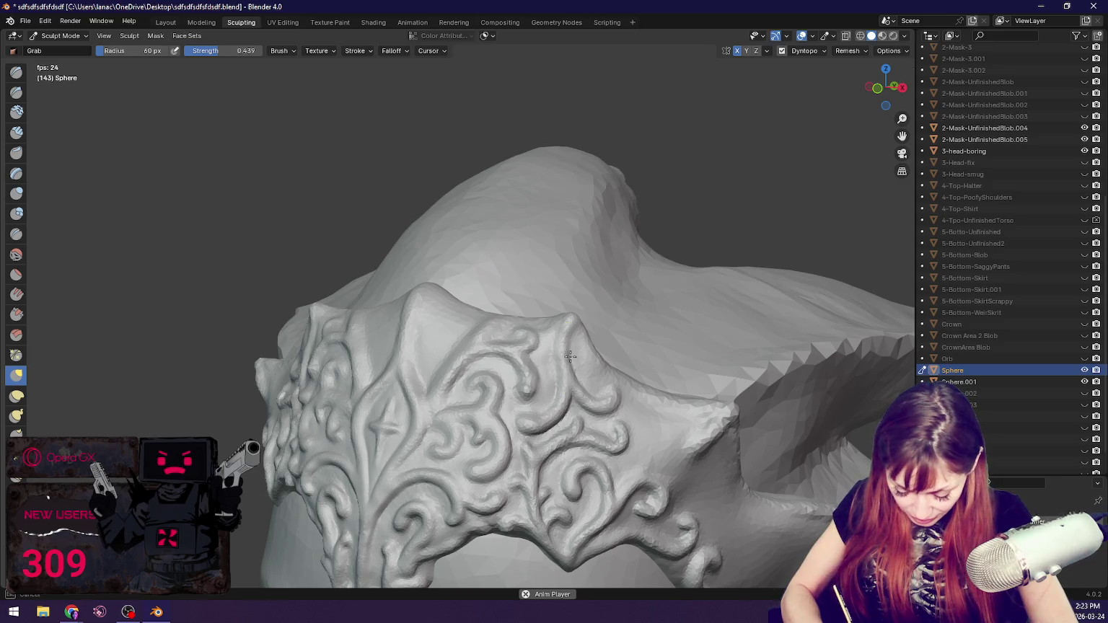
middle_drag(566, 352, 505, 355)
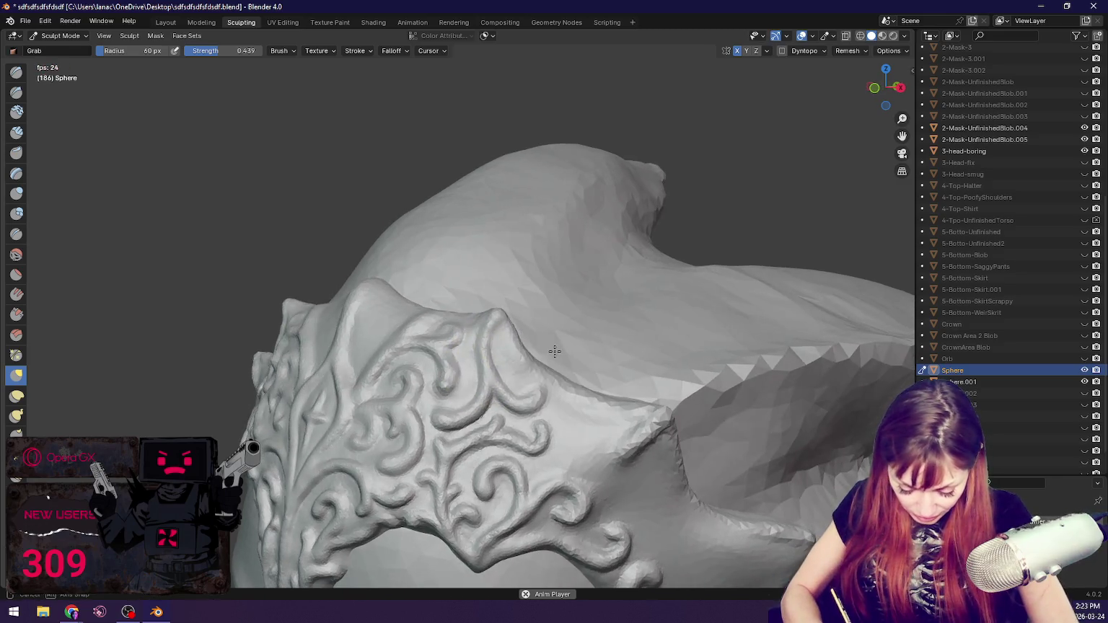
key(f)
click(480, 358)
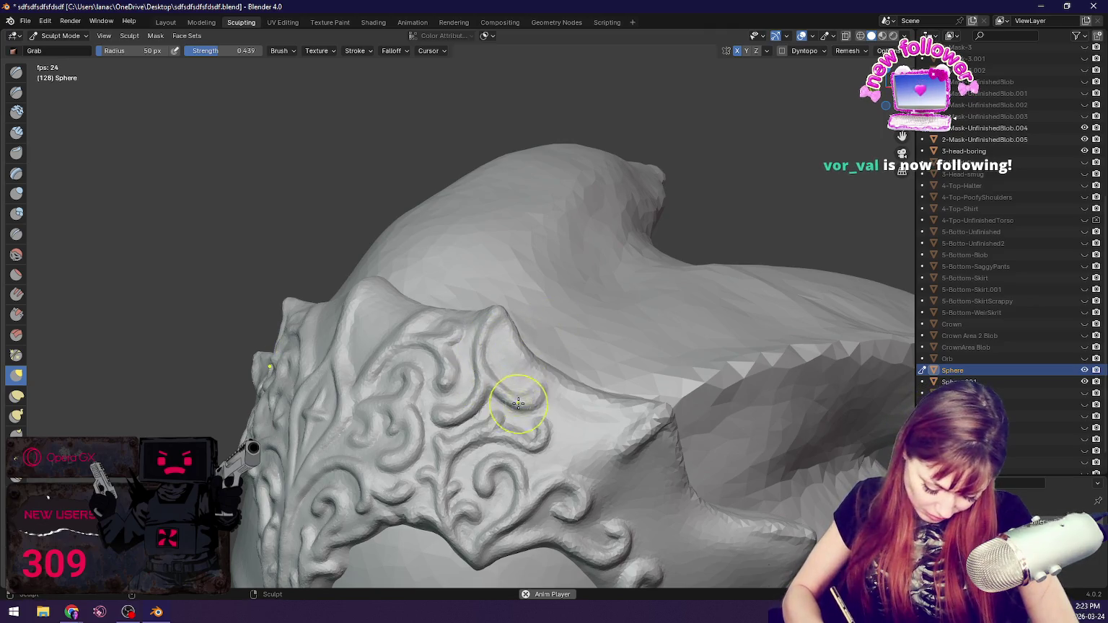
Step: Inspect the front filigree from several angles and try pulling the band's lower edge, undoing it
middle_drag(525, 405, 563, 399)
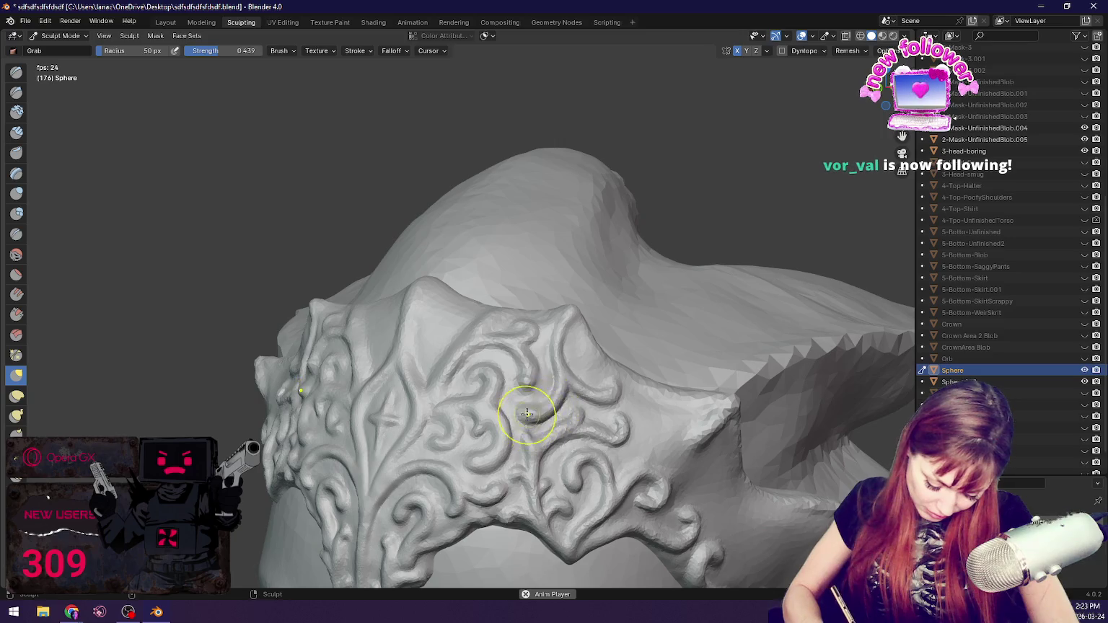
mouse_move(606, 366)
middle_down()
mouse_move(554, 477)
mouse_move(576, 427)
middle_up()
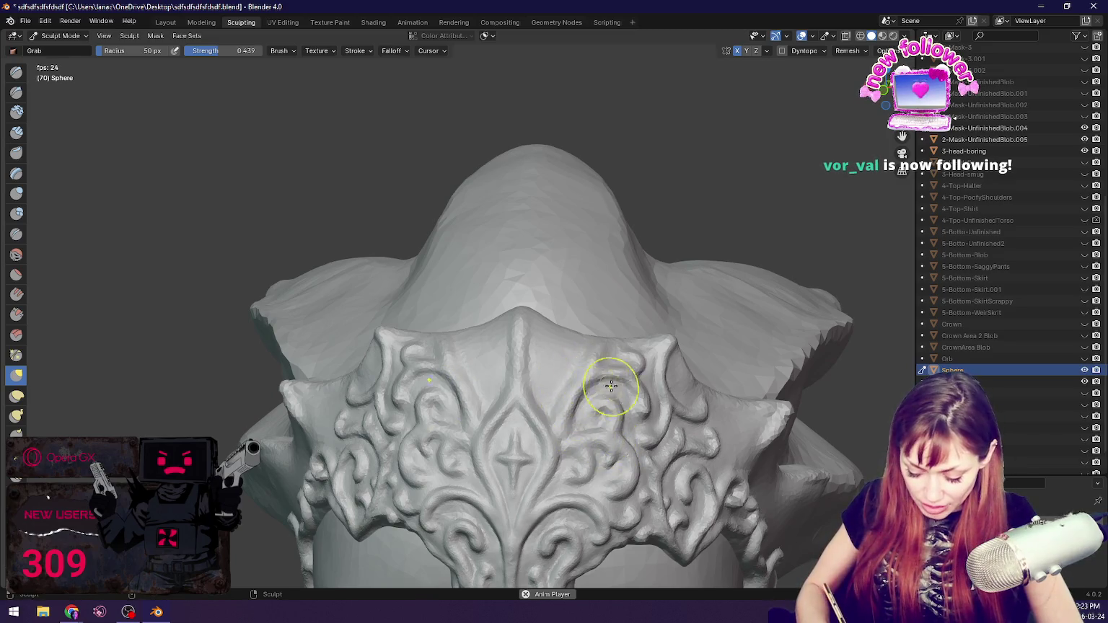
middle_drag(612, 382, 577, 363)
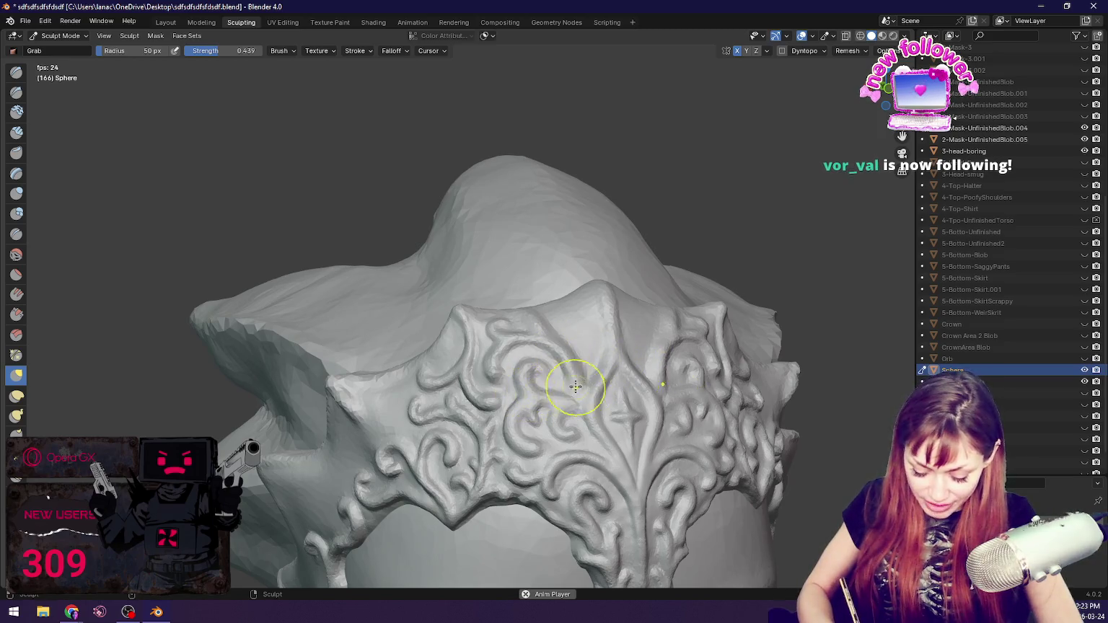
middle_drag(487, 391, 450, 398)
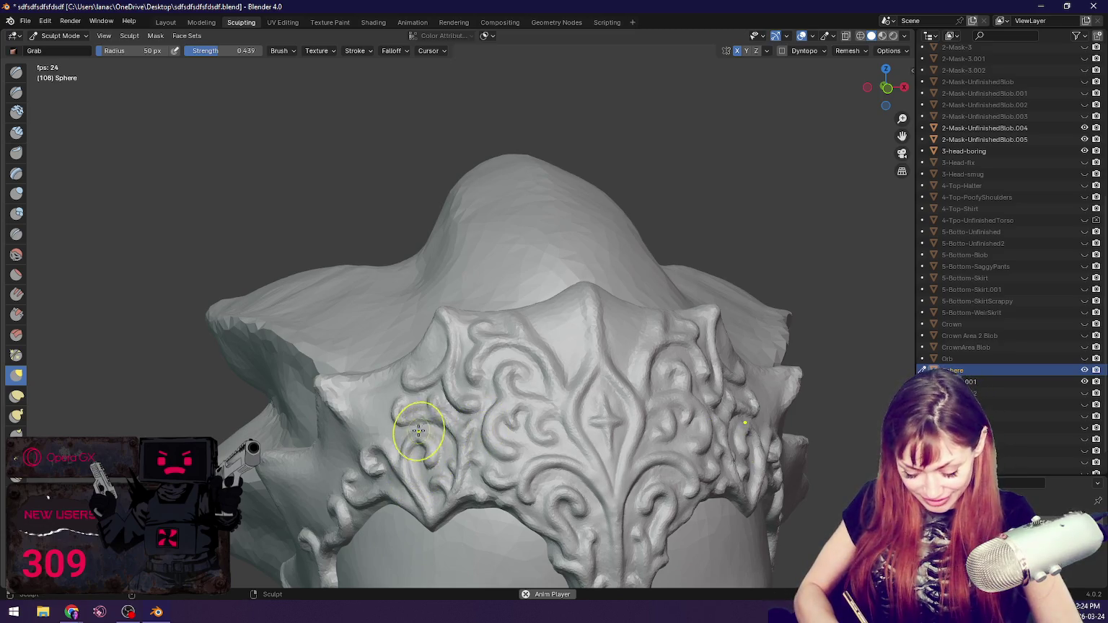
middle_drag(433, 443, 421, 446)
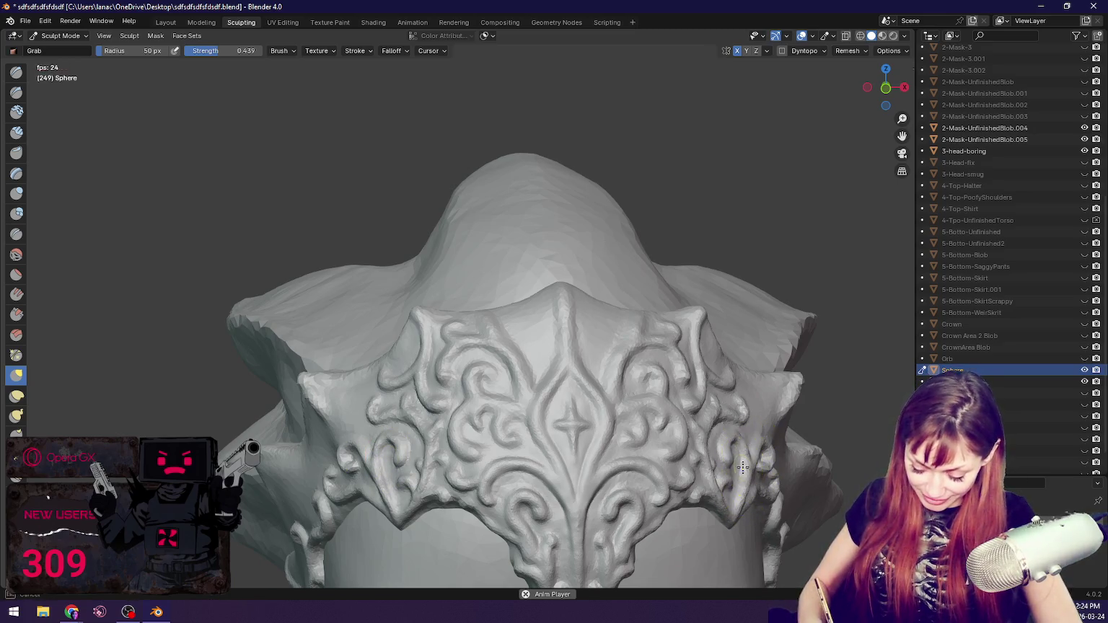
middle_drag(794, 473, 670, 452)
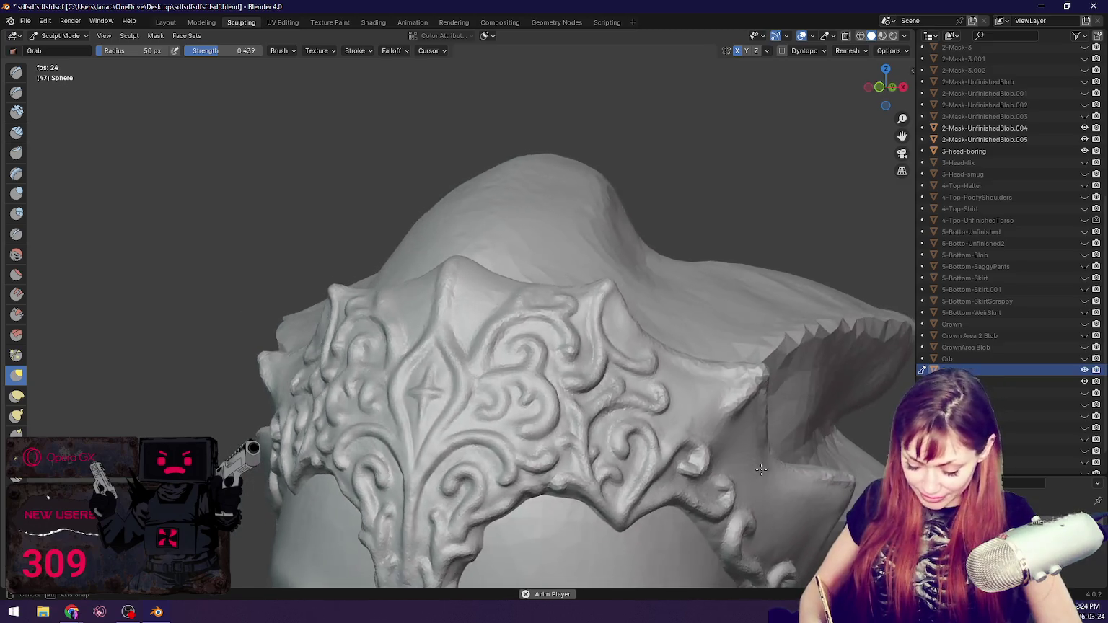
mouse_move(671, 453)
mouse_down()
mouse_move(530, 458)
mouse_move(554, 438)
mouse_up()
key(ctrl+z)
middle_drag(561, 426, 677, 399)
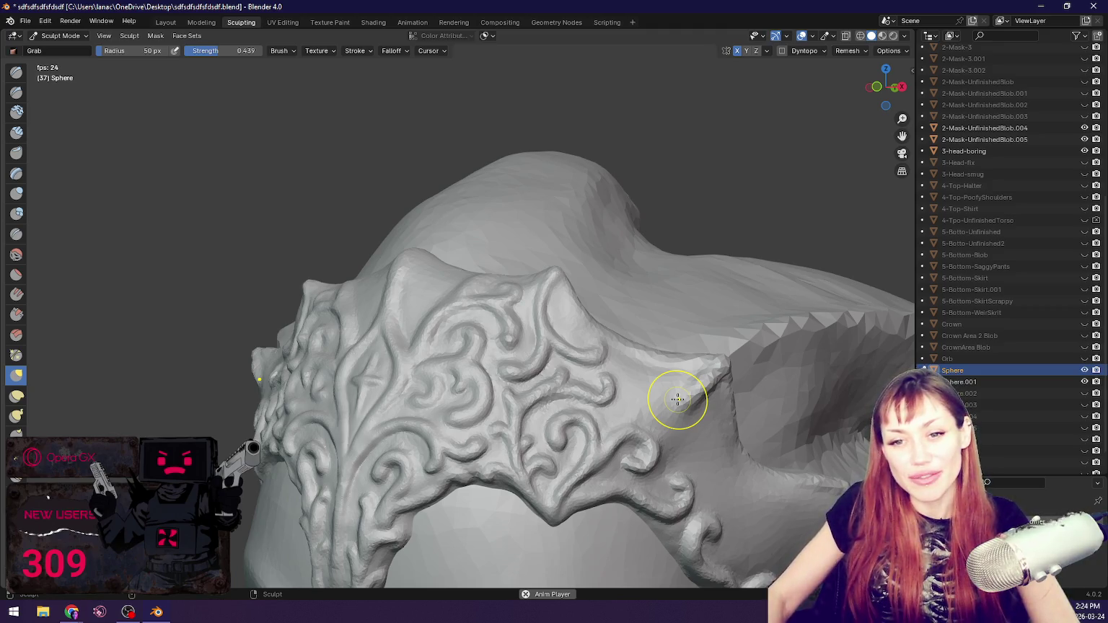
Step: With the Blob brush and Dyntopo on, carve a curled crease along the side spike
scroll(672, 394, up, 2)
scroll(638, 391, up, 2)
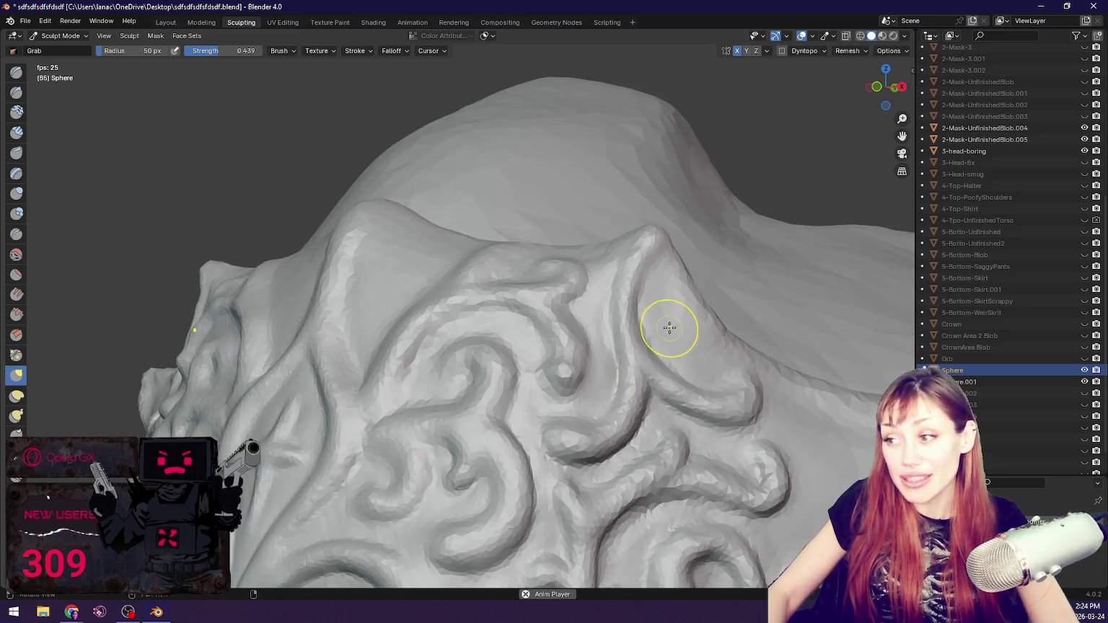
middle_drag(668, 324, 638, 329)
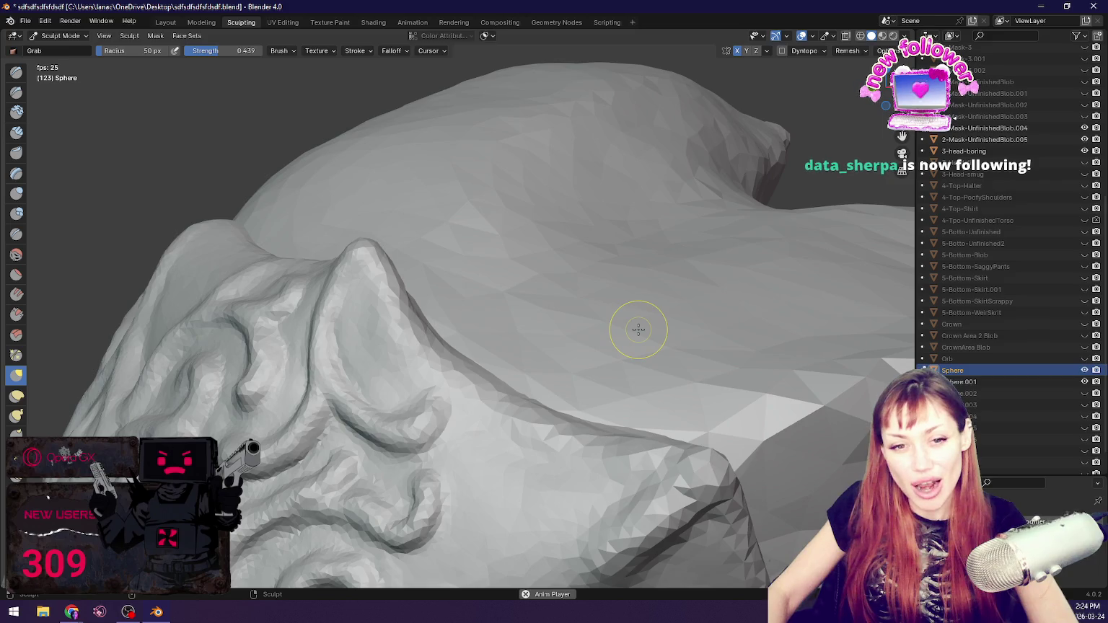
middle_drag(437, 291, 528, 287)
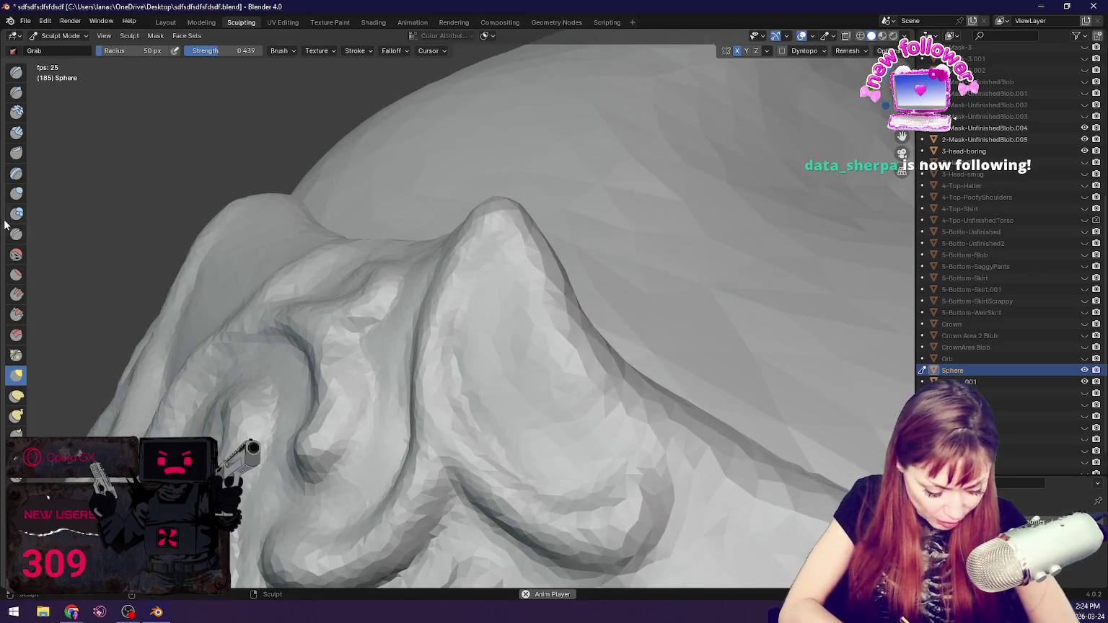
click(14, 215)
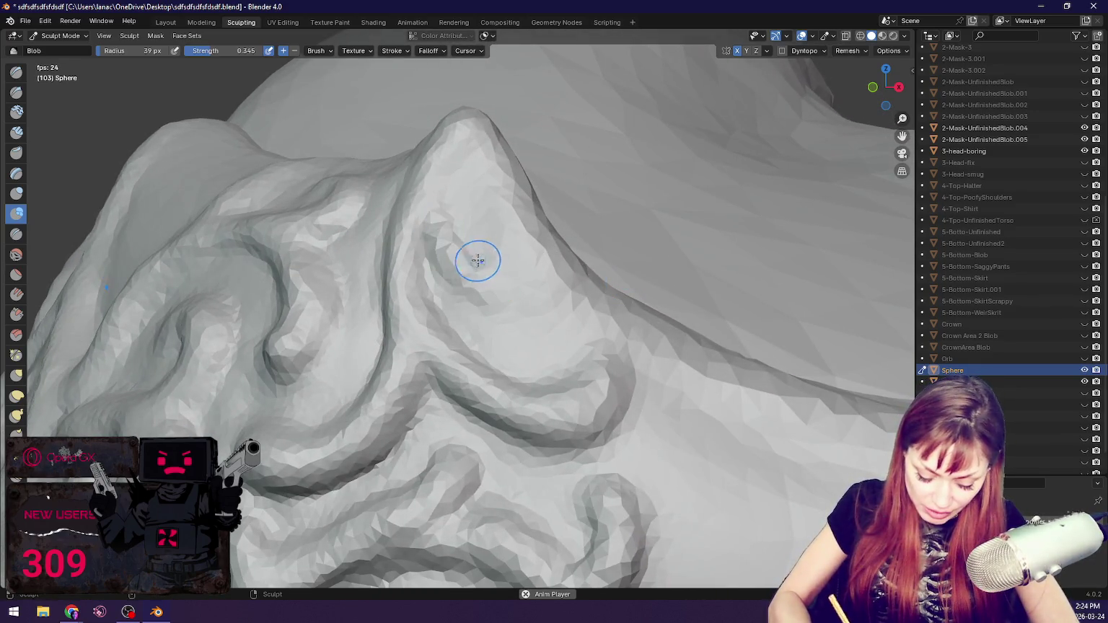
middle_drag(497, 272, 569, 287)
drag(642, 295, 637, 290)
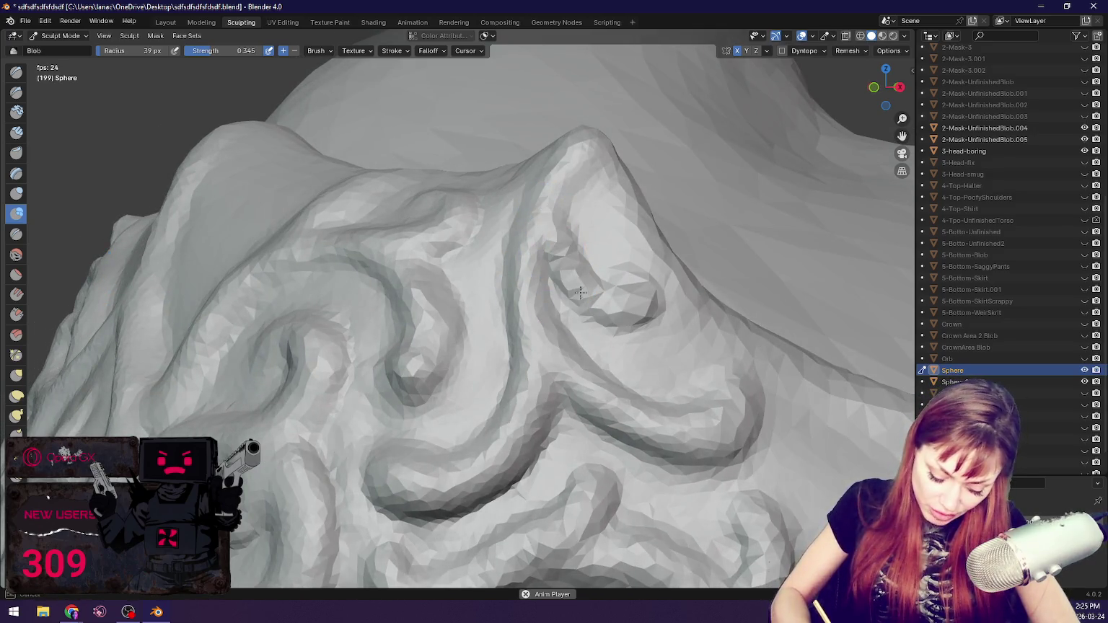
click(782, 51)
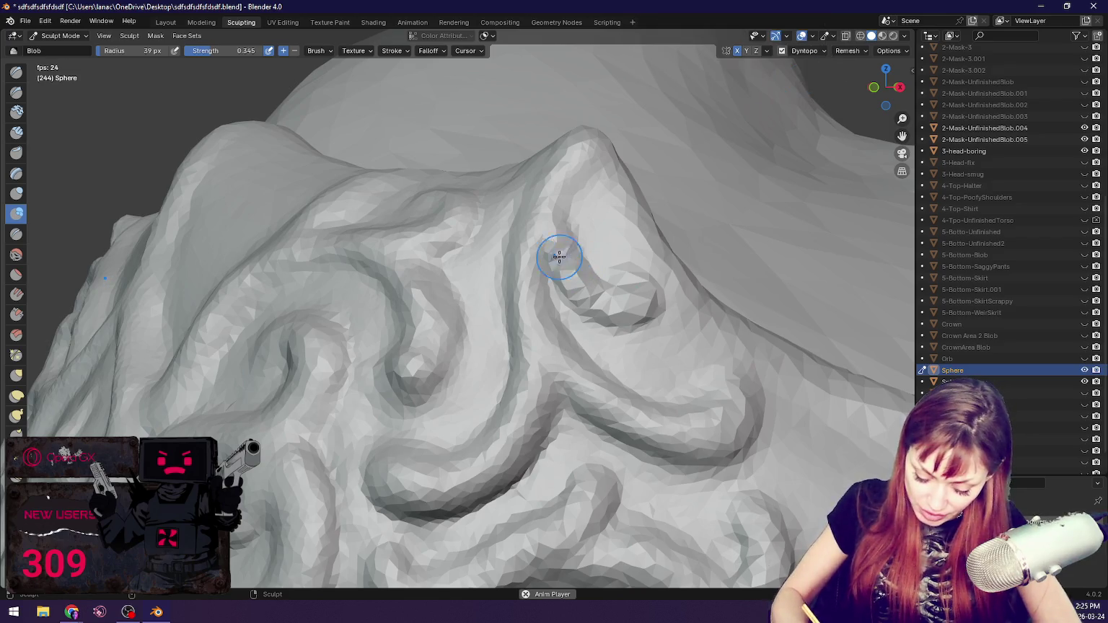
drag(564, 248, 635, 285)
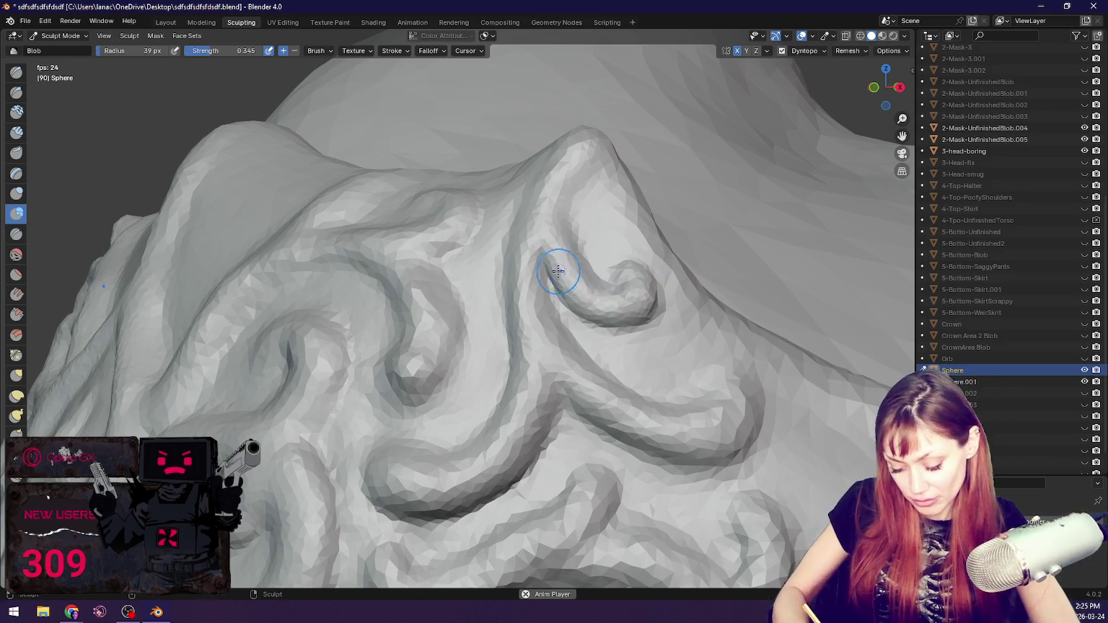
Step: Reshape the fold and bump on the spike's other side
middle_drag(499, 292, 602, 264)
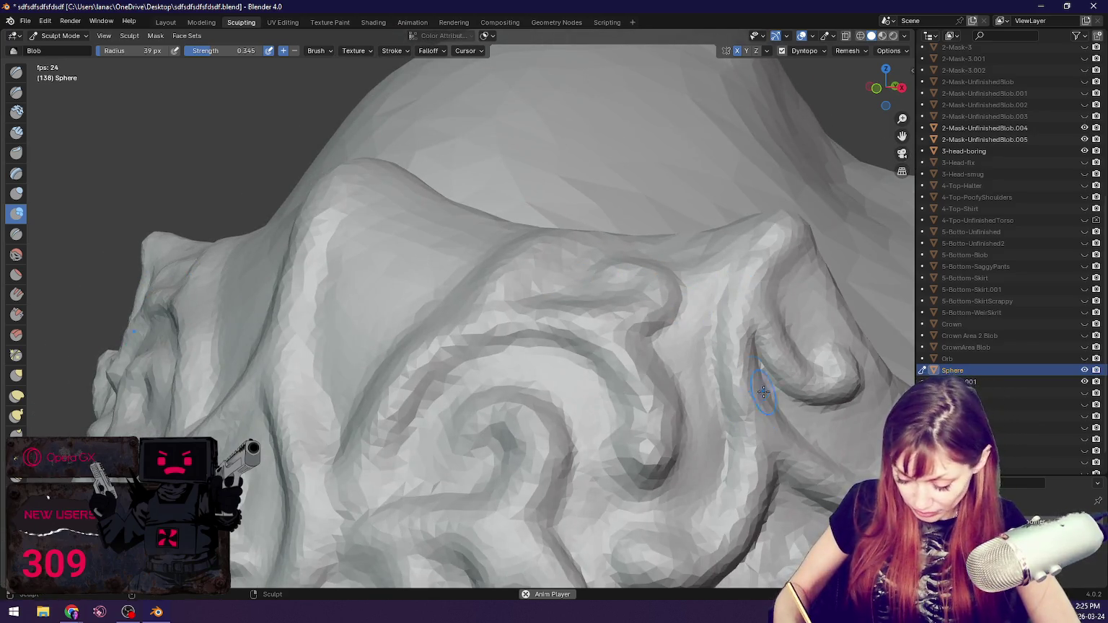
mouse_move(755, 425)
middle_down()
mouse_move(797, 346)
mouse_move(550, 299)
middle_up()
drag(551, 299, 549, 375)
middle_drag(535, 357, 458, 322)
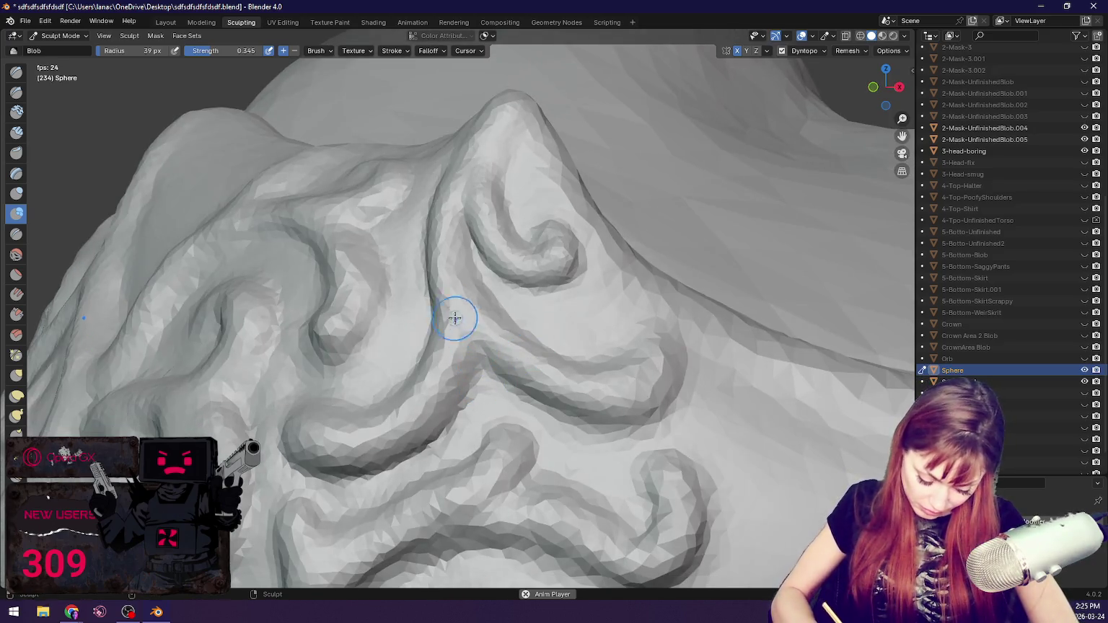
middle_drag(549, 259, 605, 242)
Step: With the Grab brush at 127 px, pull the spike's fold down and to the right
key(g)
drag(737, 228, 754, 277)
mouse_move(754, 277)
middle_down()
mouse_move(769, 297)
mouse_move(510, 216)
middle_up()
key(f)
click(549, 326)
drag(531, 376, 457, 402)
key(ctrl+z)
drag(520, 371, 572, 409)
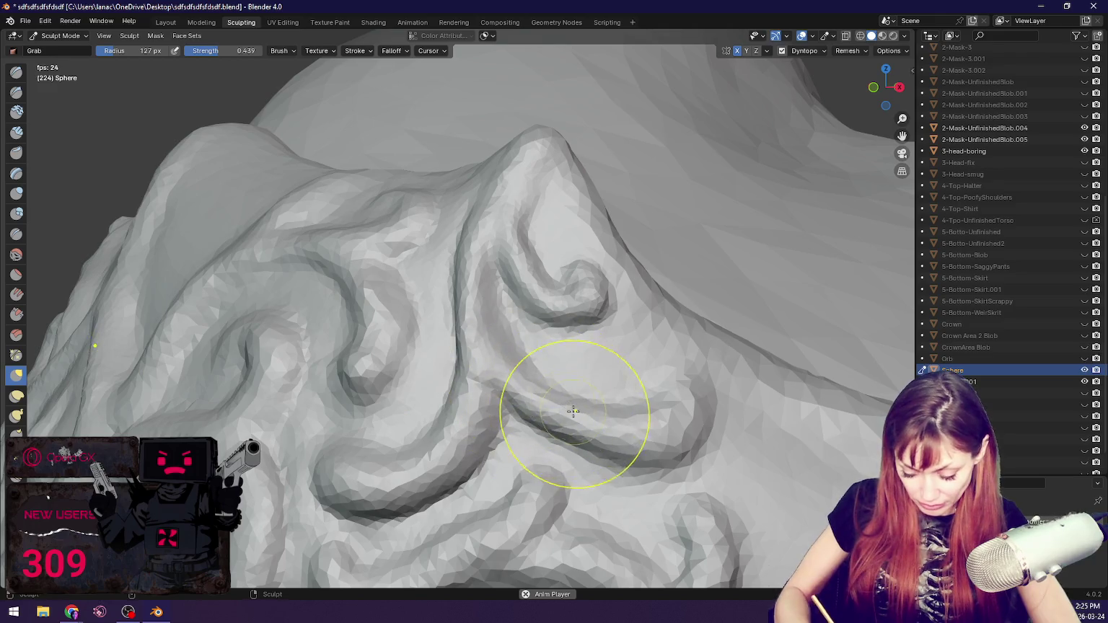
Step: Pull the spike's ridge upward at 111 px, then return to the Blob brush at 55 px
middle_drag(680, 421, 541, 342)
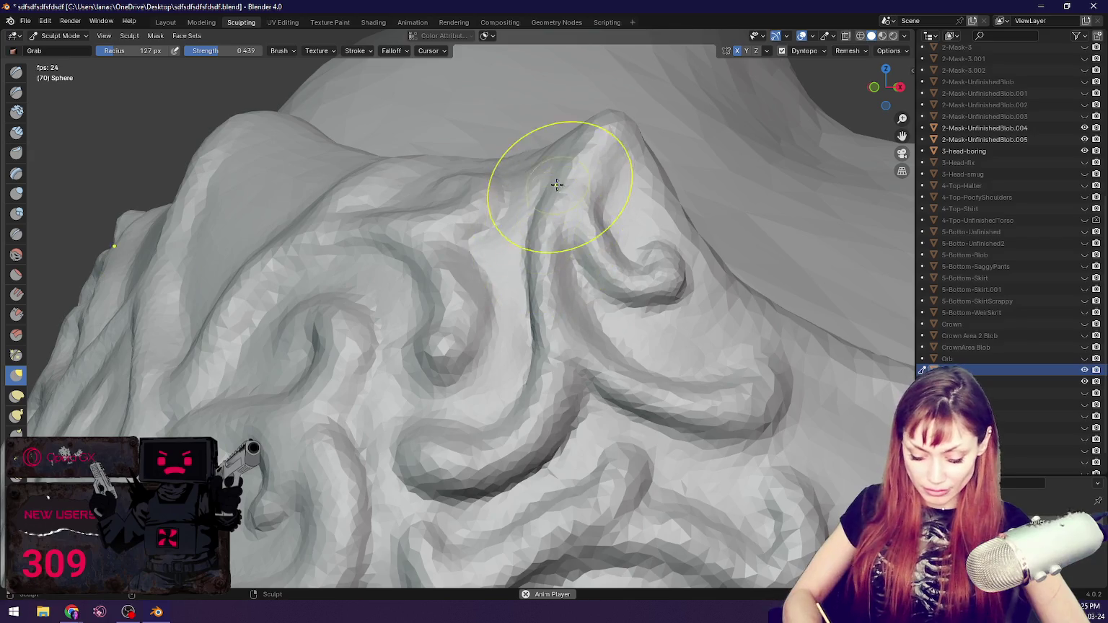
middle_drag(532, 292, 594, 285)
key(f)
click(599, 352)
drag(586, 384, 584, 247)
middle_drag(584, 248, 657, 250)
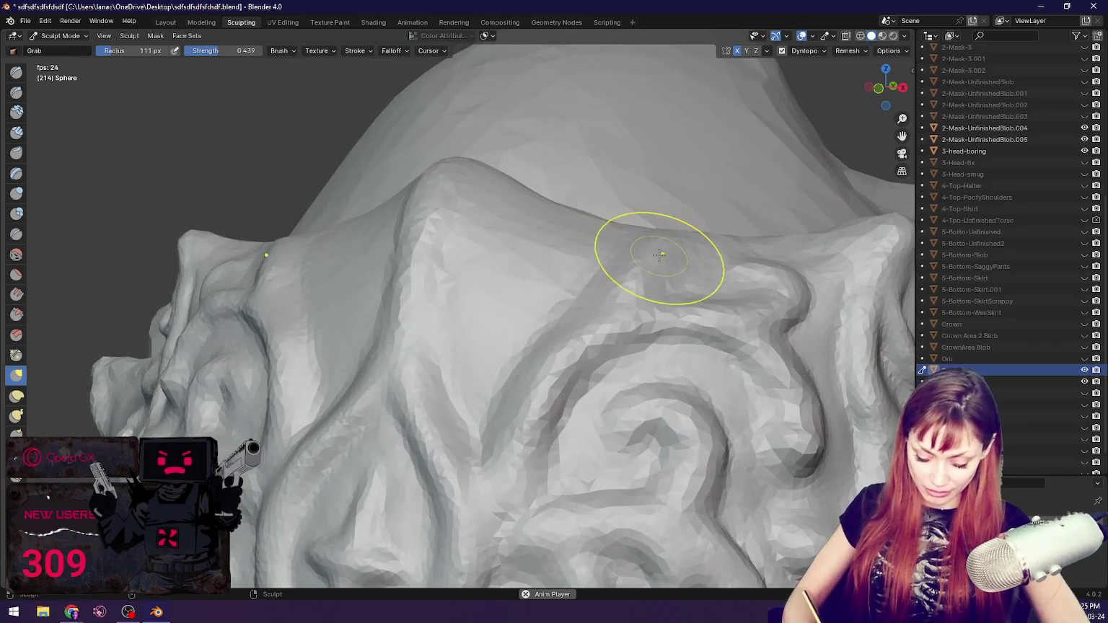
key(b)
key(f)
click(569, 254)
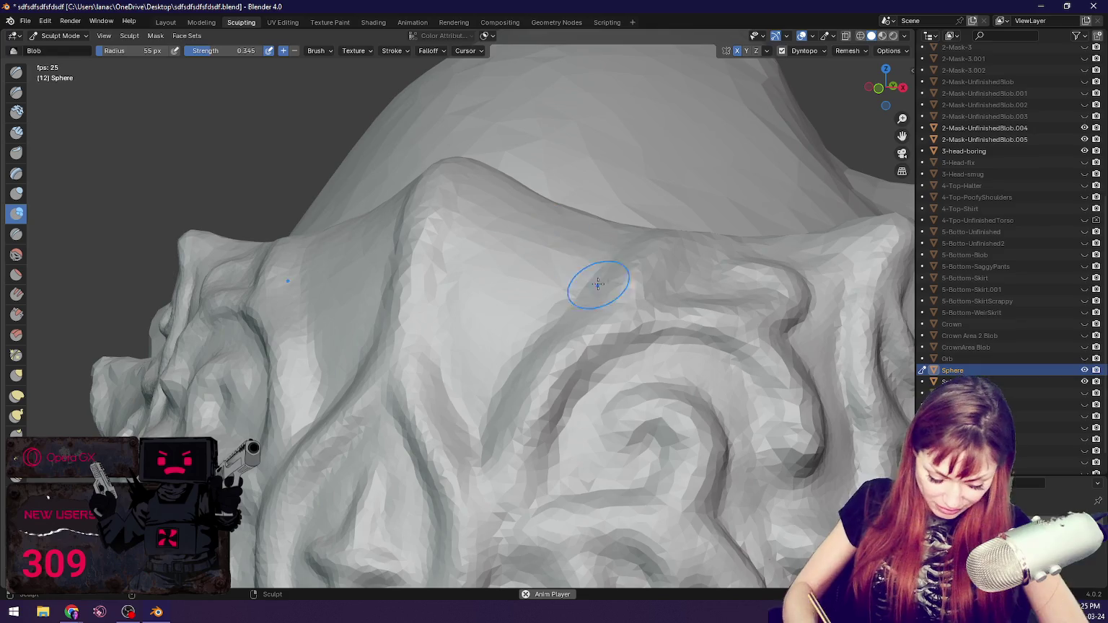
Step: Shrink the Blob brush to 32 px and sculpt mirrored curl strokes across the front band
middle_drag(680, 272, 676, 400)
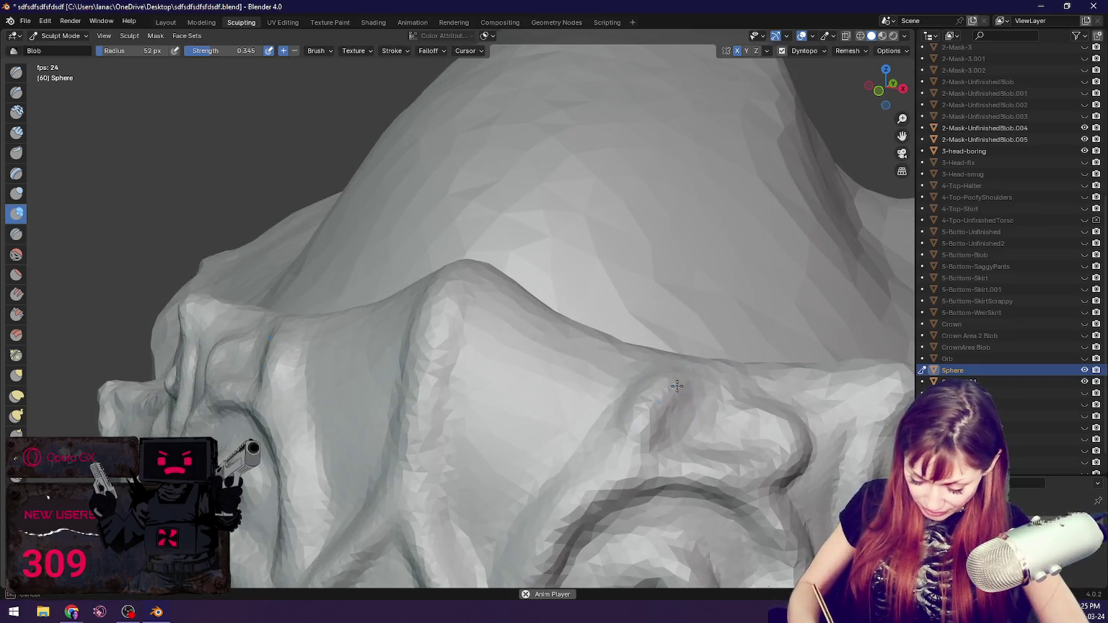
middle_drag(471, 444, 630, 391)
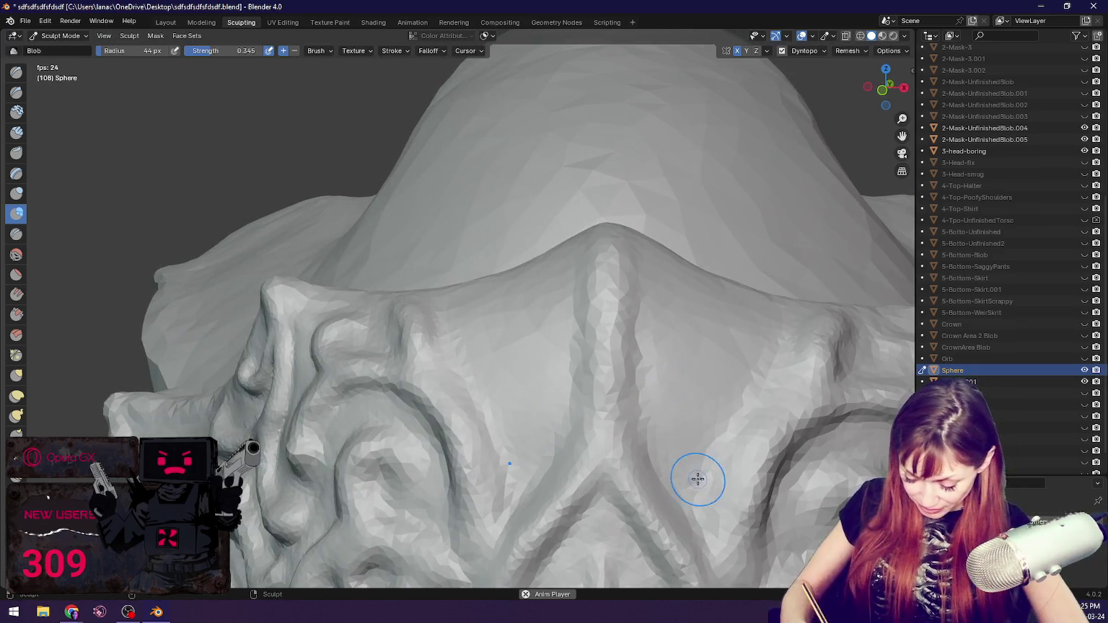
key(bracketleft)
key(bracketleft)
key(bracketleft)
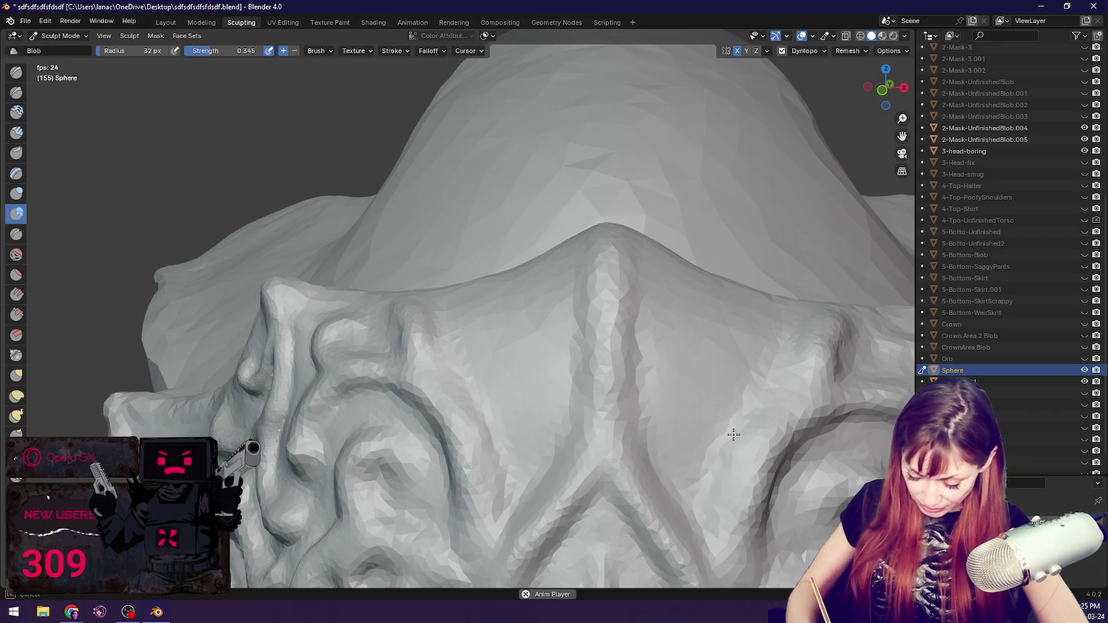
drag(672, 424, 723, 433)
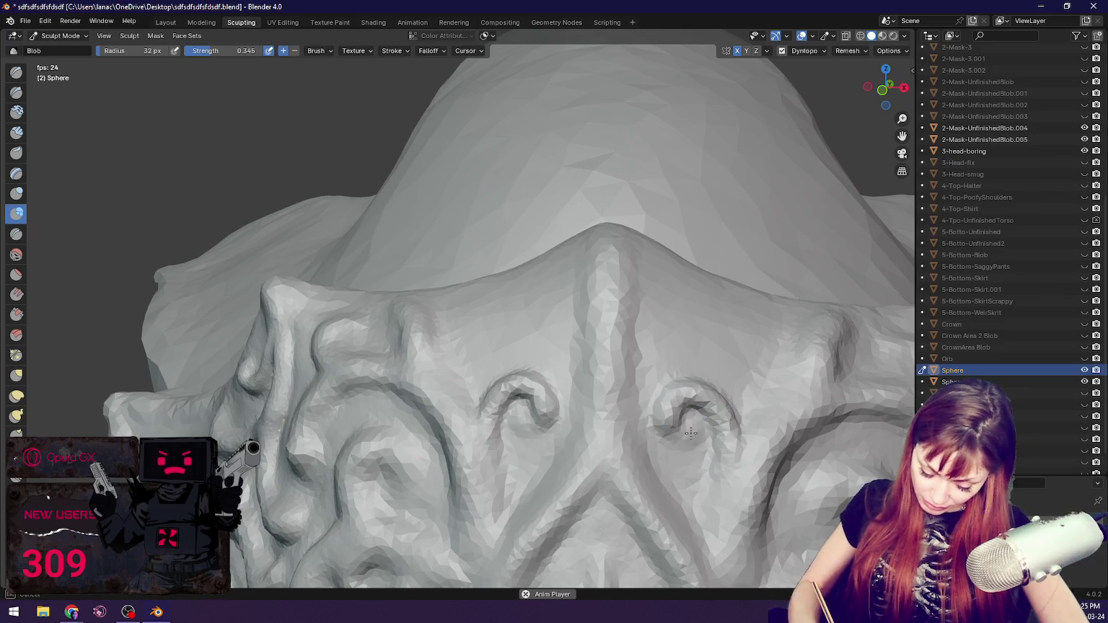
drag(691, 433, 689, 409)
drag(767, 383, 728, 313)
middle_drag(737, 310, 743, 339)
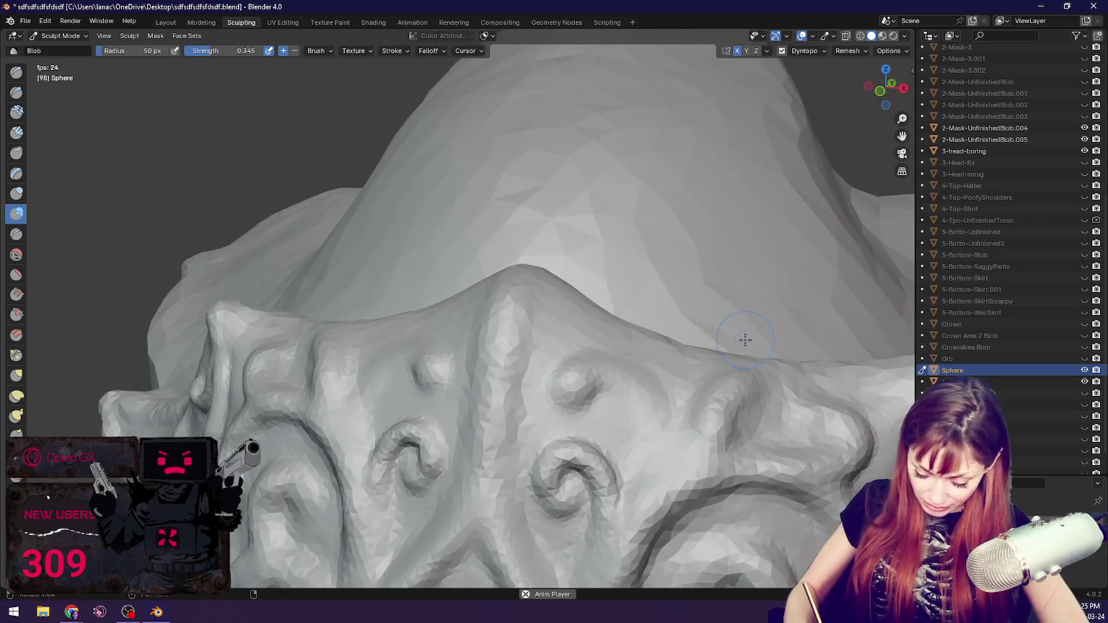
drag(537, 412, 532, 420)
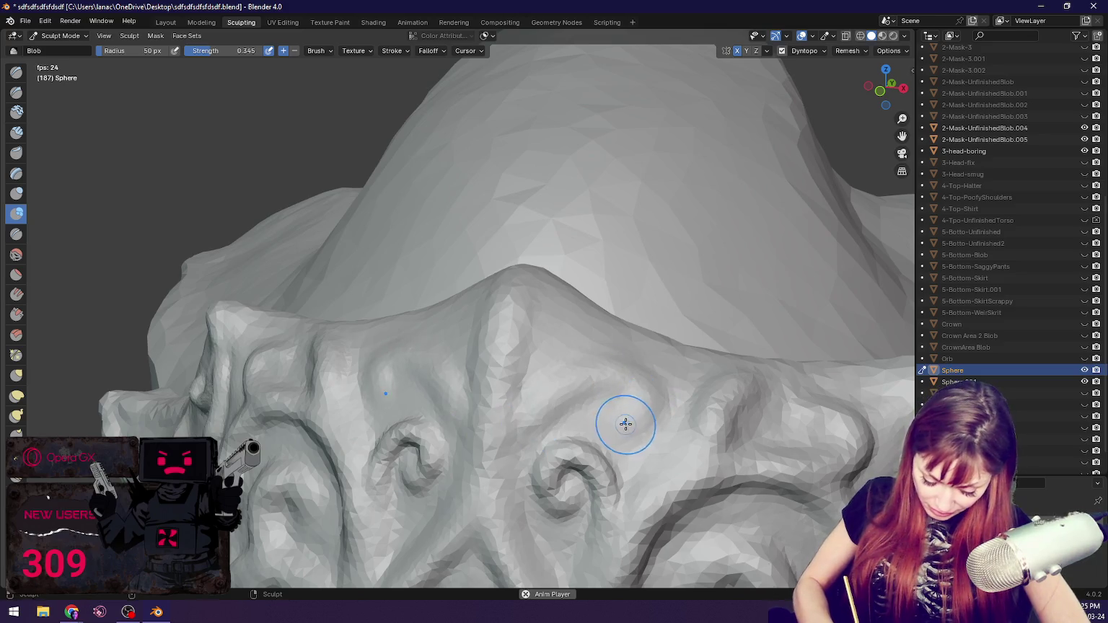
Step: From a frontal view, add a curling swirl ridge and raise the central peak symmetrically
mouse_move(705, 396)
middle_down()
mouse_move(743, 352)
mouse_move(742, 363)
middle_up()
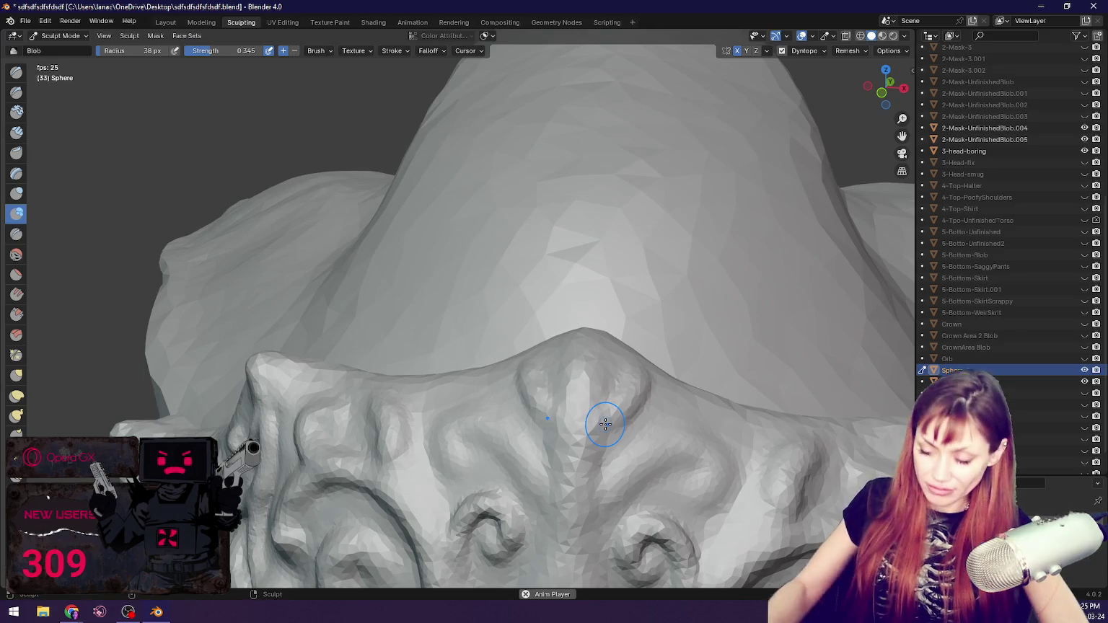
scroll(614, 382, down, 8)
mouse_move(614, 382)
middle_down()
mouse_move(665, 301)
mouse_move(650, 303)
middle_up()
scroll(649, 303, up, 3)
scroll(650, 303, up, 5)
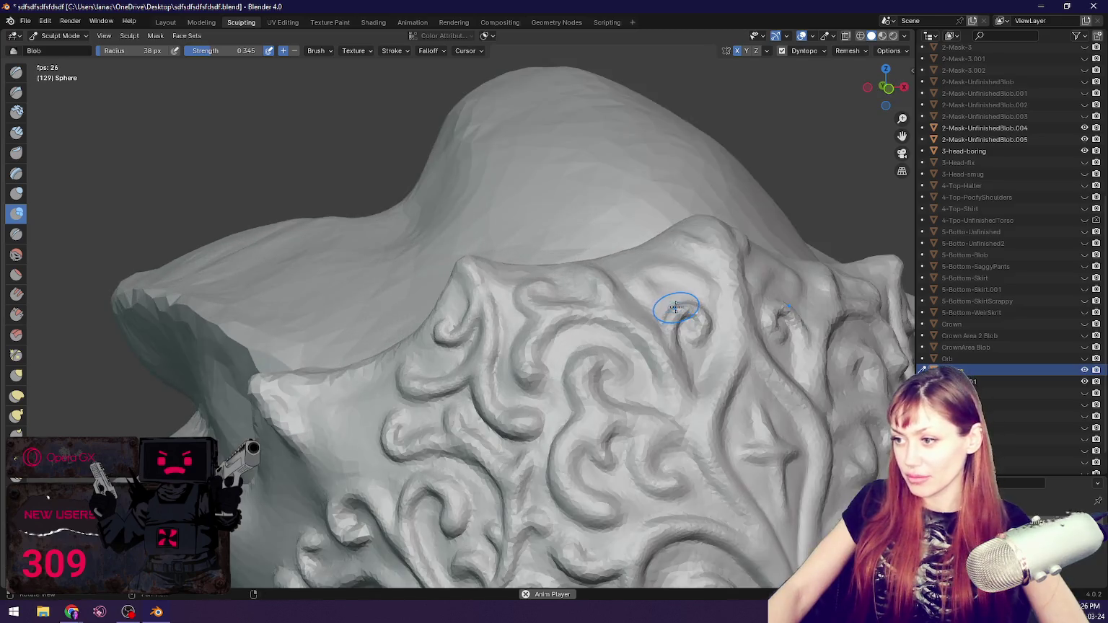
scroll(615, 302, up, 3)
scroll(615, 302, up, 3)
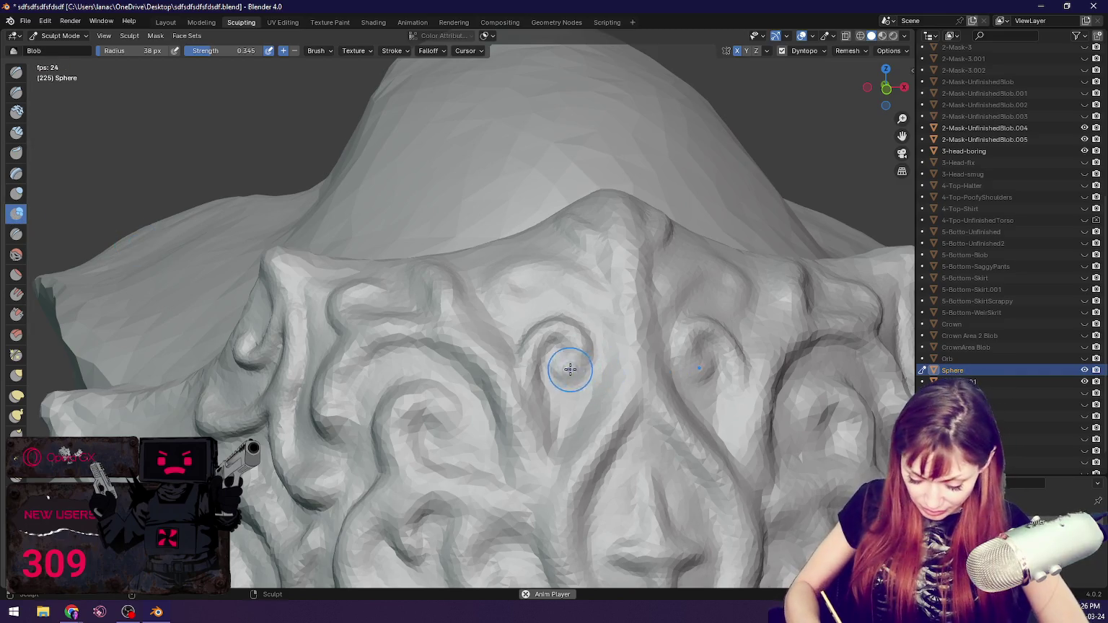
middle_drag(564, 329, 544, 405)
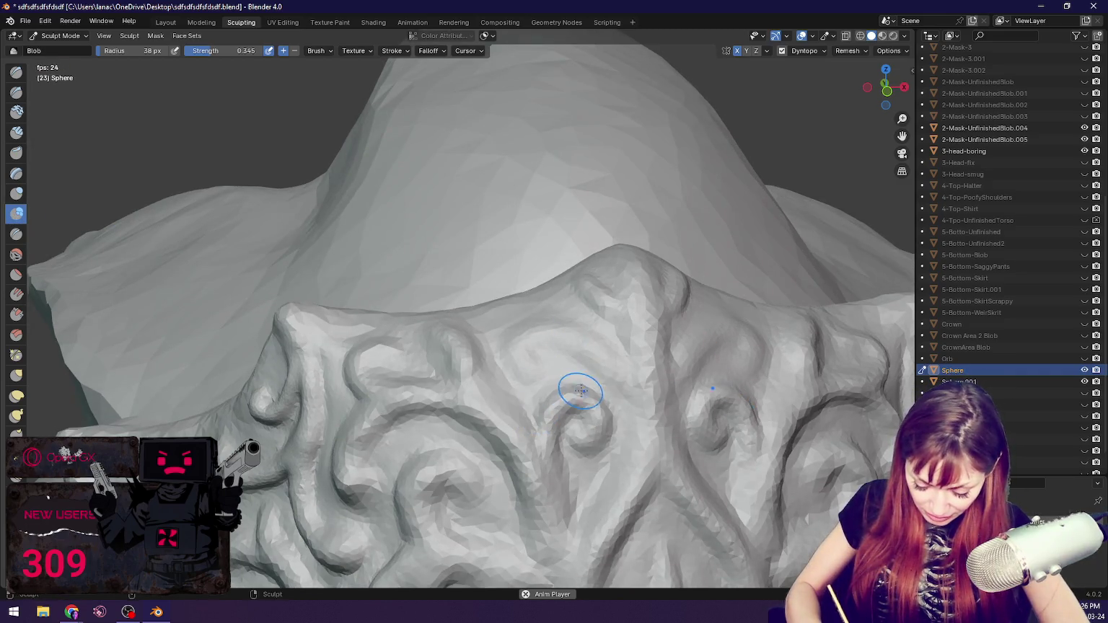
mouse_move(607, 399)
mouse_down()
mouse_move(596, 359)
mouse_move(649, 439)
mouse_up()
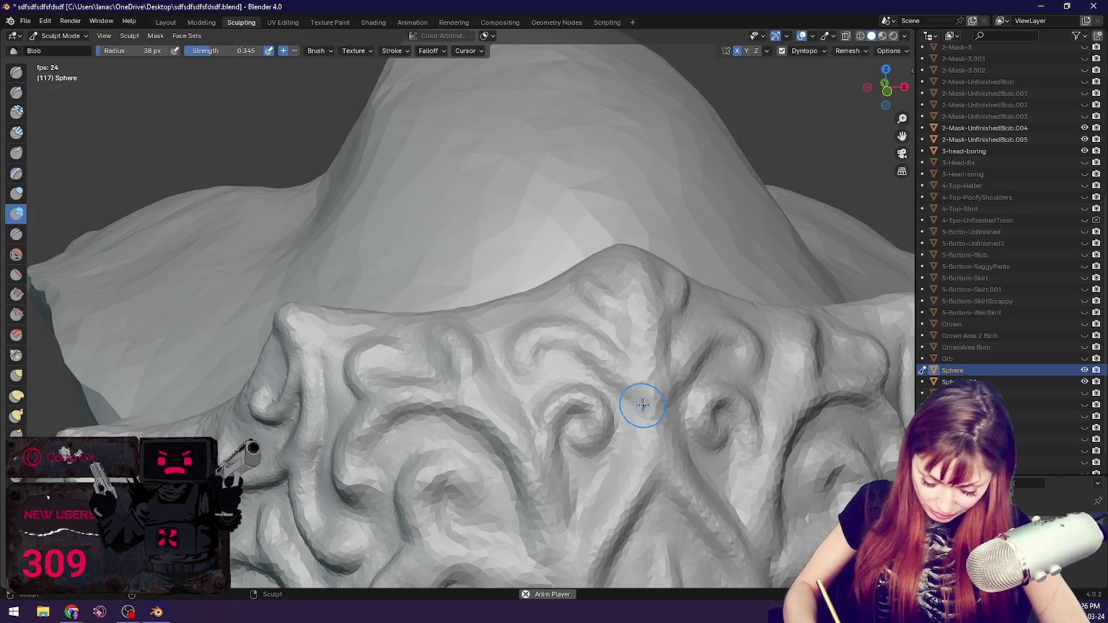
middle_drag(649, 440, 606, 358)
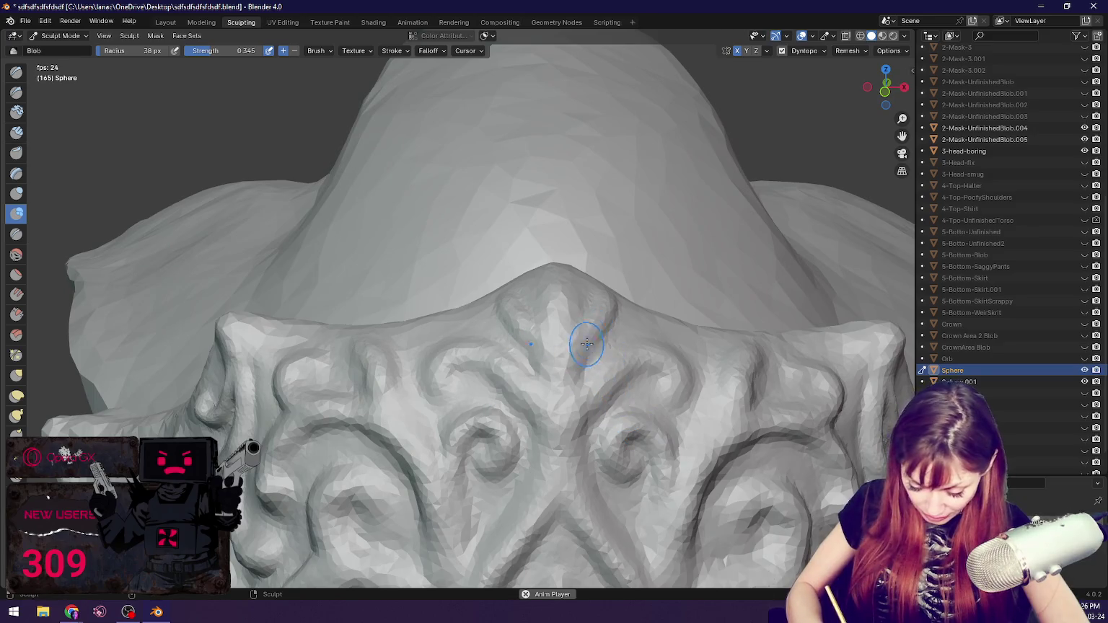
drag(606, 358, 621, 309)
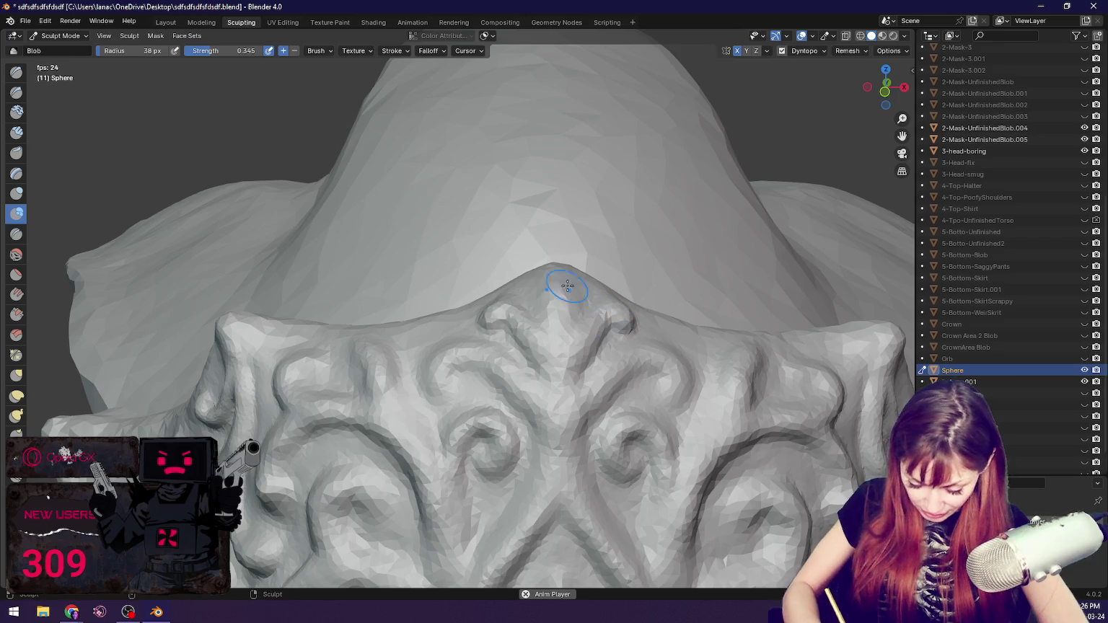
Step: Pull the swirl surface near the crown front with the Grab brush
middle_drag(558, 277, 578, 318)
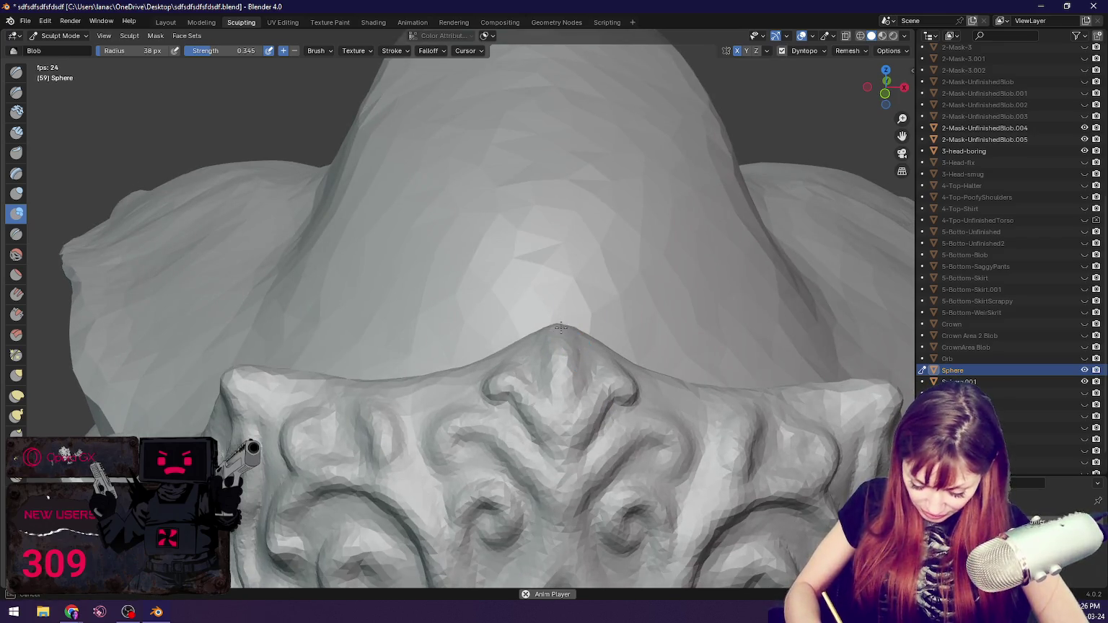
middle_drag(604, 412, 585, 376)
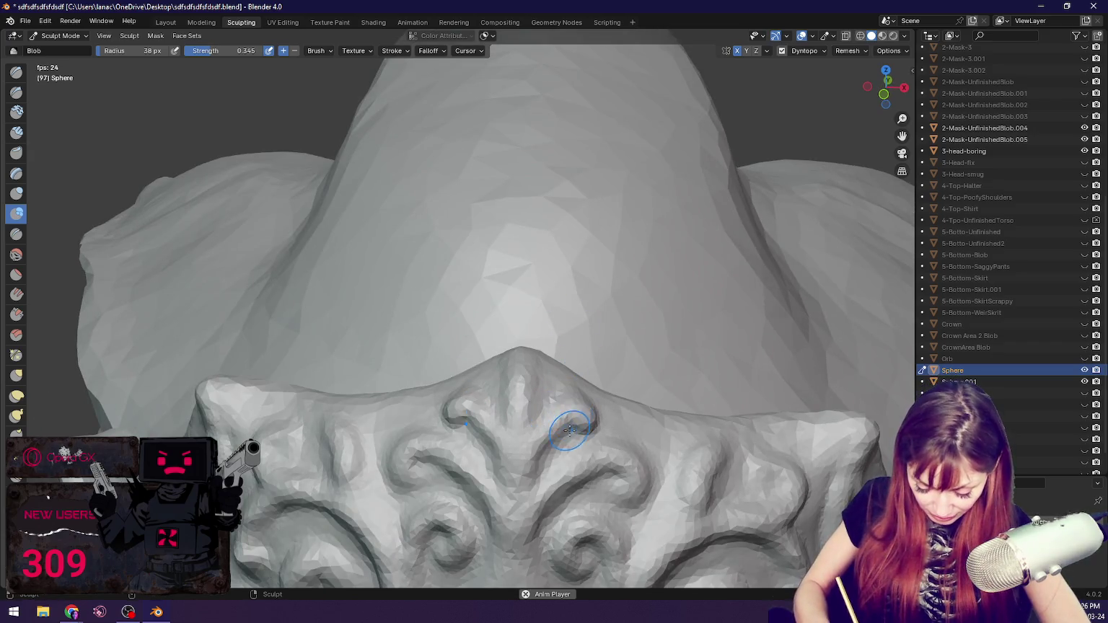
key(g)
drag(578, 410, 589, 416)
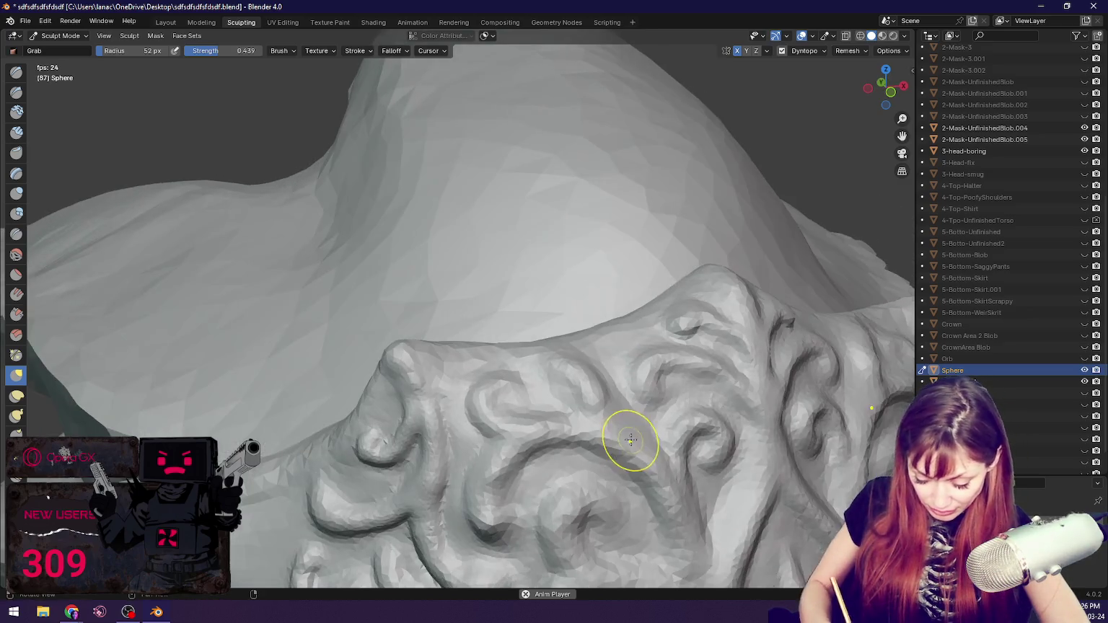
Step: With the Draw brush at 38 px, carve and deepen a groove along a swirl
key(x)
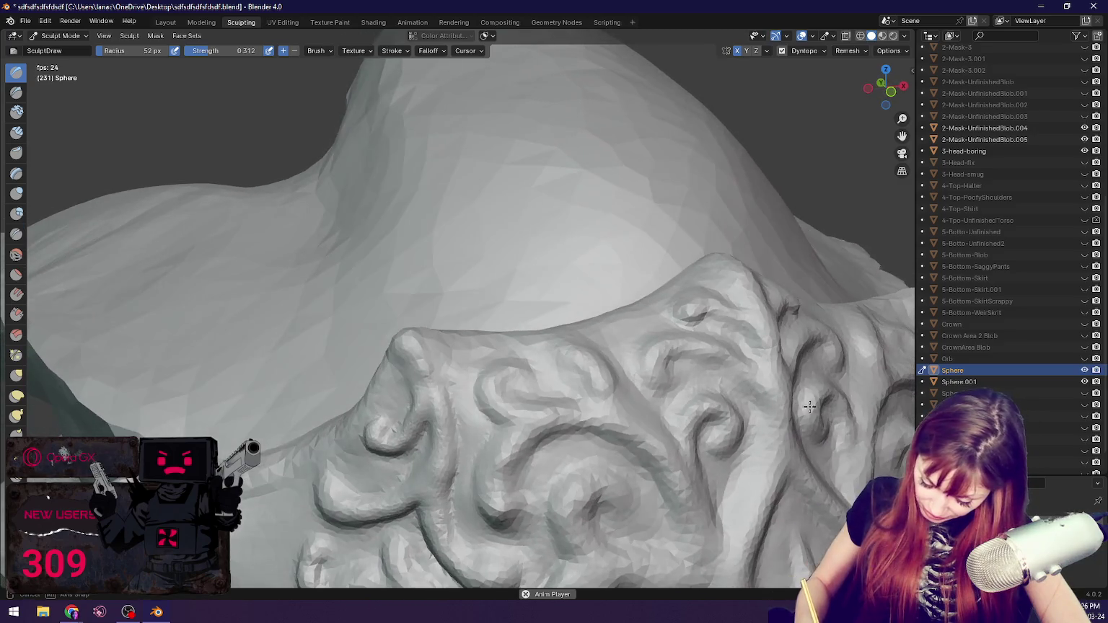
key(f)
click(729, 357)
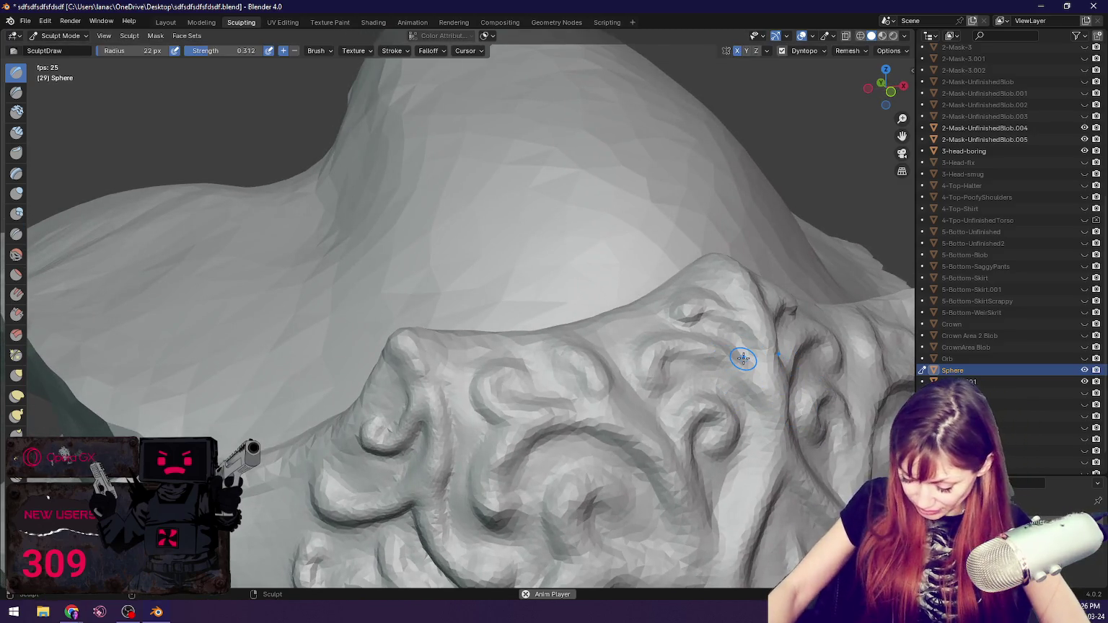
middle_drag(743, 358, 617, 373)
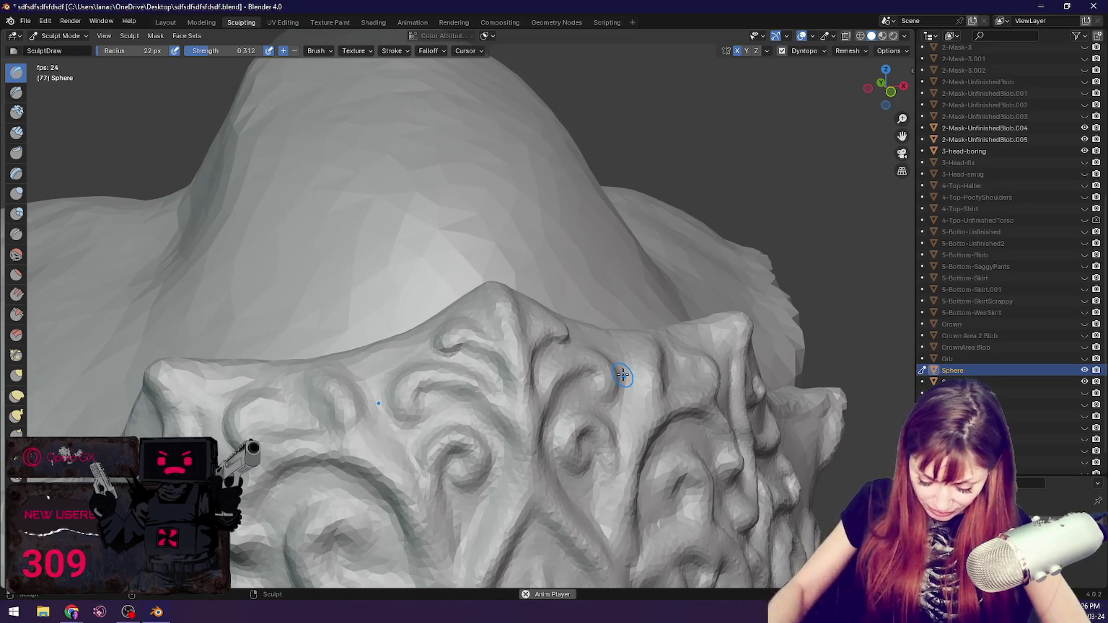
scroll(622, 375, up, 2)
key(f)
click(500, 426)
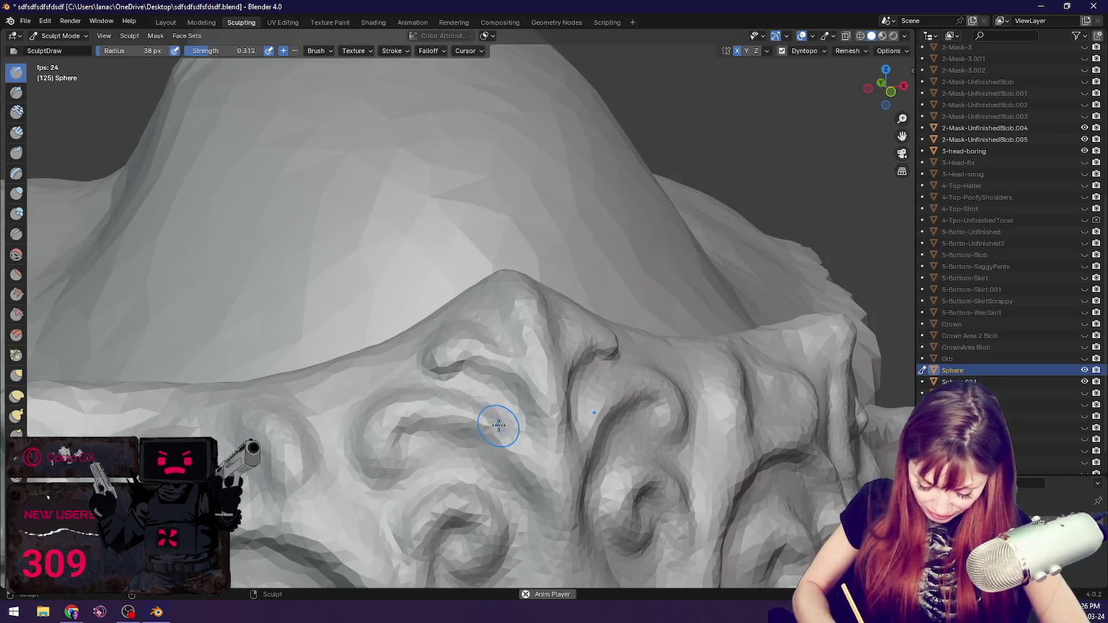
middle_drag(528, 454, 496, 438)
middle_drag(537, 406, 485, 388)
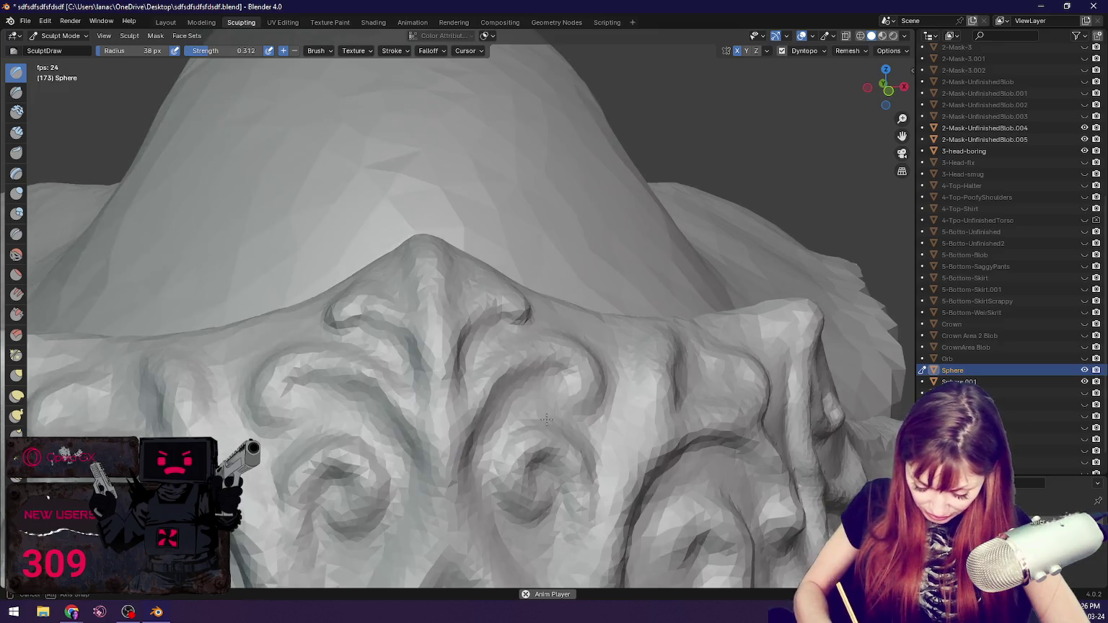
drag(533, 337, 478, 422)
drag(518, 359, 451, 442)
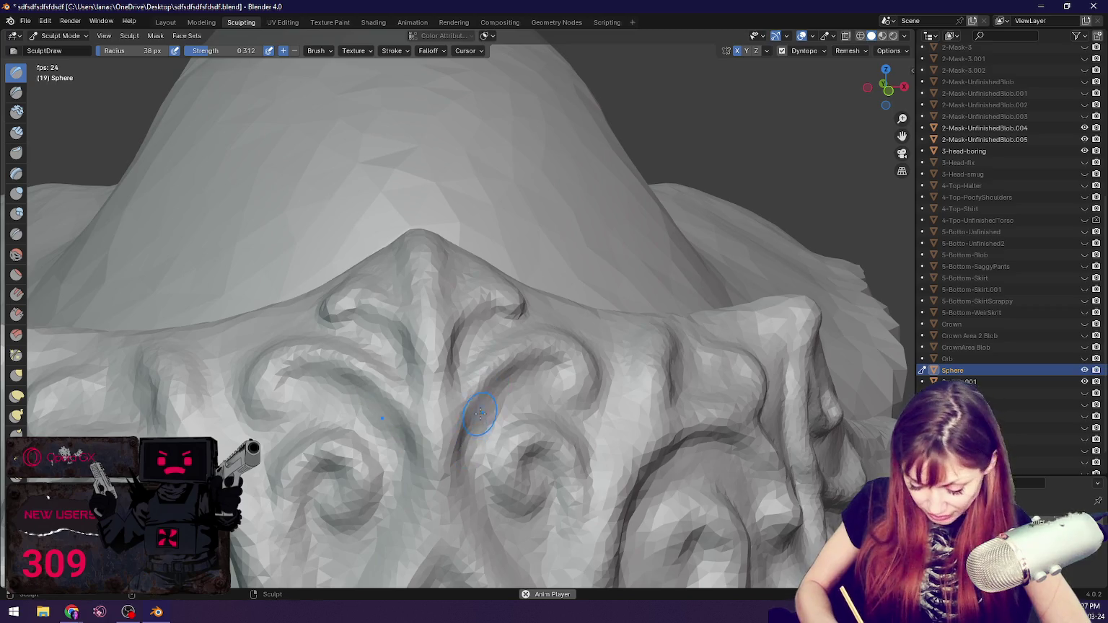
Step: Carve and deepen mirrored grooves beside the crown's central peak
middle_drag(488, 425, 481, 416)
mouse_move(446, 391)
mouse_down()
mouse_move(487, 368)
mouse_move(395, 522)
mouse_up()
mouse_move(465, 390)
mouse_down()
mouse_move(498, 366)
mouse_move(505, 399)
mouse_up()
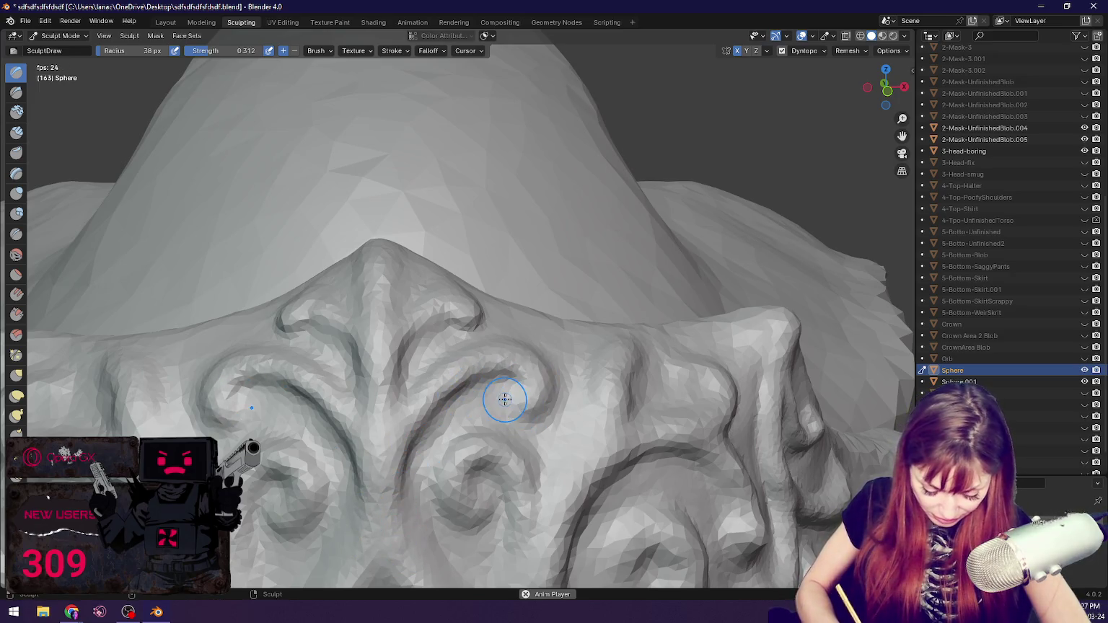
mouse_move(525, 388)
middle_down()
mouse_move(539, 369)
mouse_move(308, 480)
middle_up()
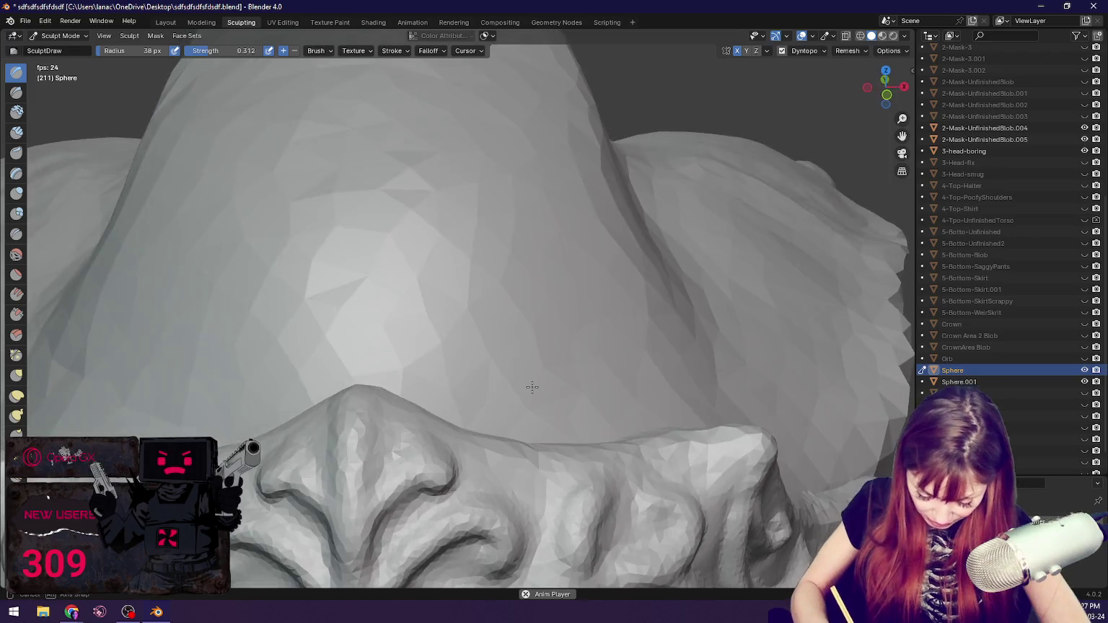
key(g)
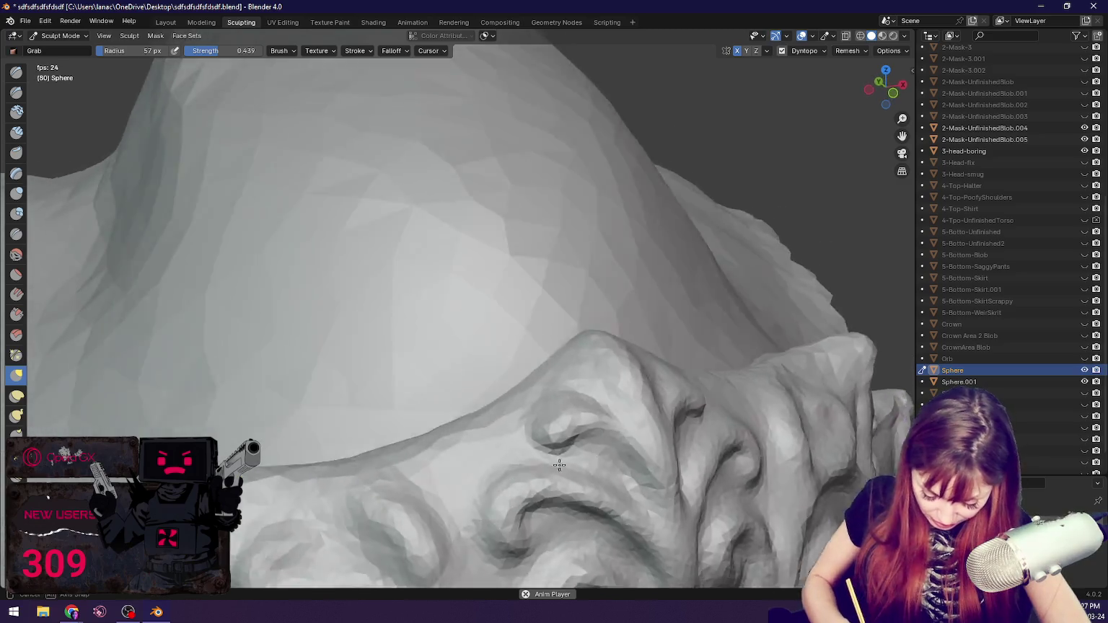
Step: Pull the crown's top edge into shape with Grab, enlarging the brush to 79 px
middle_drag(420, 457, 829, 346)
drag(829, 346, 831, 338)
key(f)
click(866, 259)
mouse_move(865, 260)
middle_down()
mouse_move(886, 293)
mouse_move(876, 335)
middle_up()
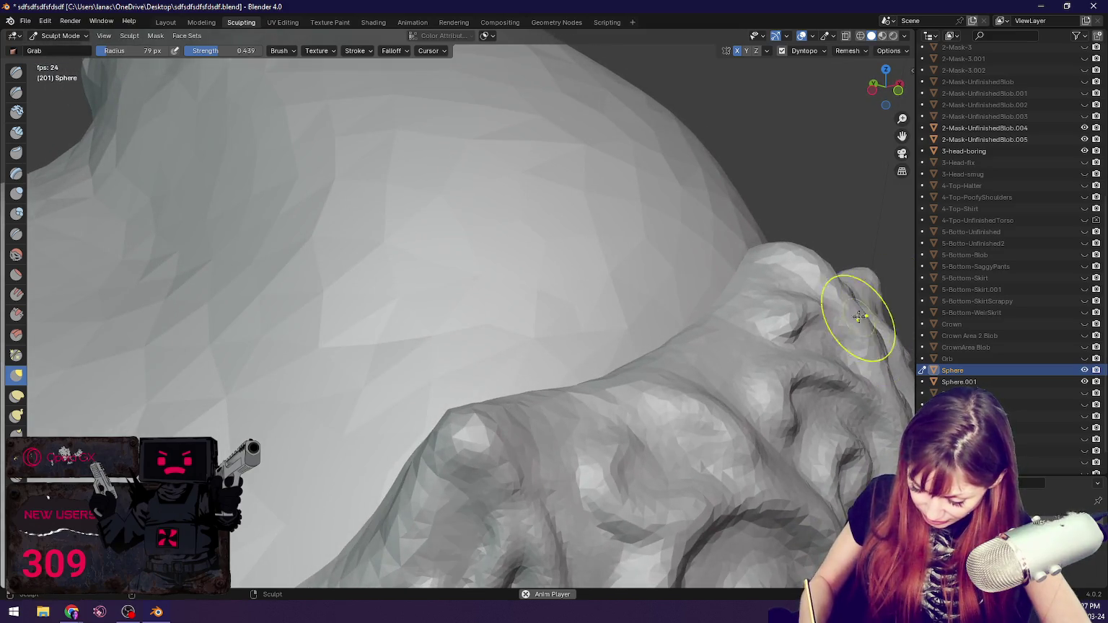
mouse_move(638, 445)
middle_down()
mouse_move(549, 446)
mouse_move(409, 481)
mouse_move(351, 452)
mouse_move(353, 426)
middle_up()
Step: Resize Grab to 57 then 77 px and reshape the side spike from several angles
key(f)
click(312, 414)
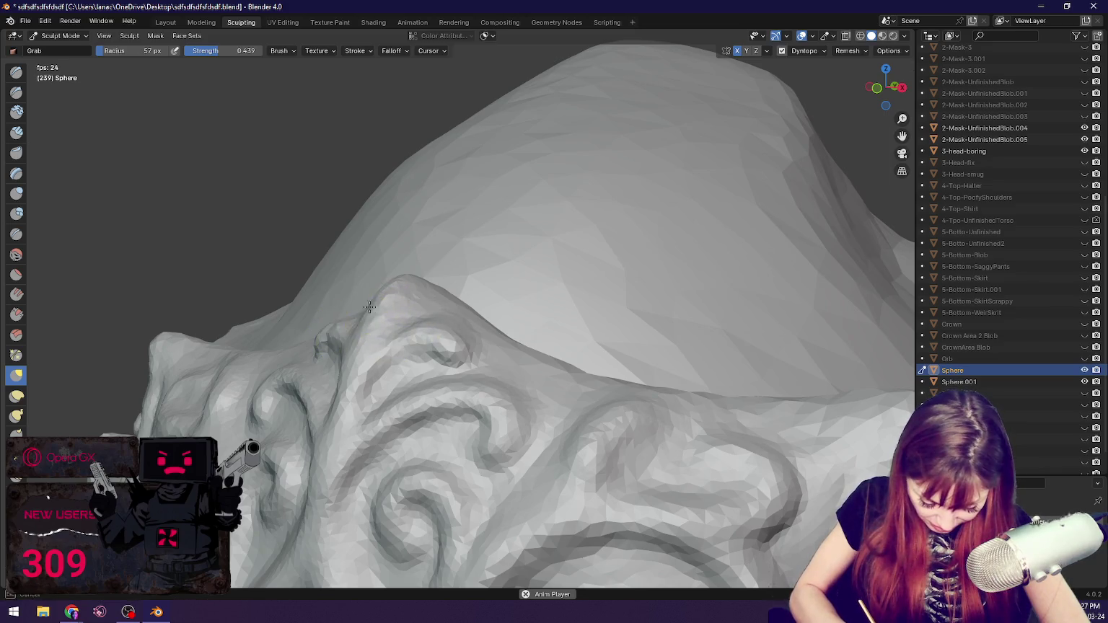
middle_drag(374, 301, 315, 350)
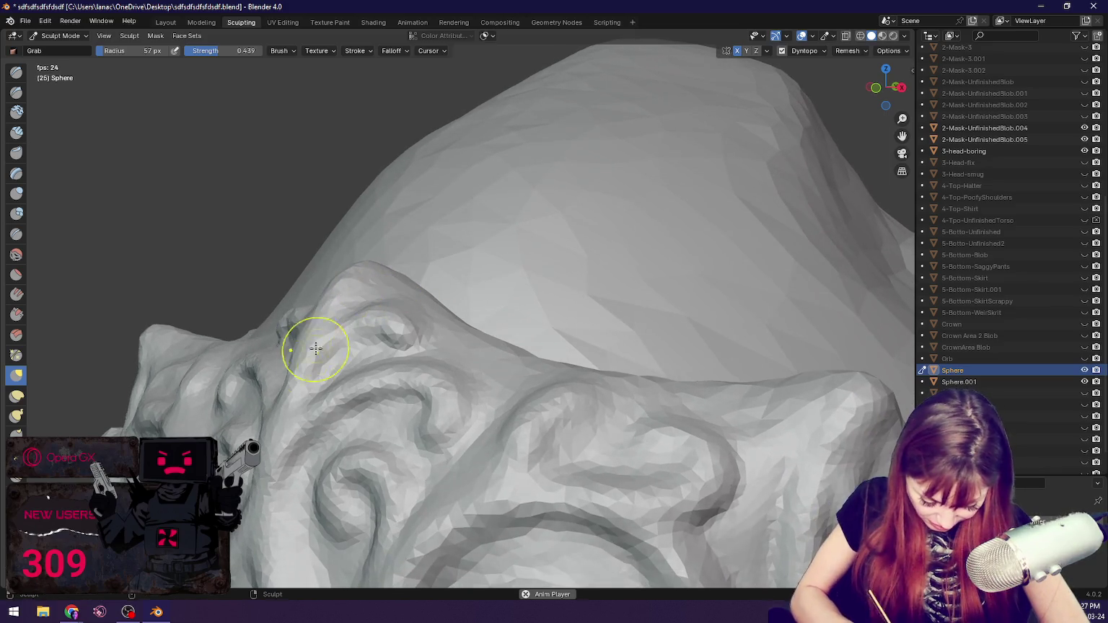
key(f)
click(286, 383)
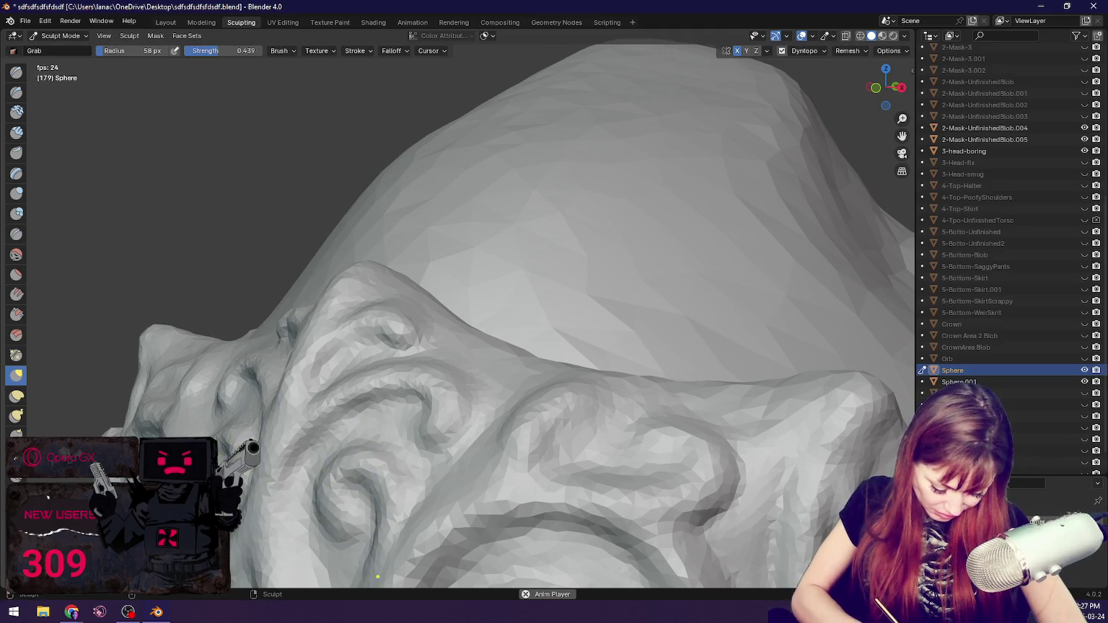
mouse_move(210, 462)
middle_down()
mouse_move(242, 440)
mouse_move(586, 421)
middle_up()
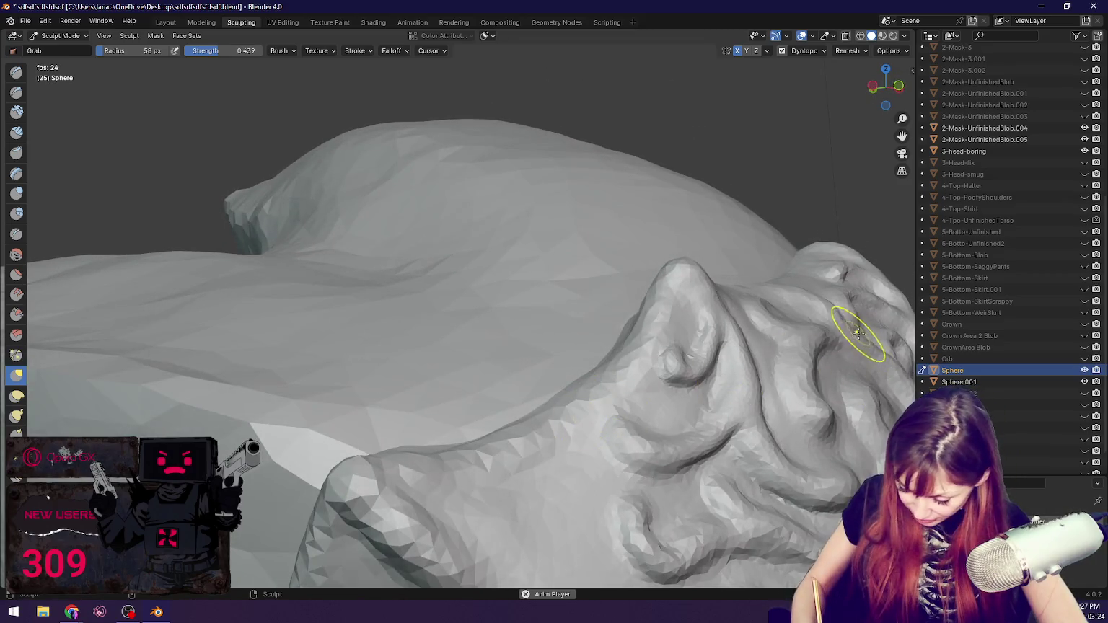
middle_drag(838, 333, 837, 332)
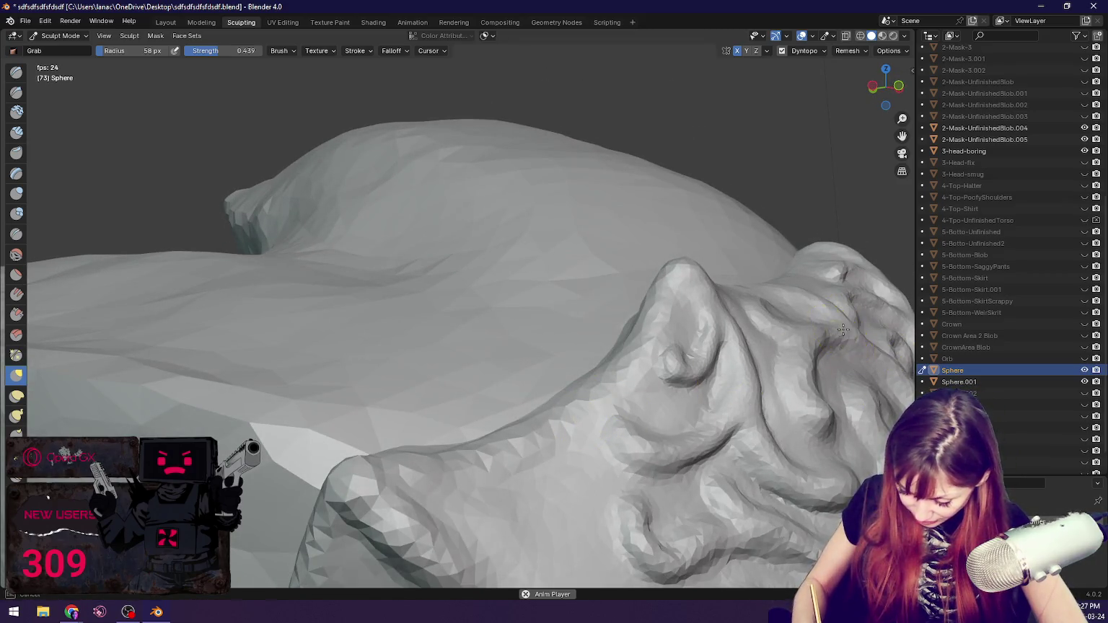
mouse_move(755, 408)
middle_down()
mouse_move(833, 418)
mouse_move(874, 447)
middle_up()
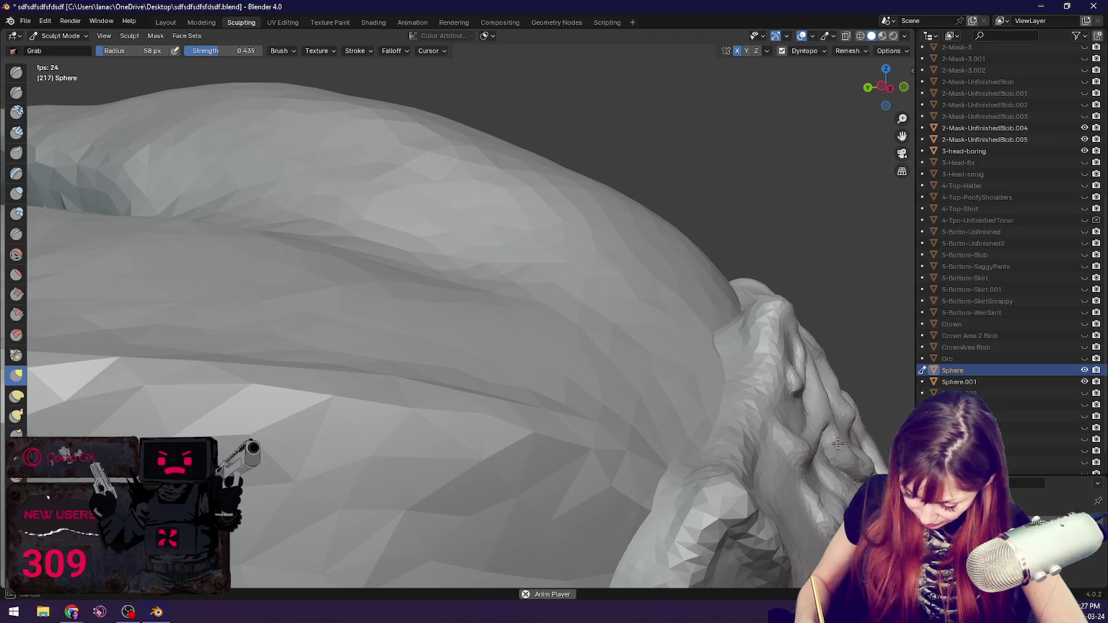
middle_drag(815, 445, 815, 445)
middle_drag(809, 377, 807, 361)
mouse_move(779, 324)
middle_down()
mouse_move(750, 306)
mouse_move(803, 315)
mouse_move(730, 346)
mouse_move(725, 386)
mouse_move(668, 371)
middle_up()
Step: Shrink to 44 px, briefly use Draw, then return to Grab and review the crown
key(bracketleft)
key(bracketleft)
key(bracketleft)
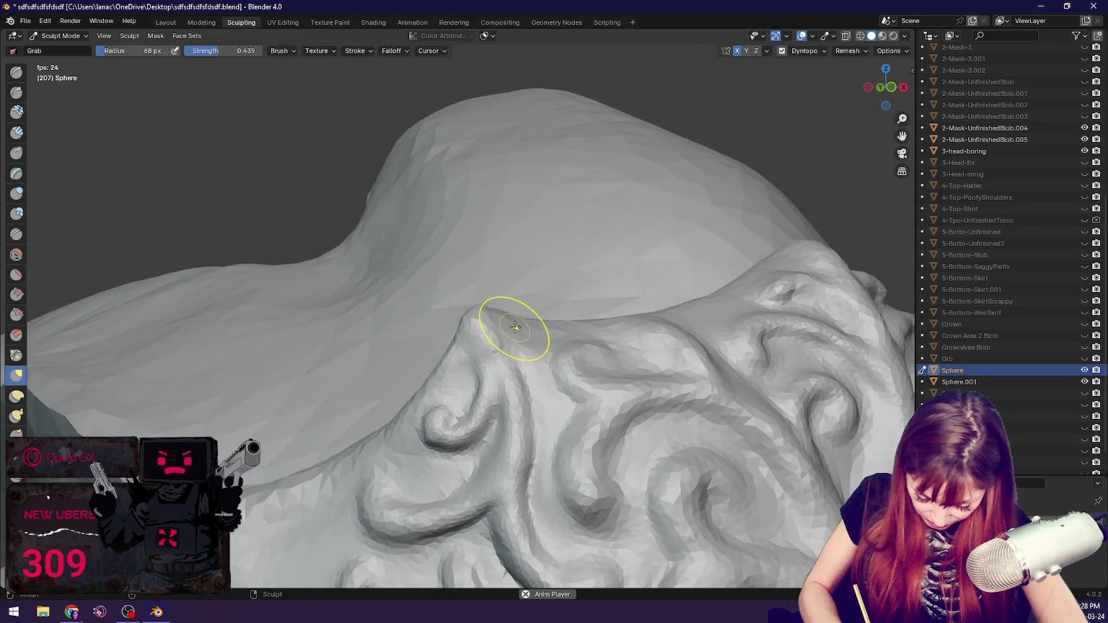
key(x)
key(bracketleft)
key(bracketleft)
key(bracketleft)
key(bracketleft)
mouse_move(502, 364)
middle_down()
mouse_move(483, 384)
mouse_move(423, 292)
middle_up()
key(g)
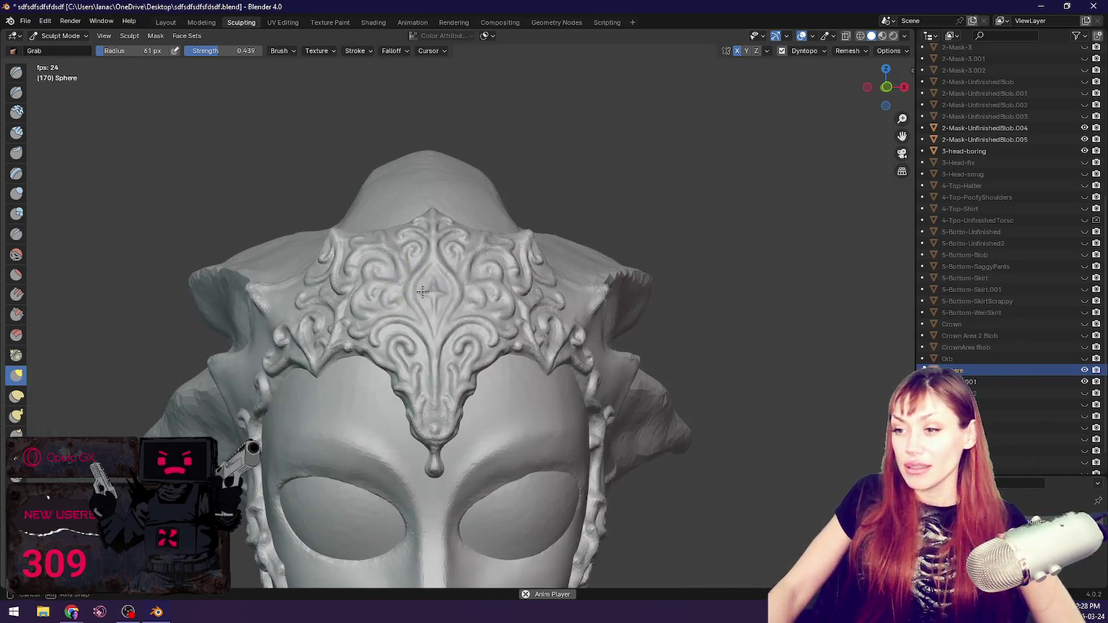
scroll(626, 408, down, 5)
mouse_move(625, 409)
middle_down()
mouse_move(532, 317)
mouse_move(576, 321)
mouse_move(519, 315)
mouse_move(650, 339)
middle_up()
scroll(576, 322, up, 3)
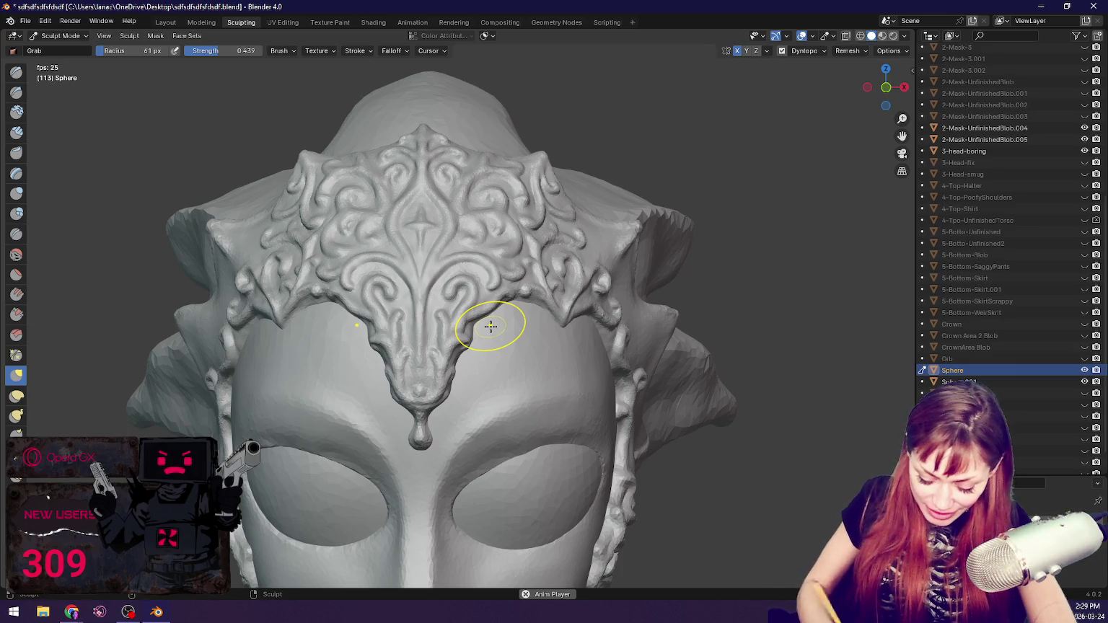
Step: Reduce the Grab brush to 26 px and tighten the pendant's side folds from several angles
mouse_move(604, 355)
middle_down()
mouse_move(536, 348)
mouse_move(550, 341)
mouse_move(718, 396)
mouse_move(581, 341)
middle_up()
scroll(533, 341, up, 1)
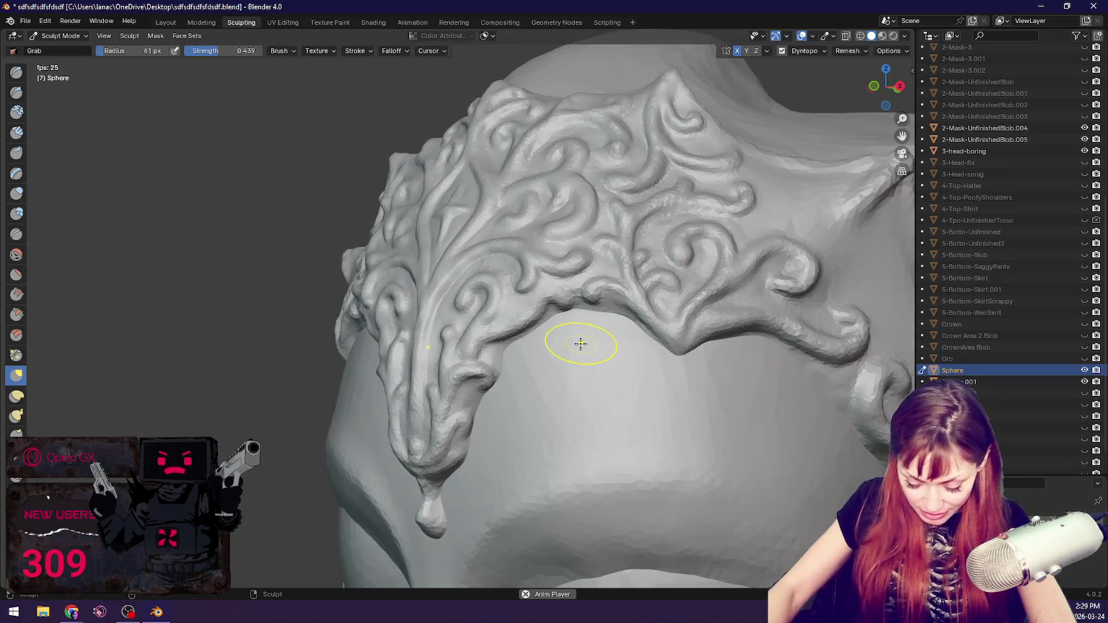
key(f)
click(485, 386)
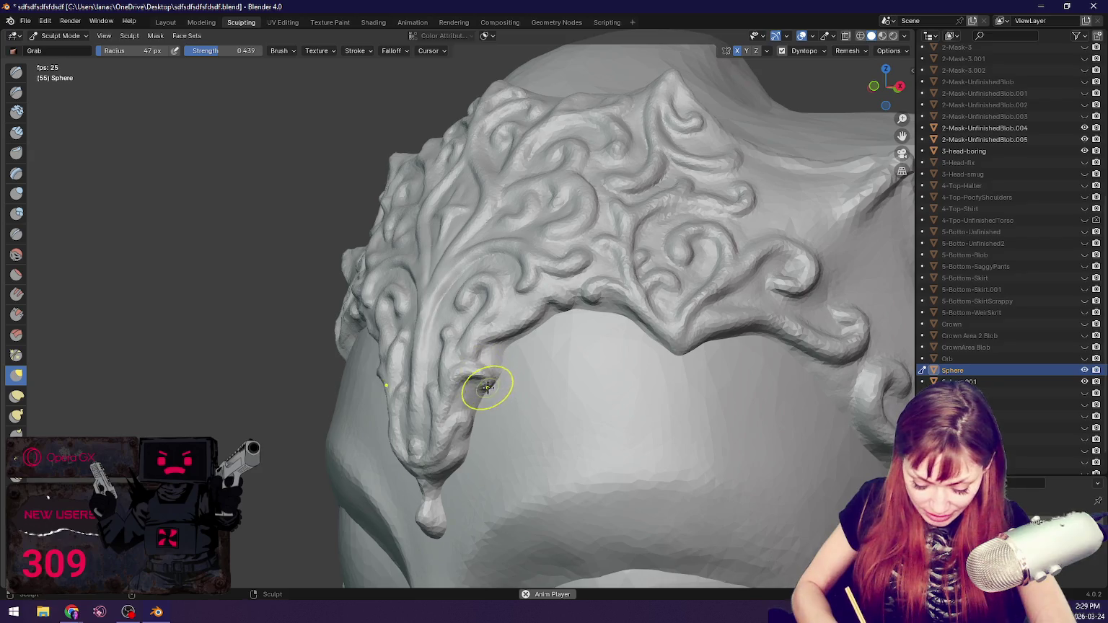
key(f)
click(472, 355)
middle_drag(472, 355, 532, 364)
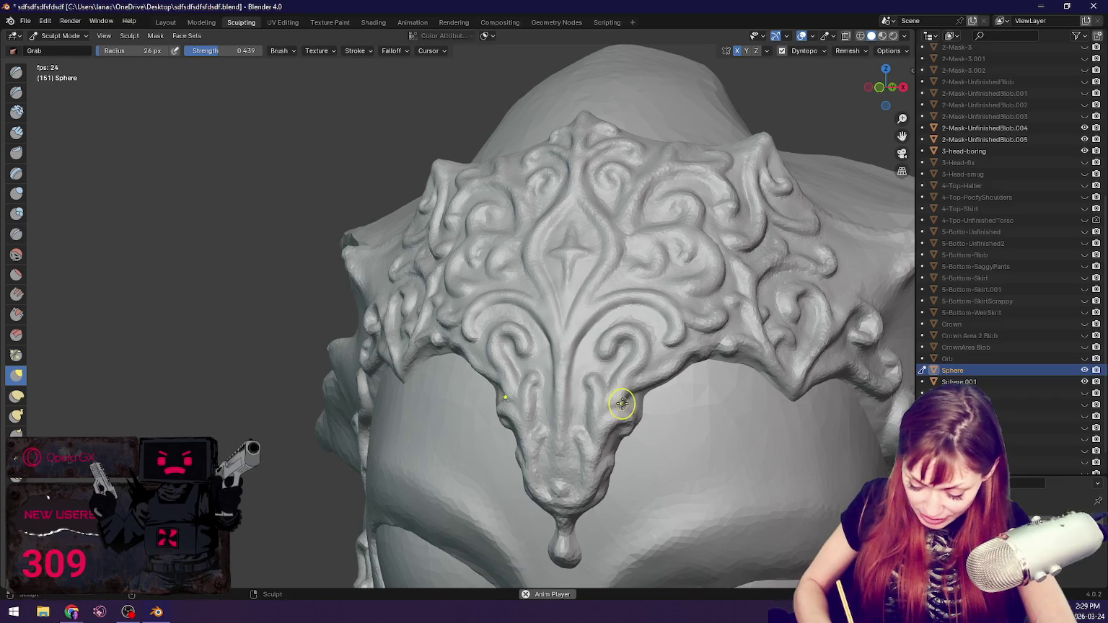
middle_drag(642, 395, 607, 389)
middle_drag(489, 393, 338, 374)
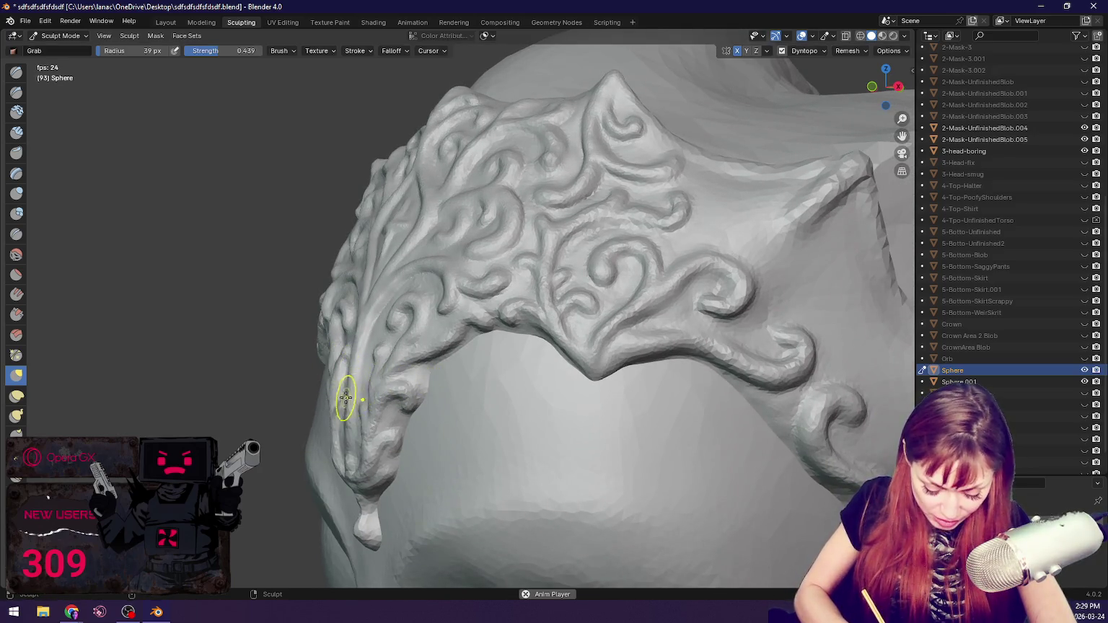
mouse_move(376, 457)
middle_down()
mouse_move(379, 445)
mouse_move(293, 433)
mouse_move(470, 409)
mouse_move(310, 373)
middle_up()
Step: Resize the Grab brush and shape the pendant's lower end from the front
key(f)
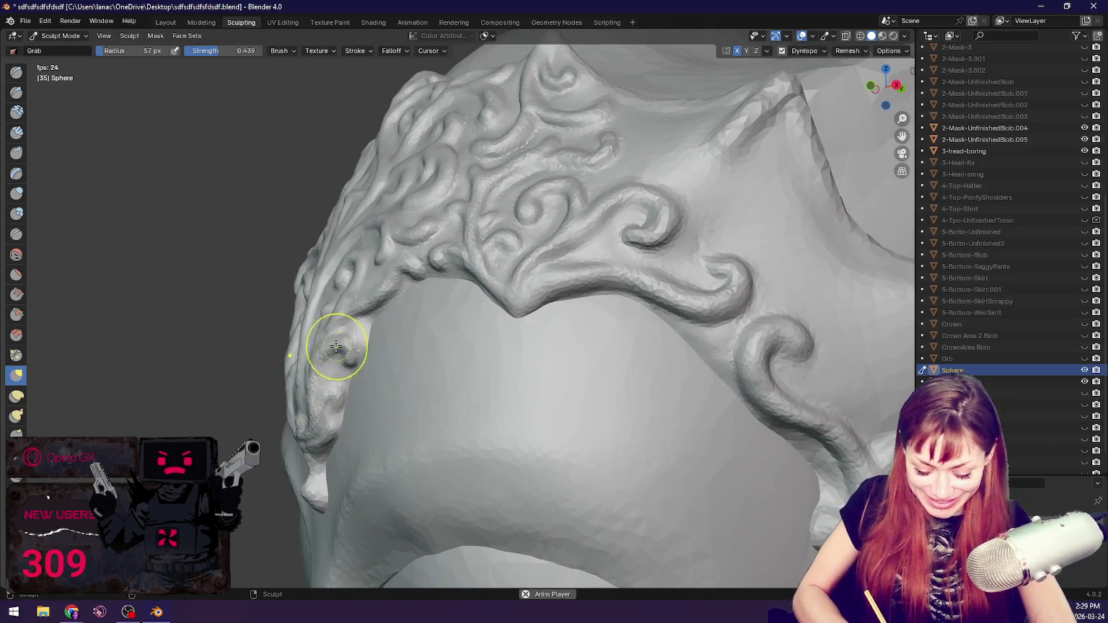
mouse_move(359, 339)
middle_down()
mouse_move(606, 379)
mouse_move(596, 371)
middle_up()
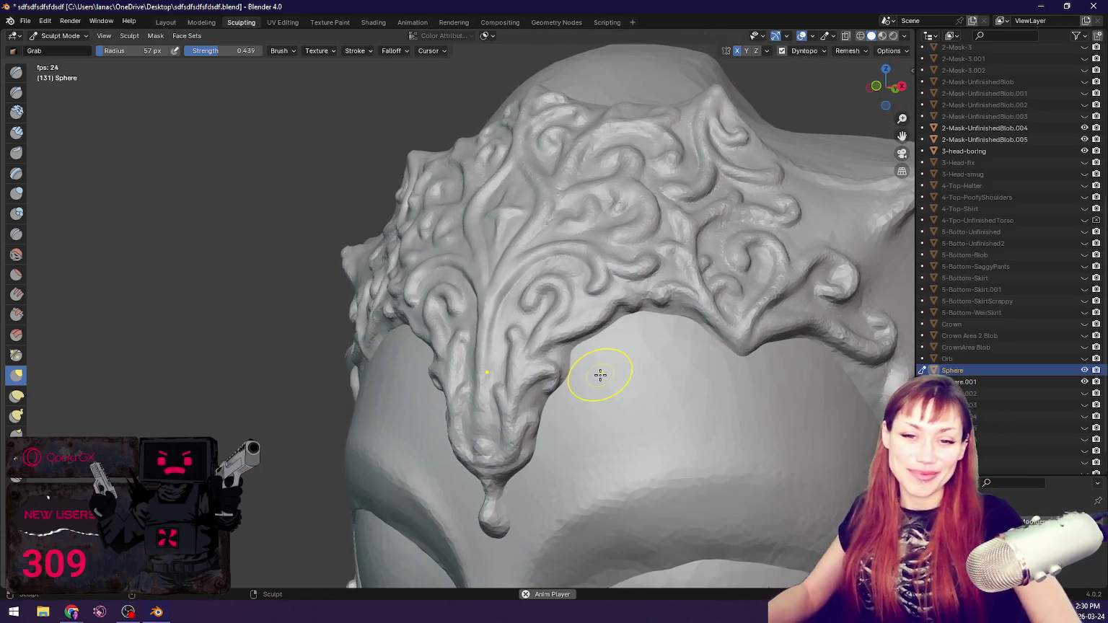
mouse_move(292, 404)
middle_down()
mouse_move(564, 367)
mouse_move(542, 298)
mouse_move(569, 309)
mouse_move(505, 318)
middle_up()
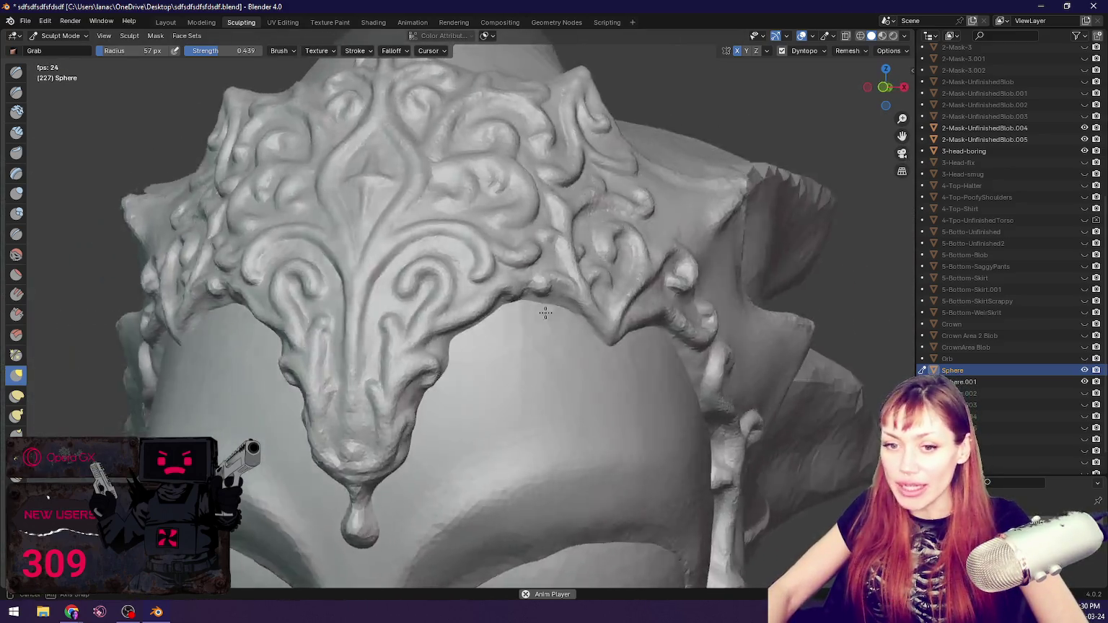
scroll(502, 324, up, 3)
scroll(257, 296, up, 3)
middle_drag(257, 296, 430, 293)
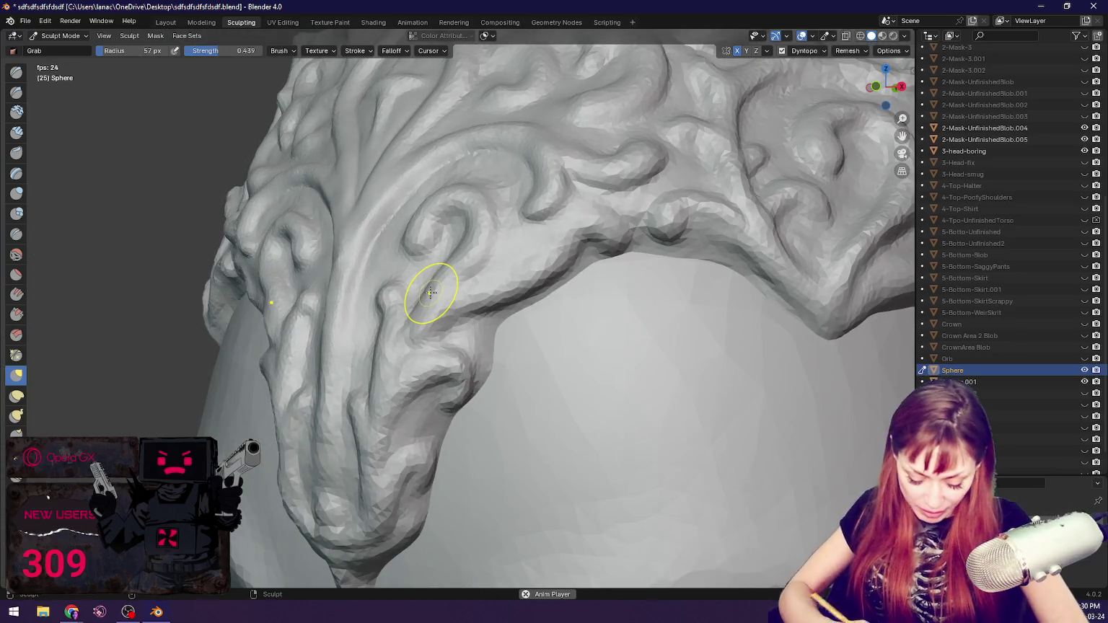
key(f)
click(434, 377)
Step: Puff the pendant's lower edges with Blob, then return to Grab at 46 px
key(shift+space)
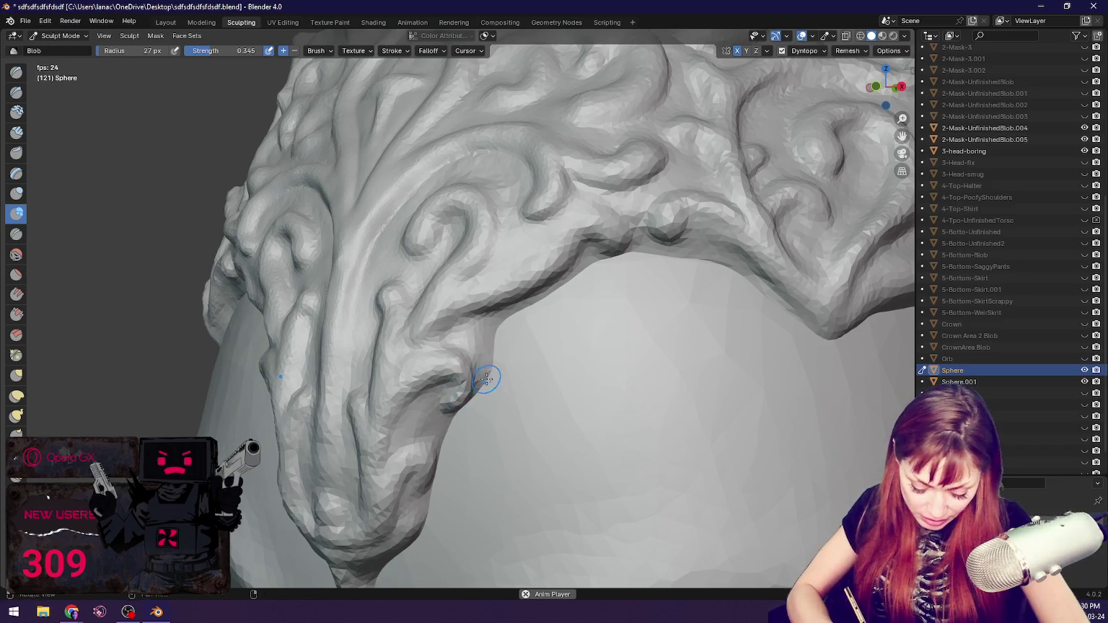
scroll(486, 377, down, 2)
scroll(500, 373, up, 2)
key(g)
key(f)
click(555, 377)
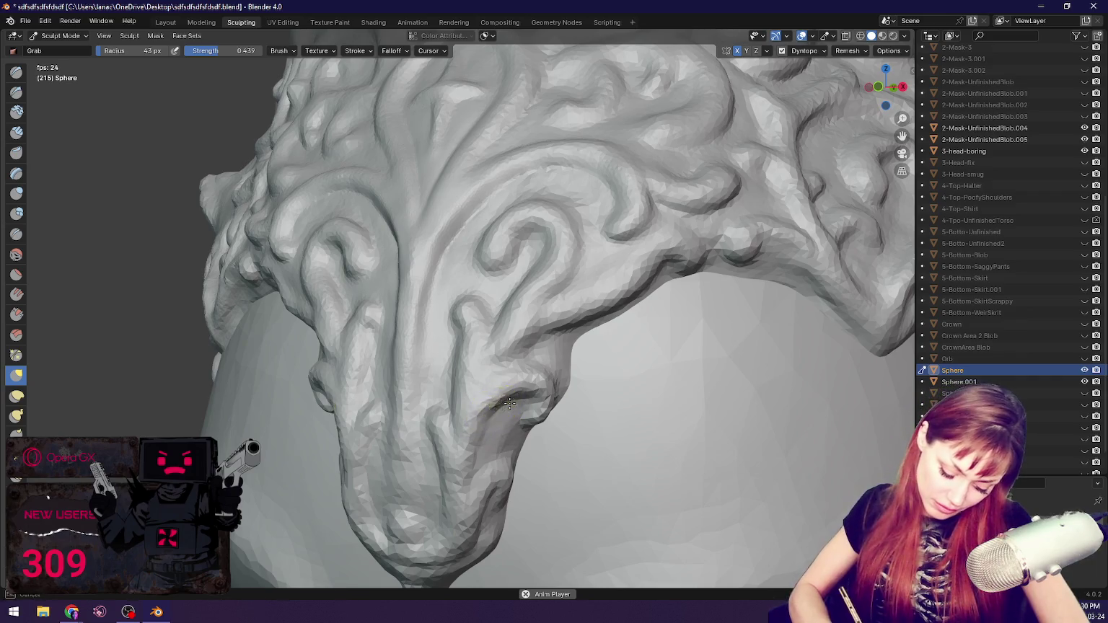
middle_drag(509, 404, 567, 371)
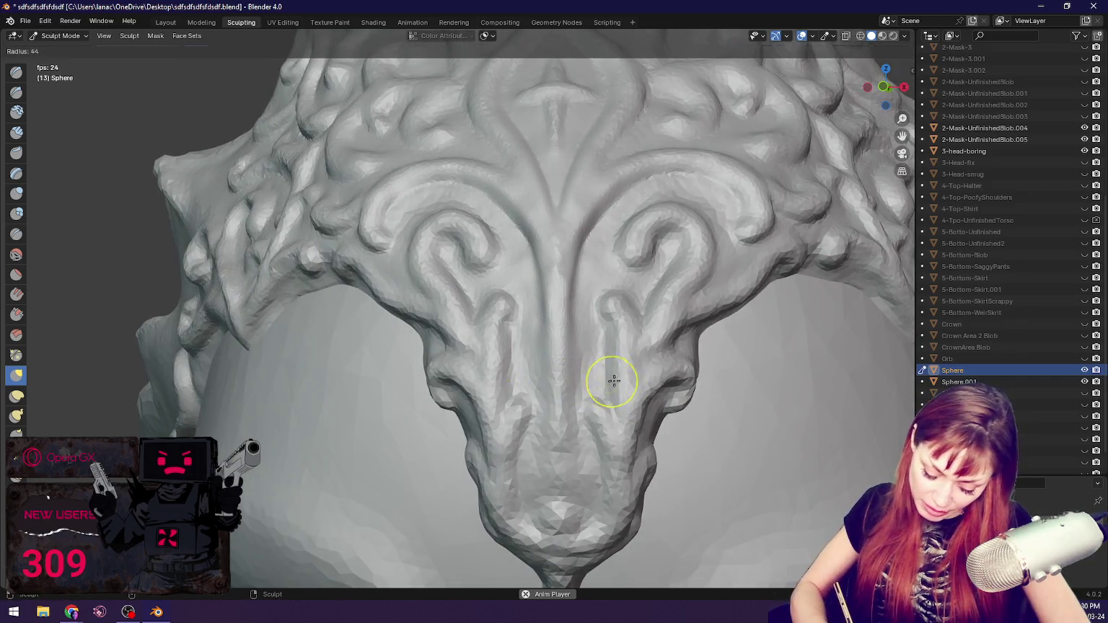
Step: Set the brush to 37 px and deepen the pendant's central vertical groove
key(f)
click(519, 419)
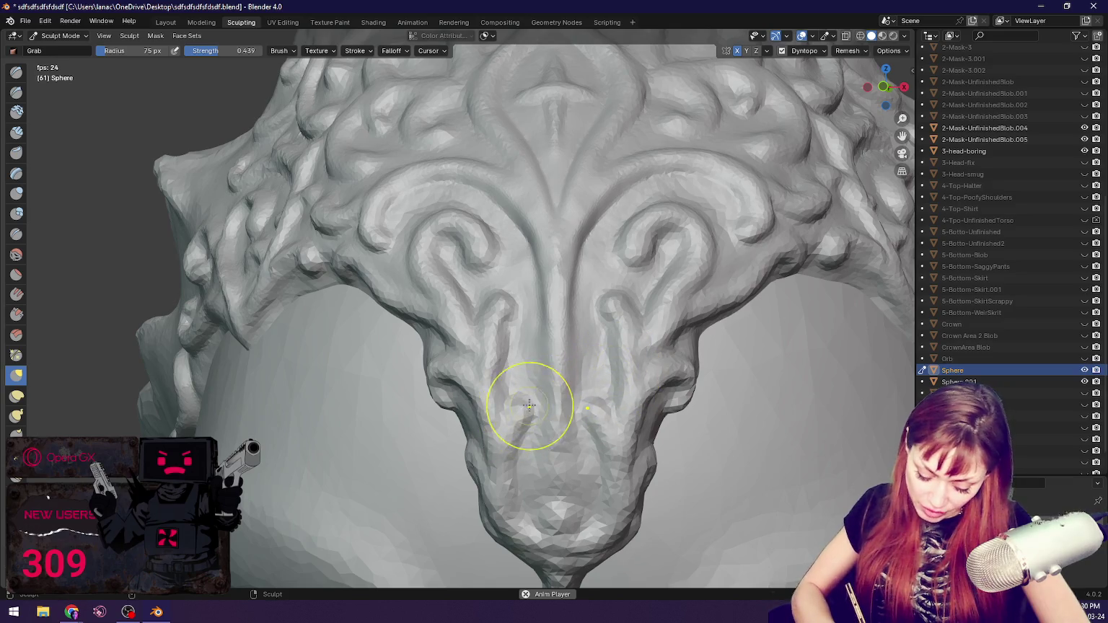
key(f)
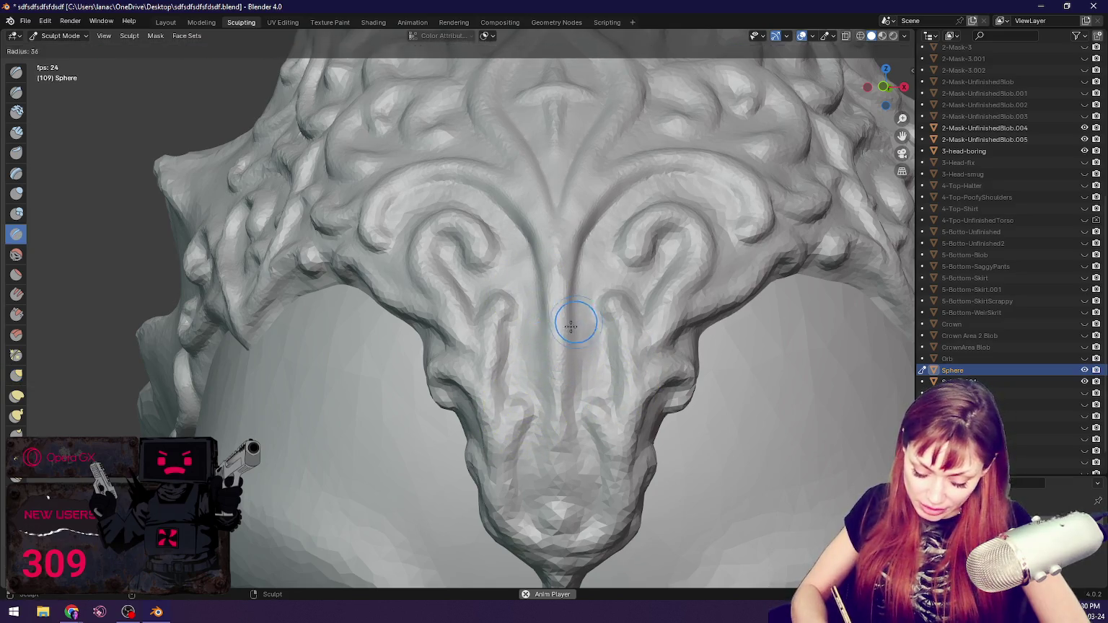
click(570, 323)
scroll(570, 318, up, 2)
middle_drag(570, 317, 613, 267)
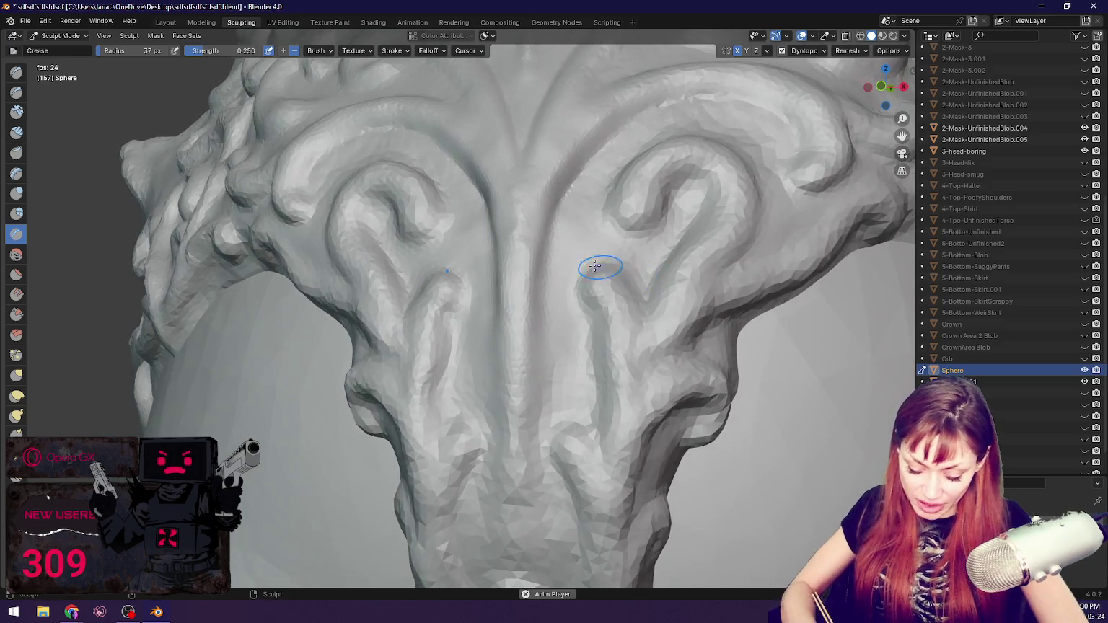
mouse_move(554, 250)
mouse_down()
mouse_move(537, 322)
mouse_move(549, 371)
mouse_move(537, 388)
mouse_move(540, 493)
mouse_up()
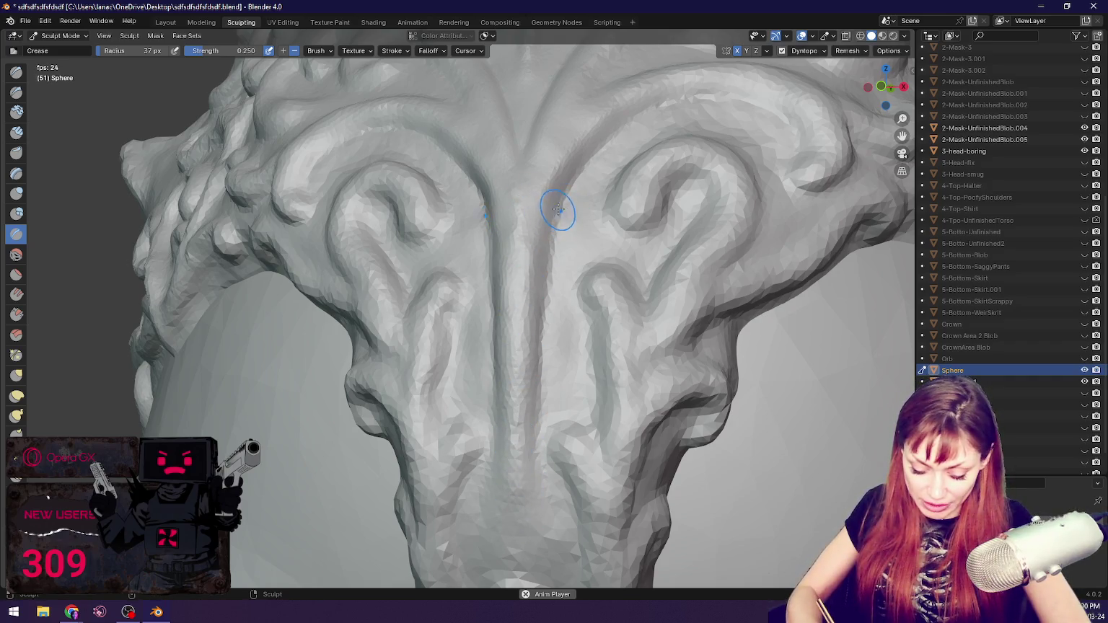
Step: Carve the central groove deeper with a smaller Crease brush
key(g)
scroll(558, 208, up, 1)
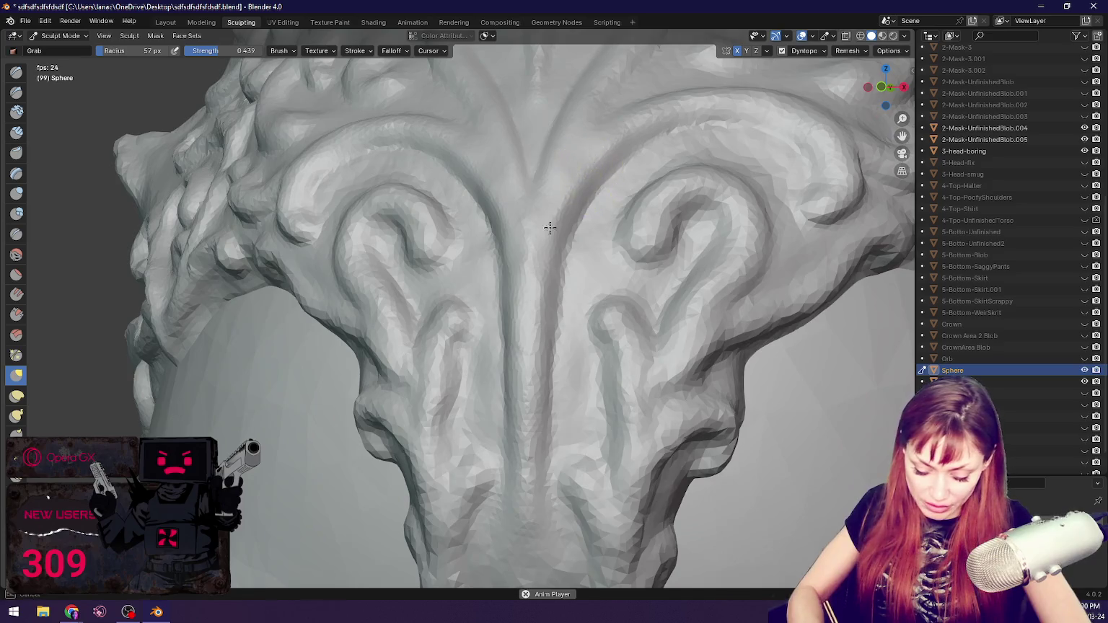
key(shift+c)
key(f)
click(537, 236)
mouse_move(533, 346)
mouse_down()
mouse_move(578, 169)
mouse_move(539, 569)
mouse_up()
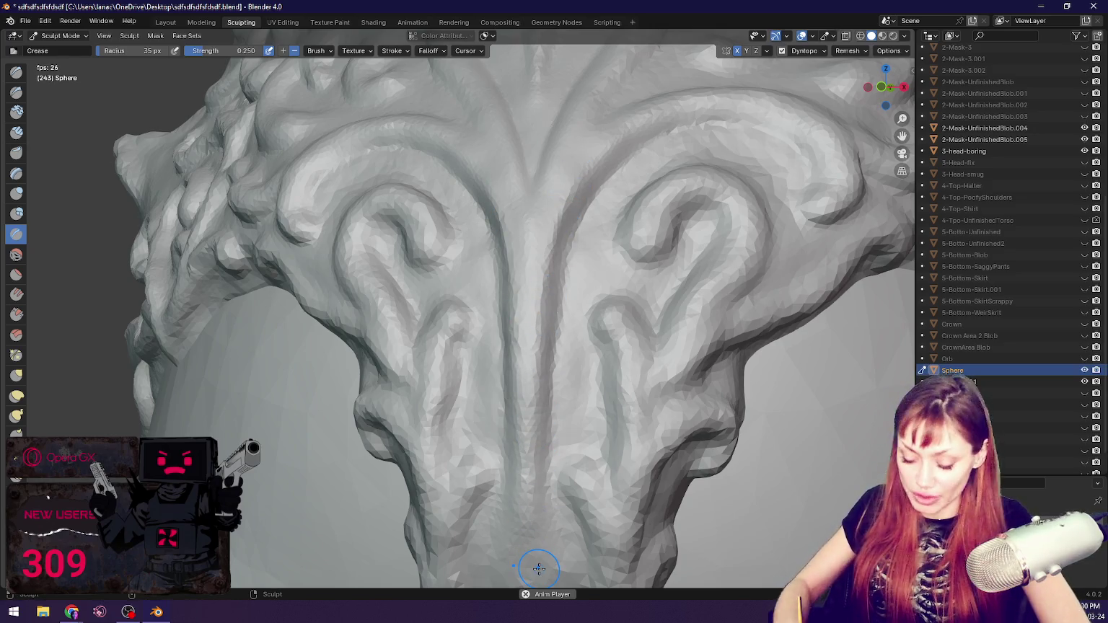
Step: Pull the pendant's lower surface into shape with Grab and save the file
key(g)
mouse_move(613, 317)
mouse_down()
mouse_move(588, 319)
mouse_move(619, 346)
mouse_move(632, 322)
mouse_move(606, 310)
mouse_move(616, 313)
mouse_up()
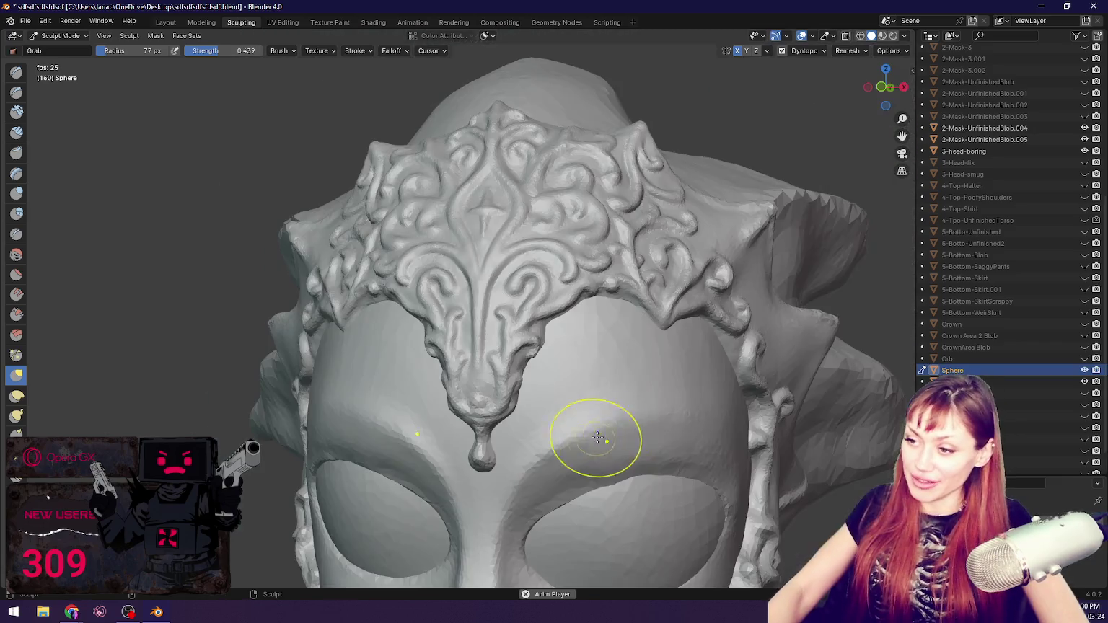
scroll(588, 454, down, 5)
scroll(589, 301, down, 3)
mouse_move(589, 301)
middle_down()
mouse_move(639, 292)
mouse_move(574, 260)
mouse_move(601, 300)
mouse_move(623, 303)
middle_up()
key(ctrl+s)
Step: Slim the pendant's tip into a tidier drop with Grab at 58 then 50 px
scroll(603, 307, up, 2)
key(f)
click(376, 360)
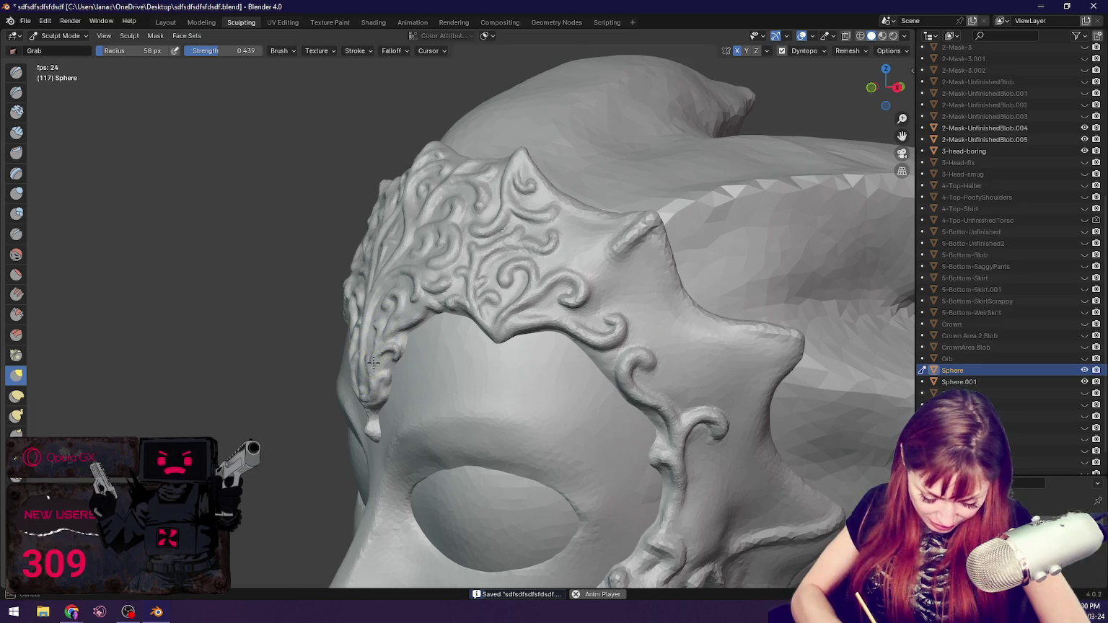
middle_drag(379, 364, 455, 365)
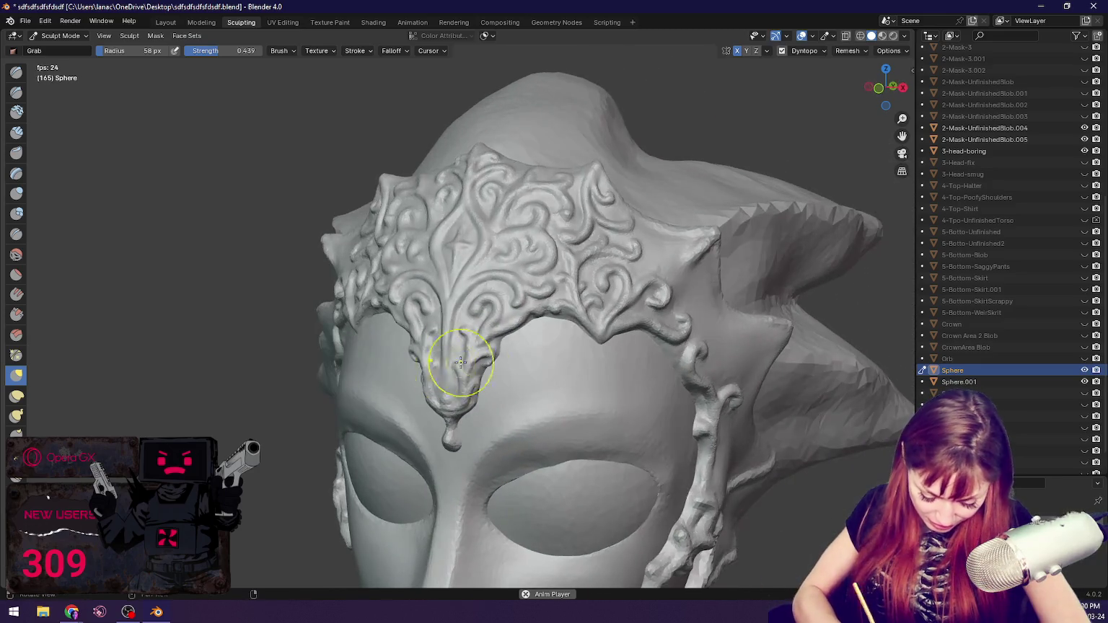
key(f)
click(463, 377)
middle_drag(463, 377, 539, 376)
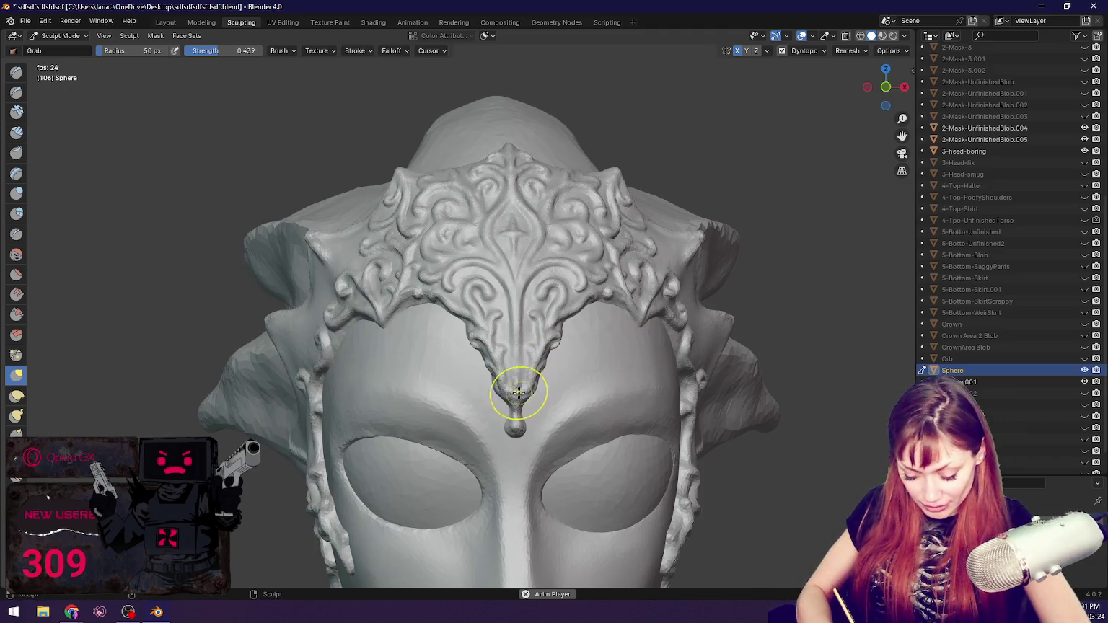
mouse_move(721, 302)
middle_down()
mouse_move(650, 312)
mouse_move(641, 295)
middle_up()
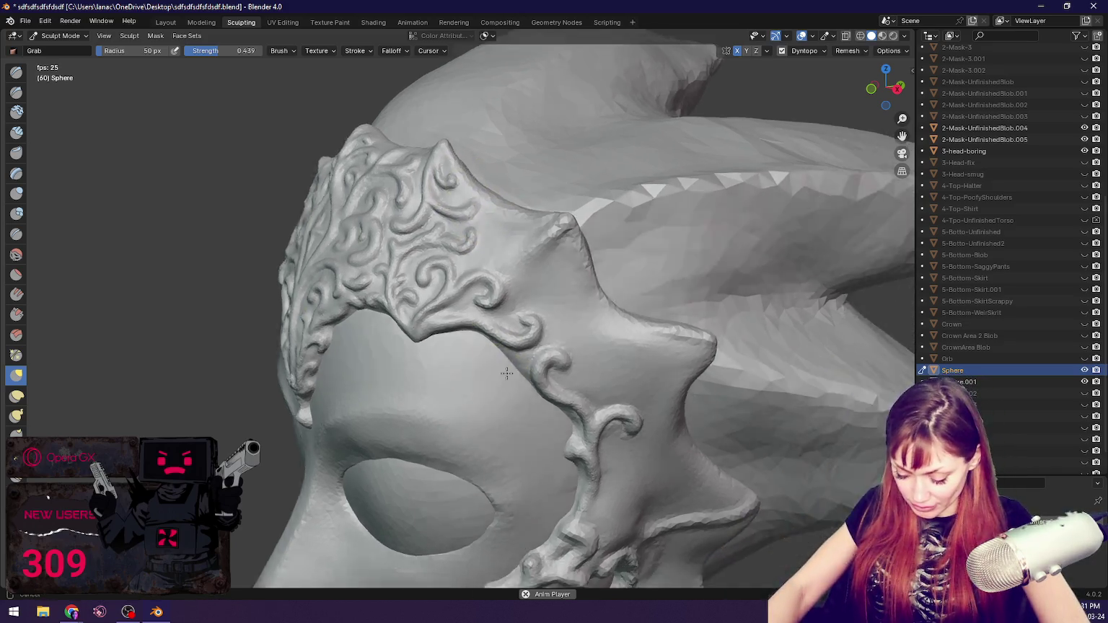
Step: Pull the fold near the side swirl up and right with Grab, then resize to 38 px
mouse_move(544, 230)
middle_down()
mouse_move(321, 388)
mouse_move(428, 351)
middle_up()
key(f)
click(351, 425)
drag(347, 420, 387, 408)
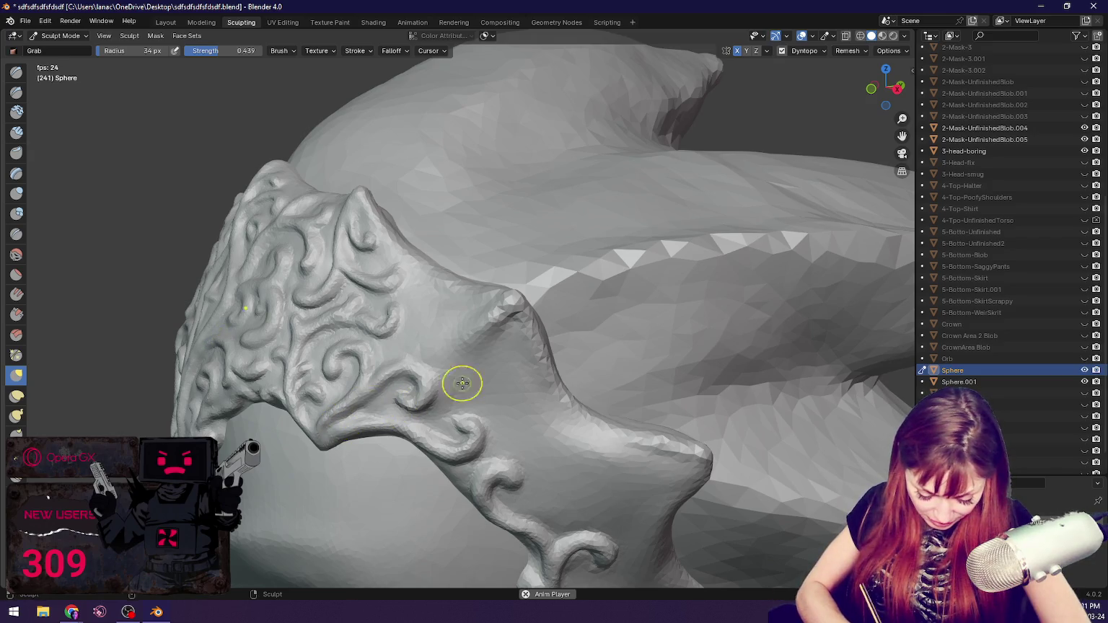
mouse_move(418, 418)
middle_down()
mouse_move(451, 411)
mouse_move(462, 387)
middle_up()
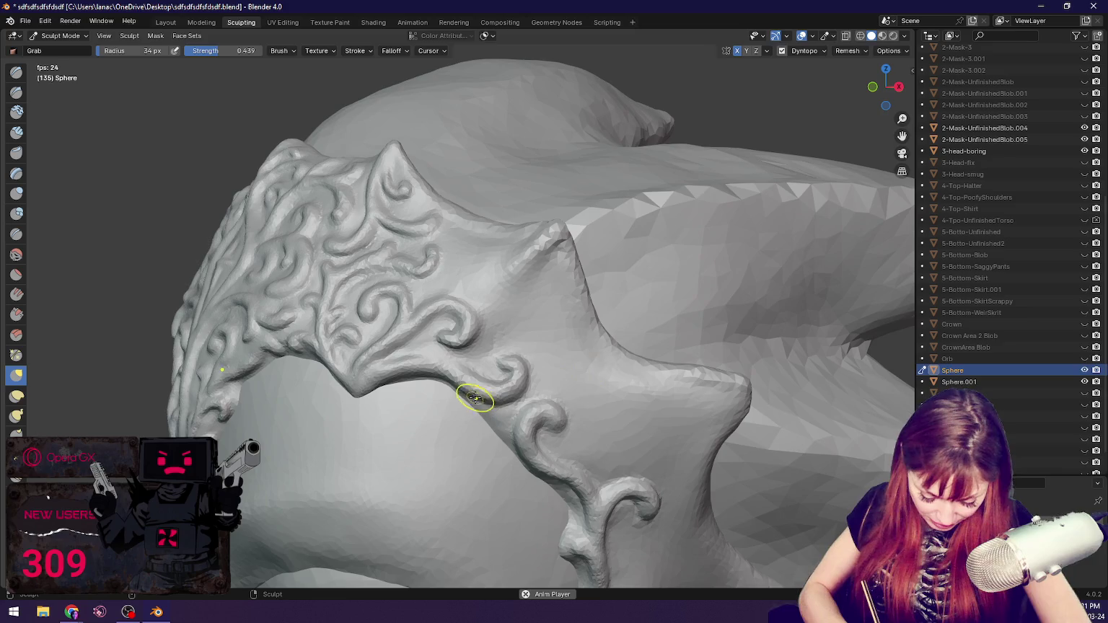
key(f)
click(368, 391)
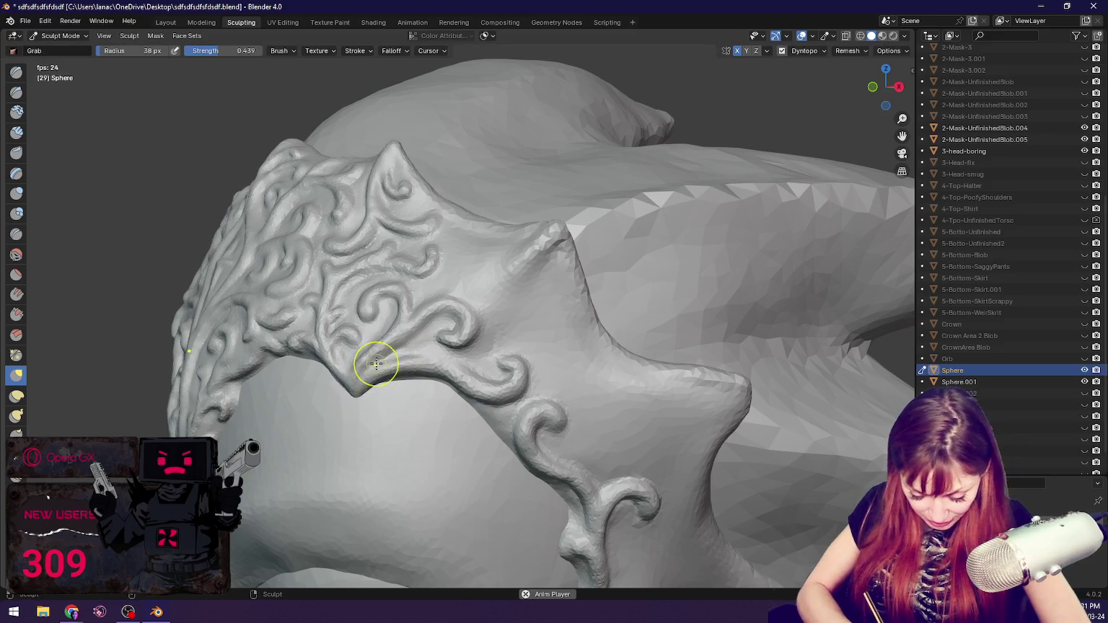
middle_drag(396, 334, 482, 383)
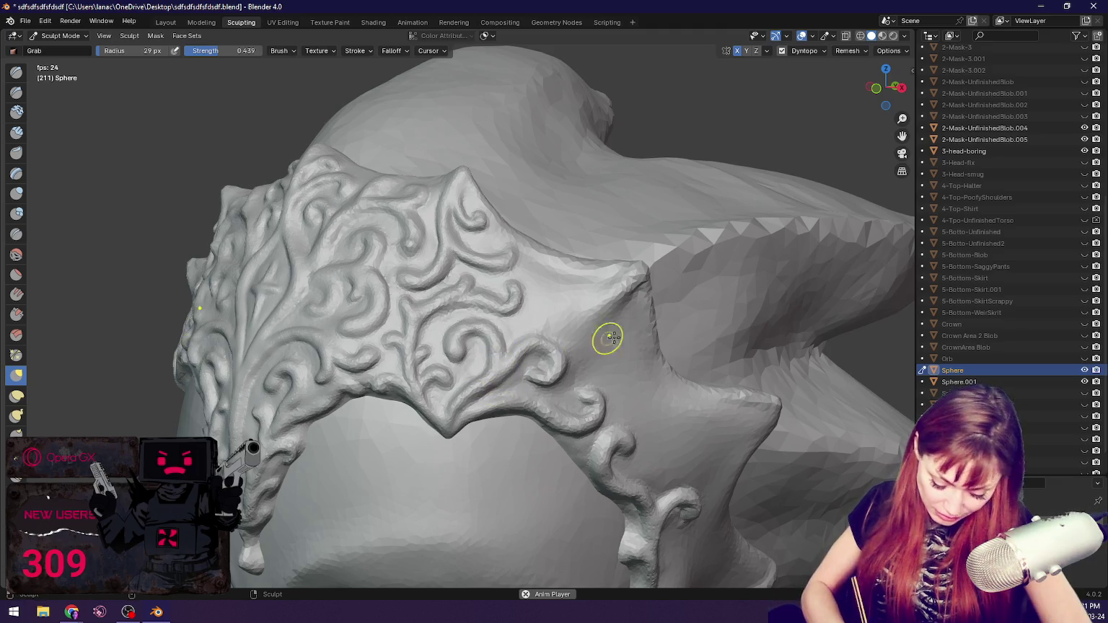
Step: Enlarge the Grab brush and reshape the side band's folds from new angles
key(f)
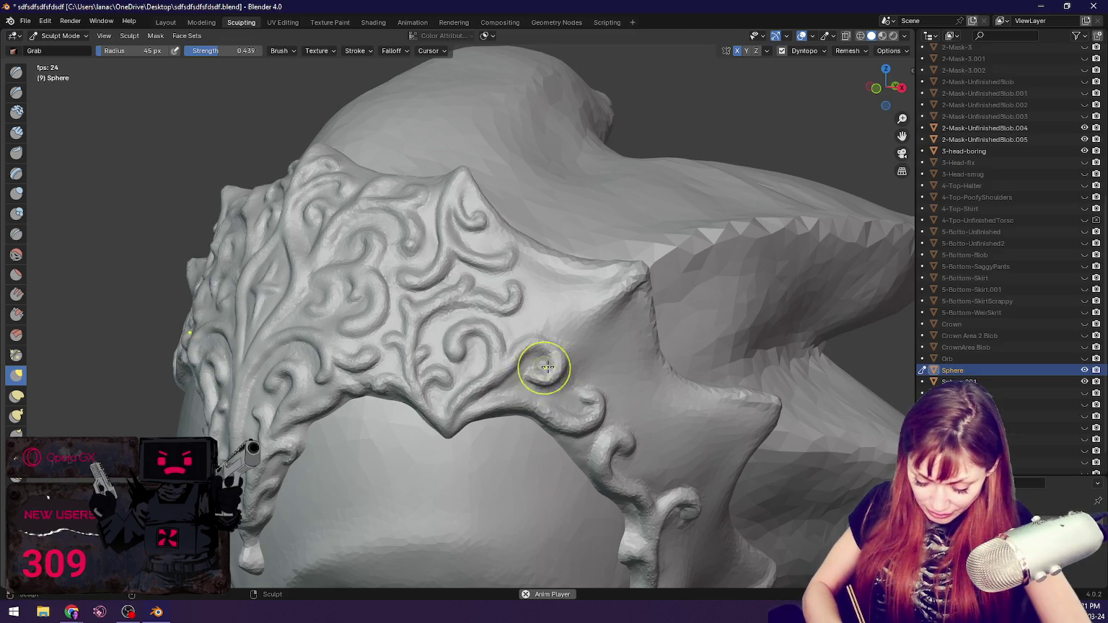
middle_drag(601, 396, 594, 389)
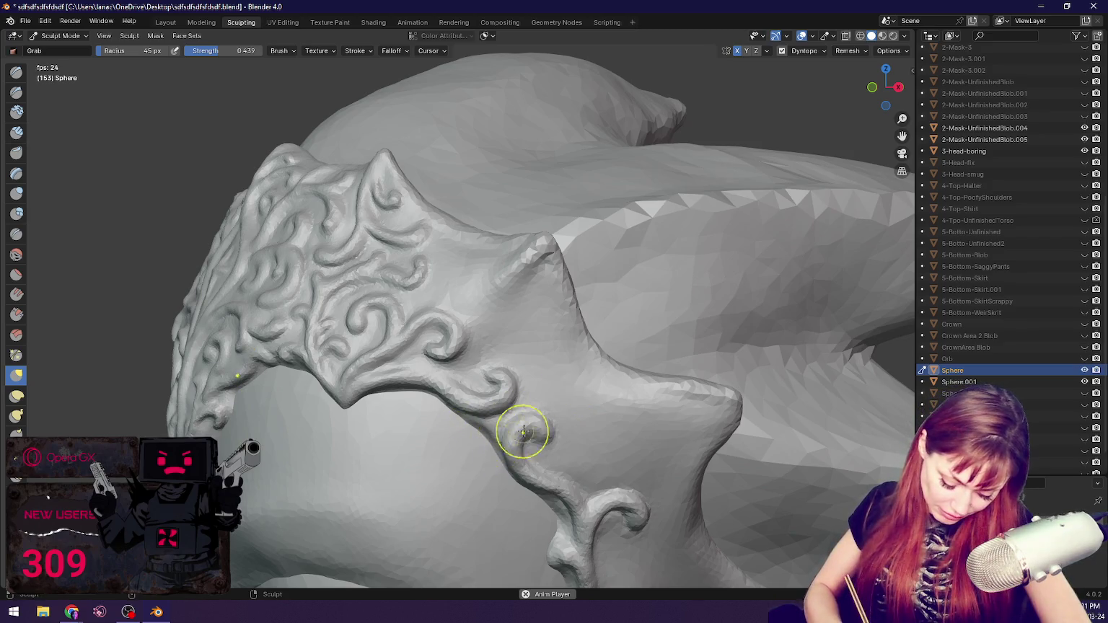
mouse_move(508, 469)
middle_down()
mouse_move(651, 400)
mouse_move(619, 376)
mouse_move(729, 331)
mouse_move(717, 322)
middle_up()
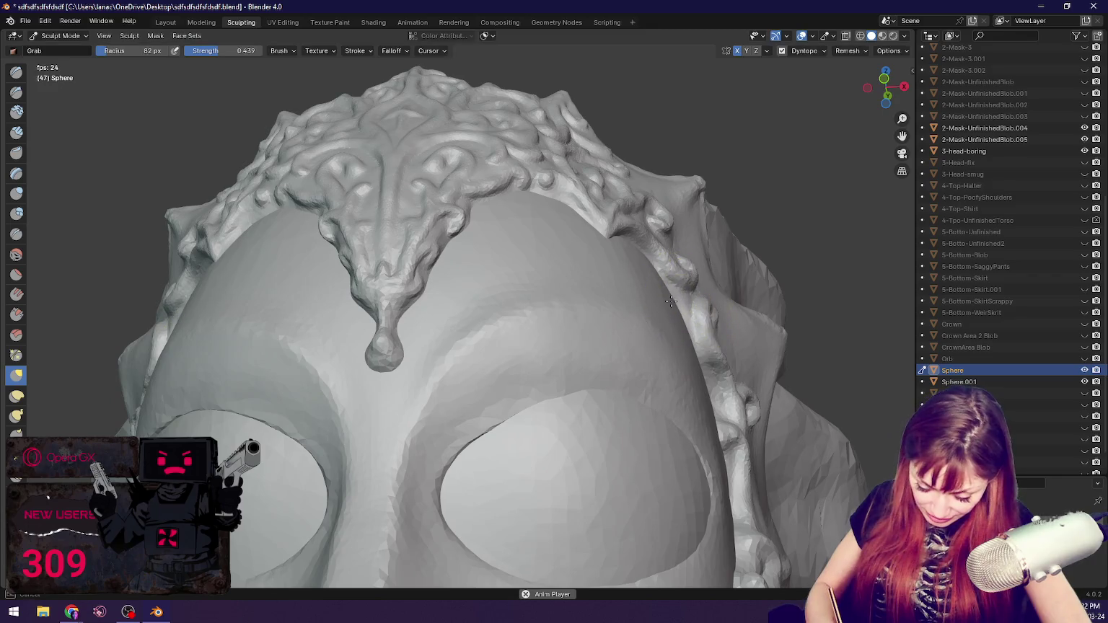
key(f)
Step: Rework the side swirl's curls up close with a smaller brush, ending on Crease at 28 px
key(f)
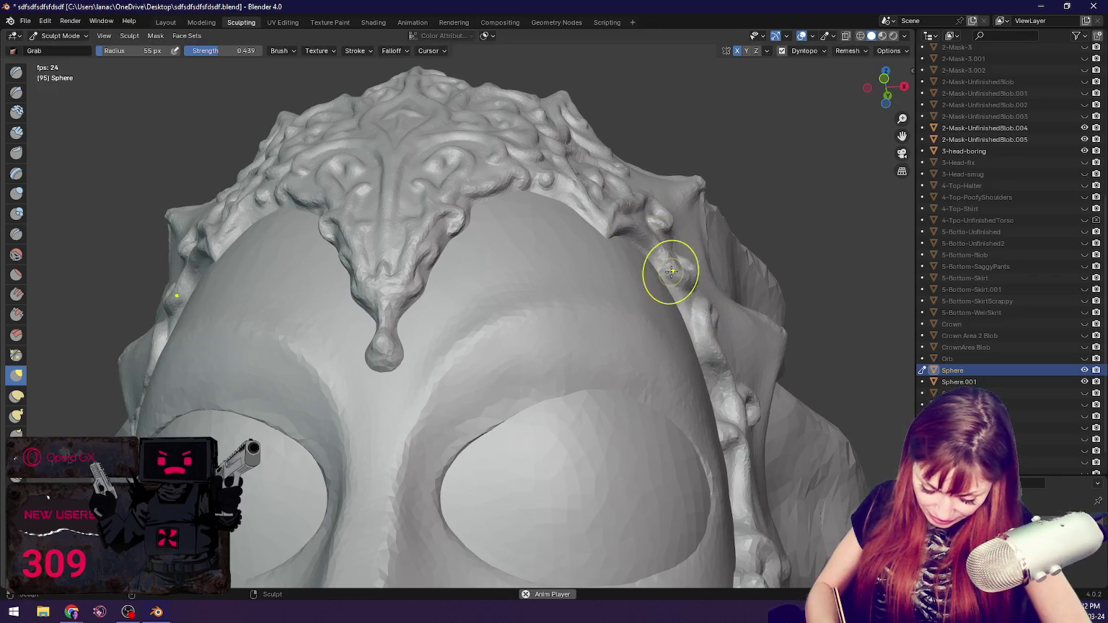
click(680, 284)
mouse_move(680, 284)
middle_down()
mouse_move(710, 305)
mouse_move(648, 324)
middle_up()
key(f)
click(544, 372)
mouse_move(544, 373)
middle_down()
mouse_move(556, 347)
mouse_move(471, 317)
middle_up()
middle_drag(302, 254, 223, 247)
key(f)
click(225, 263)
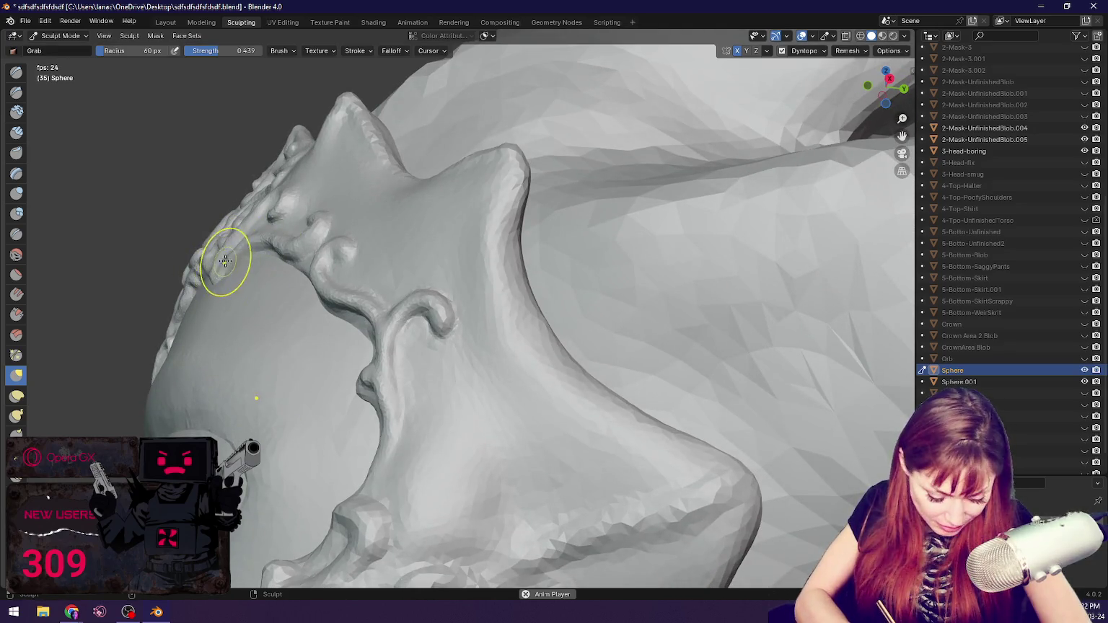
middle_drag(305, 228, 358, 277)
key(shift+c)
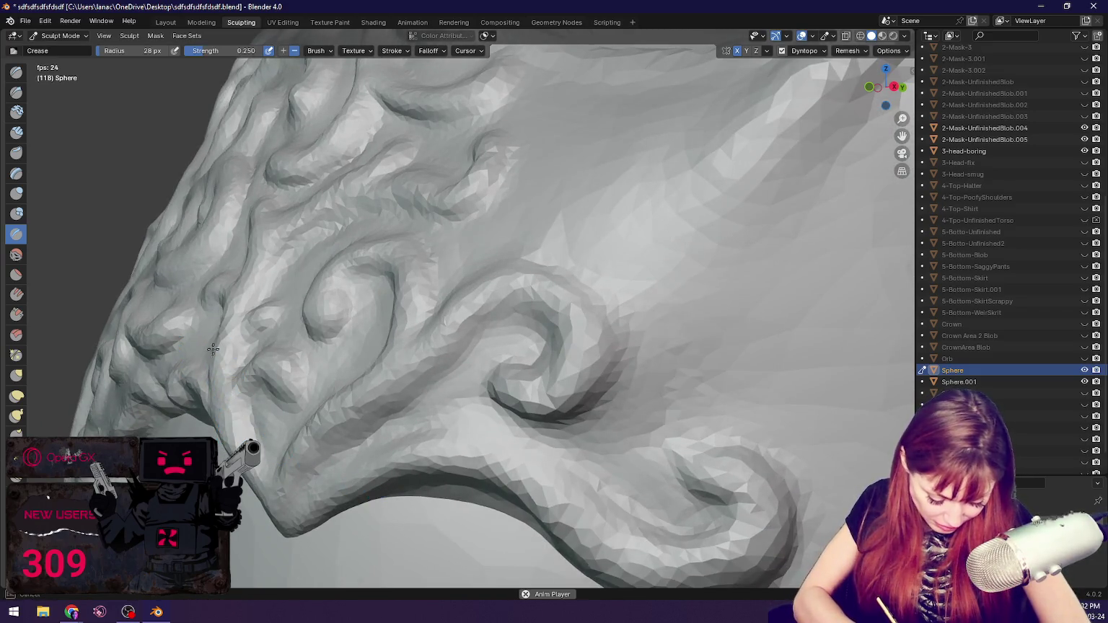
Step: Cycle through the Grab and Crease brushes and settle on the Draw brush
key(g)
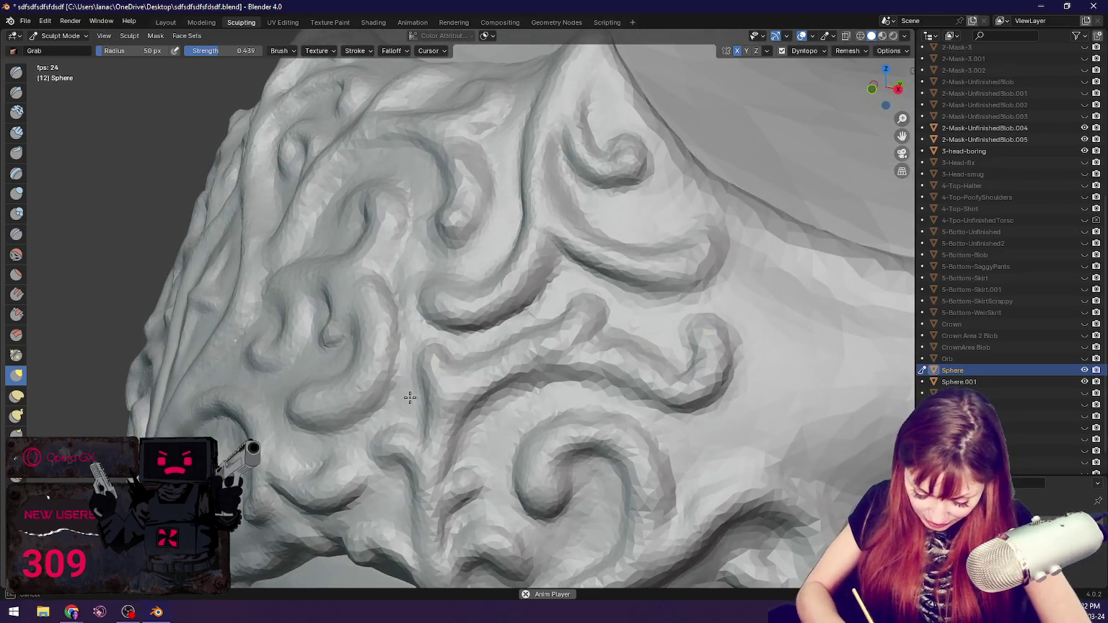
key(shift+c)
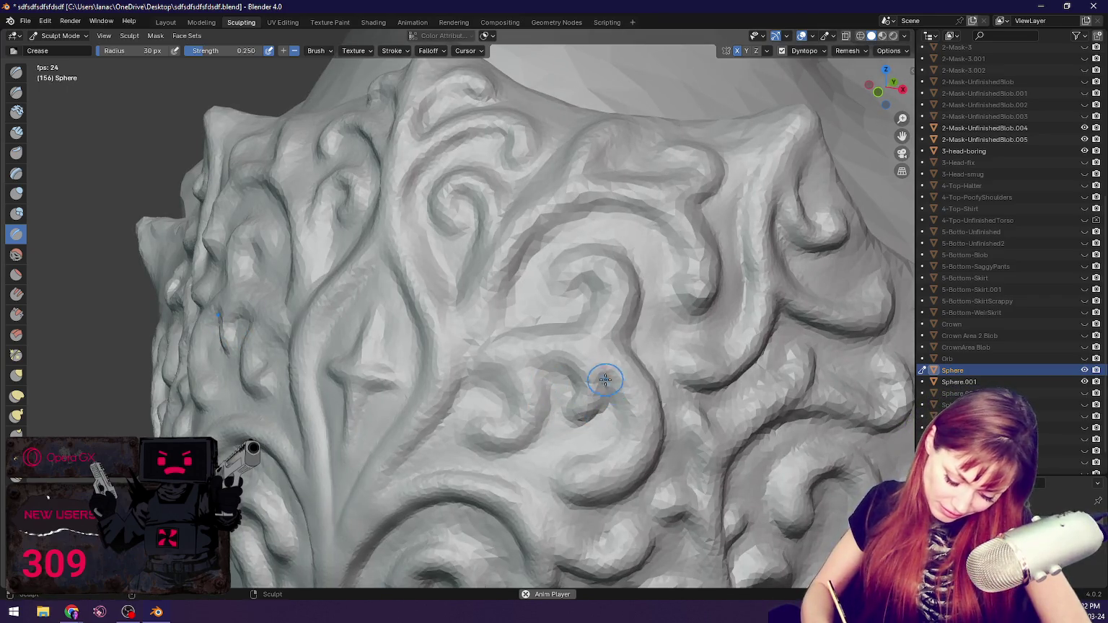
key(g)
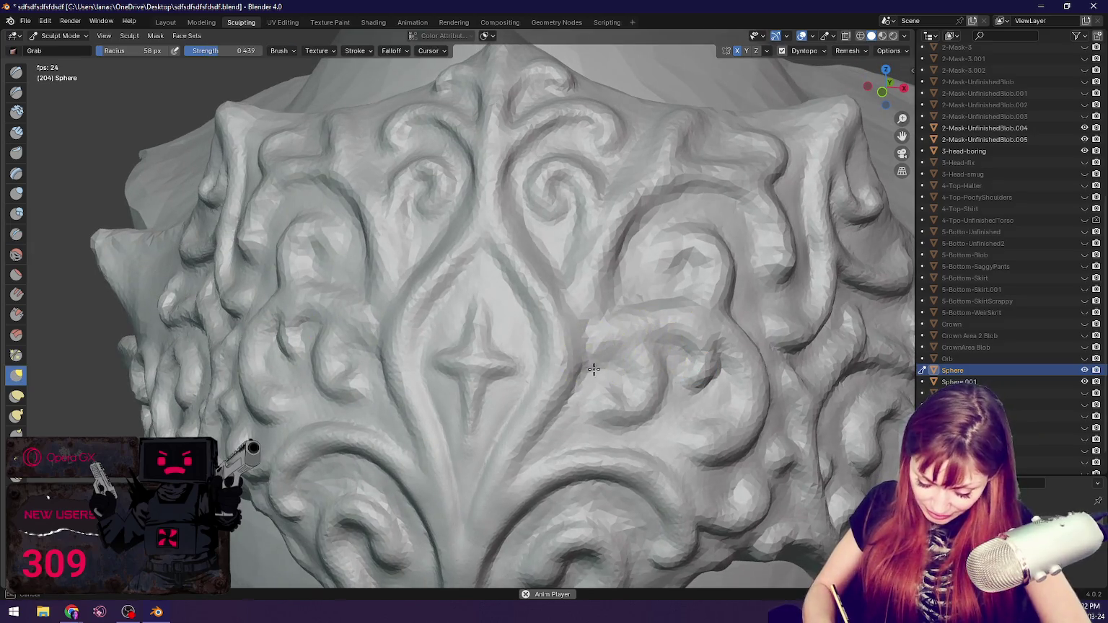
key(shift+c)
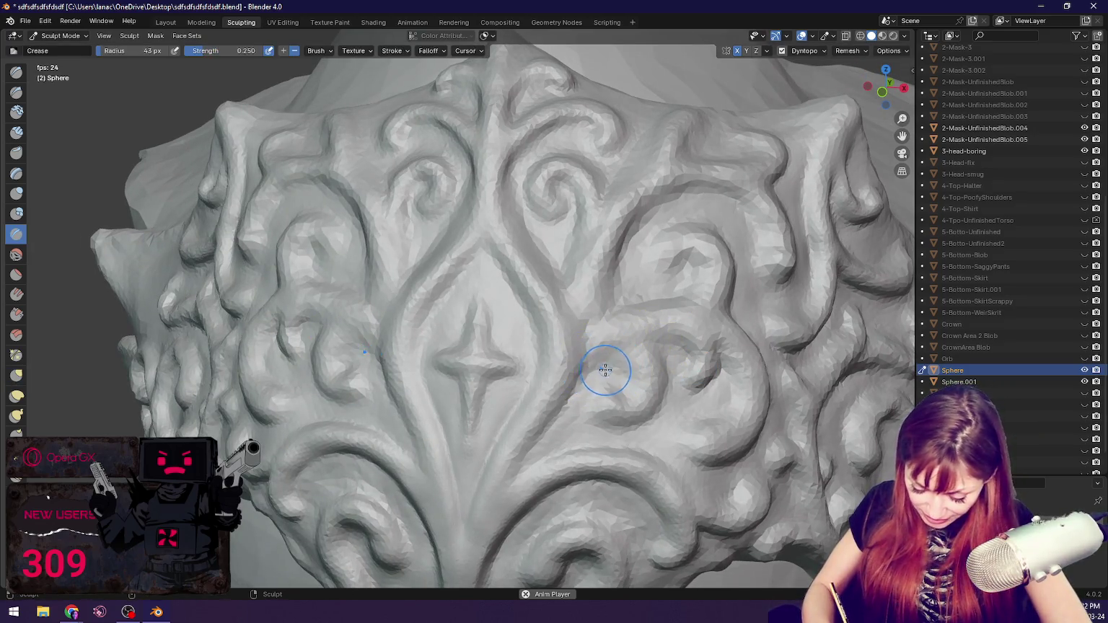
key(x)
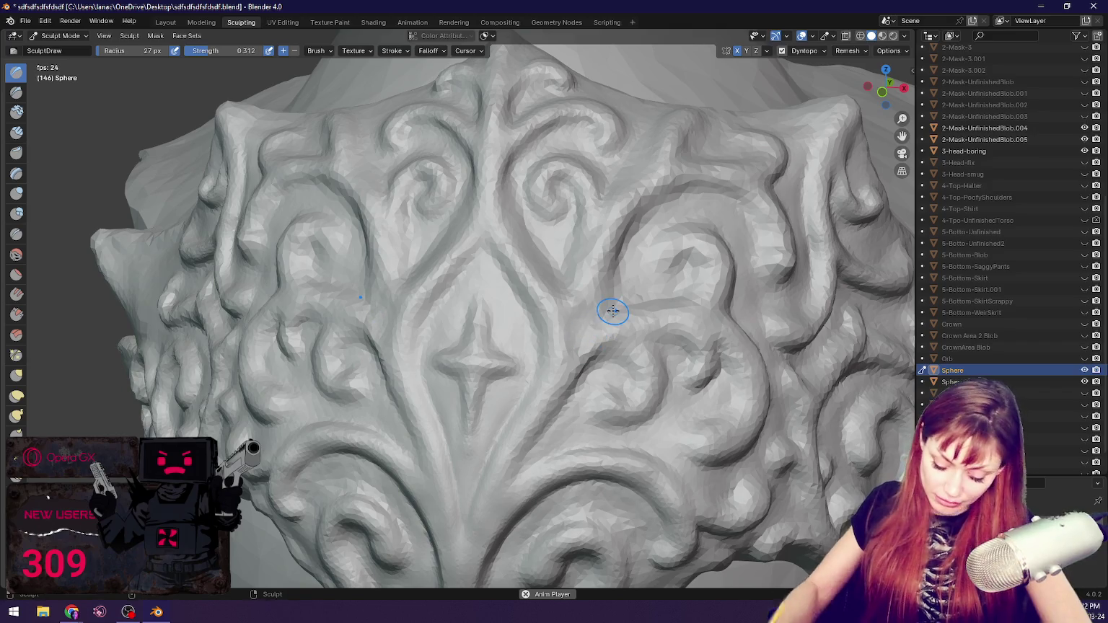
scroll(614, 311, down, 5)
middle_drag(608, 310, 639, 308)
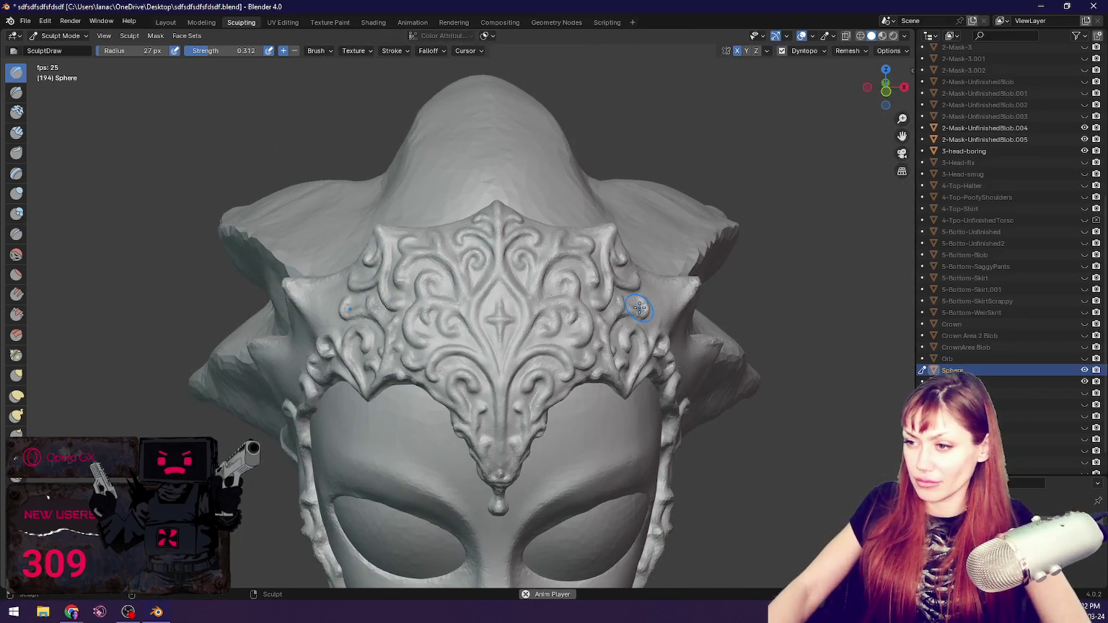
scroll(639, 308, up, 5)
Step: Draw more swirl detail into the front ornament and check it from a new angle
mouse_move(639, 308)
mouse_down()
mouse_move(672, 311)
mouse_move(668, 340)
mouse_up()
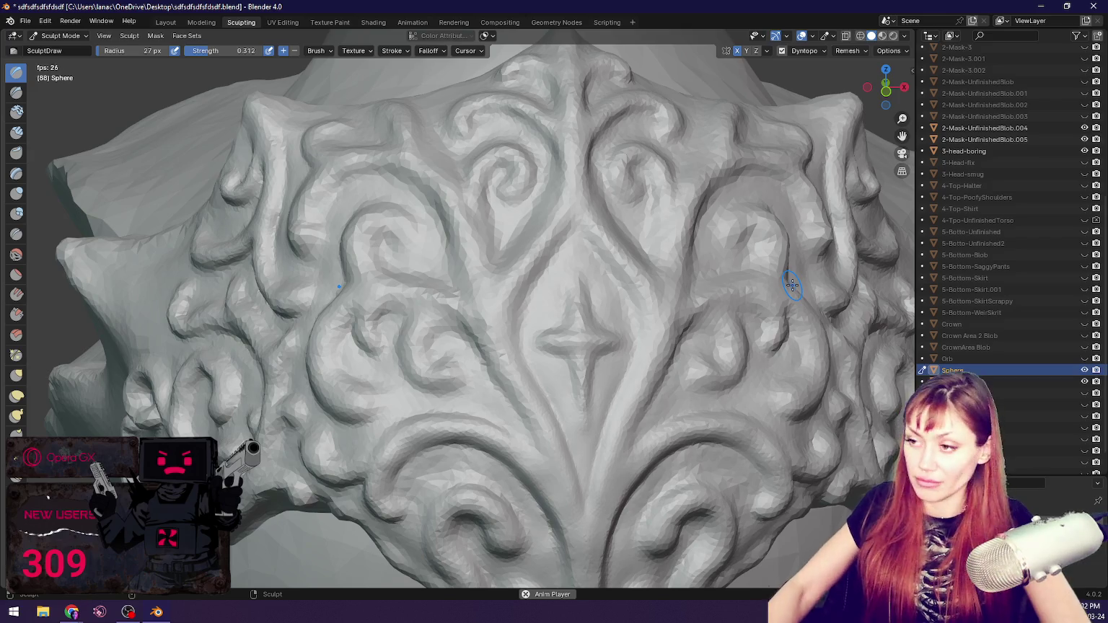
scroll(792, 285, down, 6)
mouse_move(582, 309)
middle_down()
mouse_move(600, 292)
mouse_move(427, 296)
middle_up()
scroll(541, 291, up, 5)
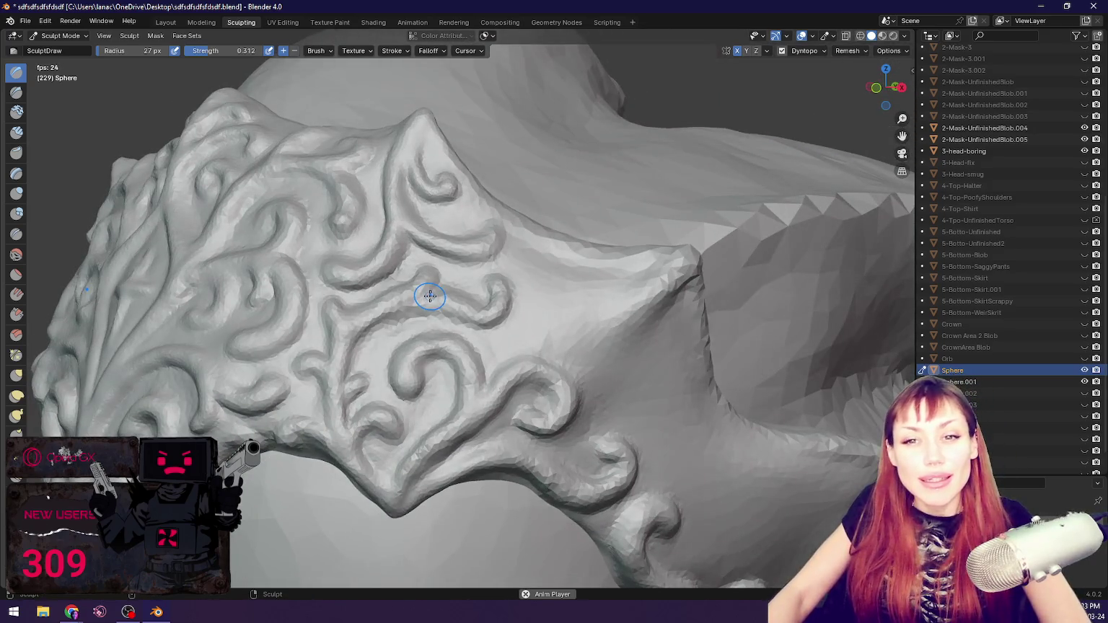
scroll(444, 293, down, 3)
scroll(375, 307, up, 3)
Step: Orbit in close around the side band's edge and fine-tune the Grab brush size
middle_drag(375, 307, 396, 302)
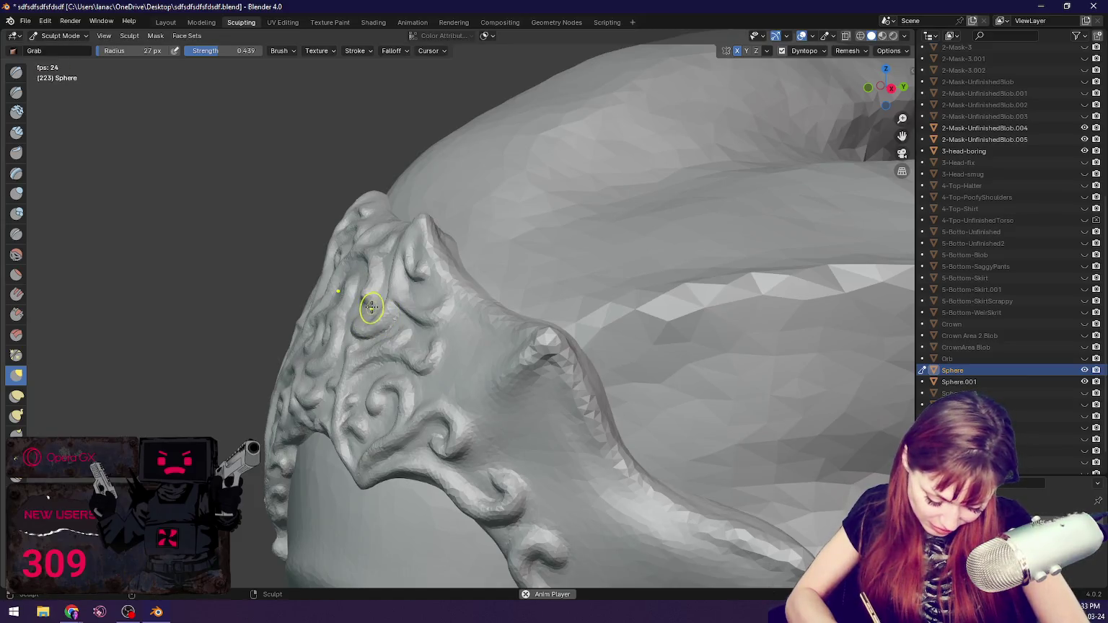
middle_drag(367, 317, 450, 291)
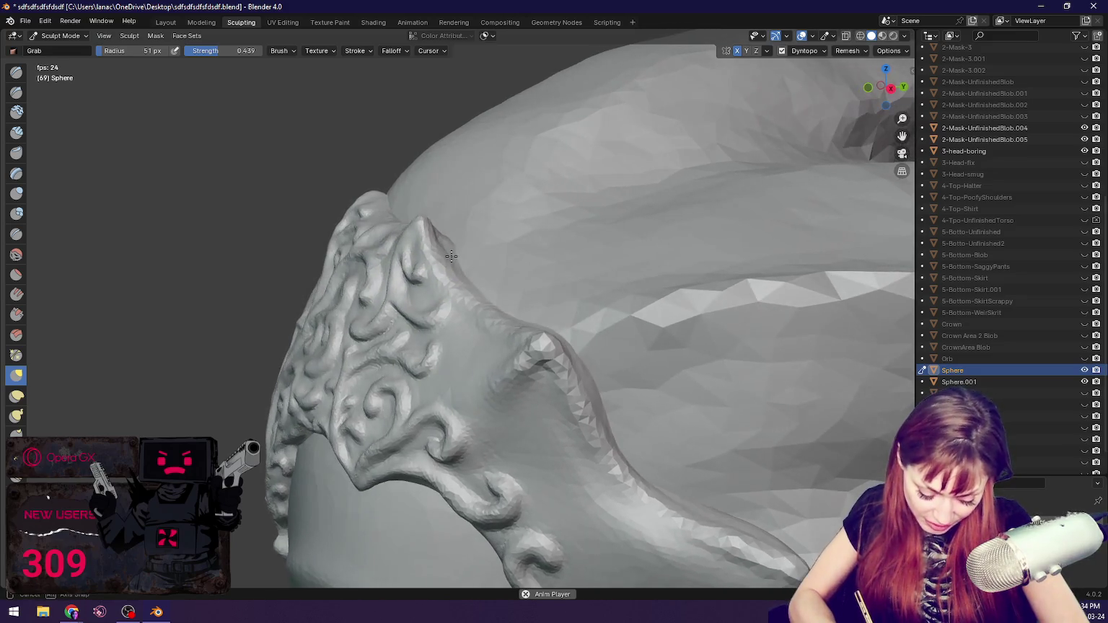
middle_drag(434, 253, 454, 252)
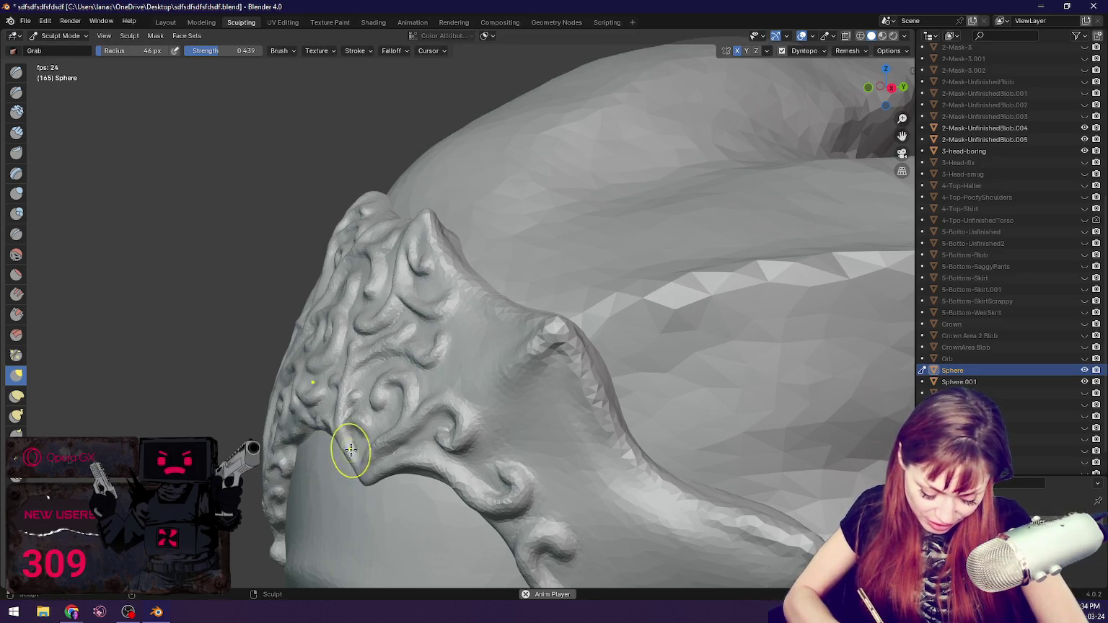
middle_drag(349, 450, 388, 438)
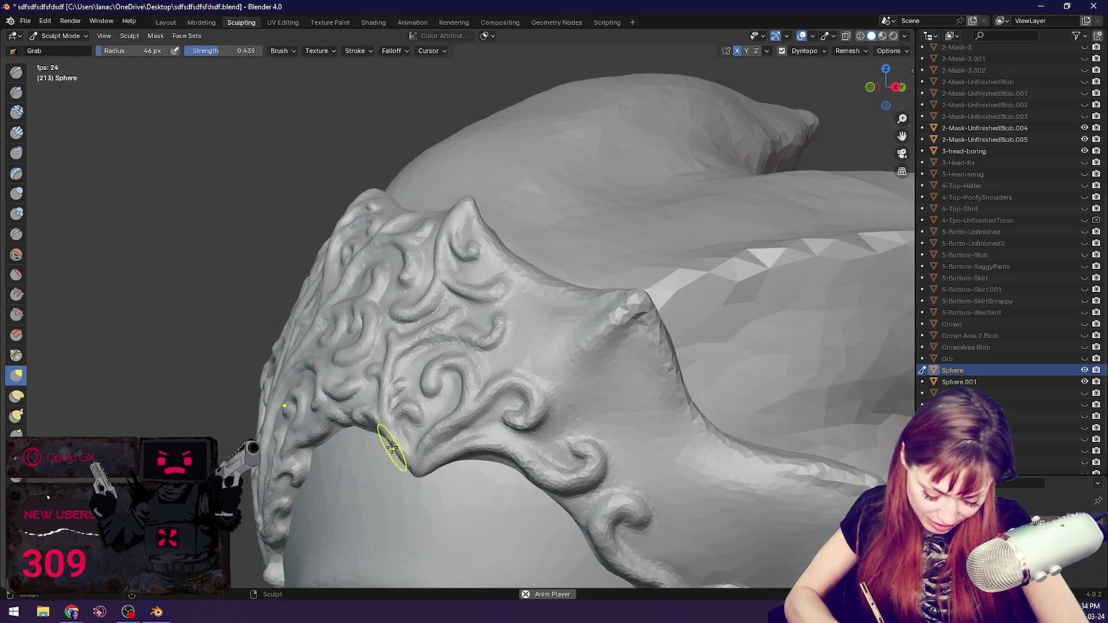
middle_drag(397, 440, 371, 440)
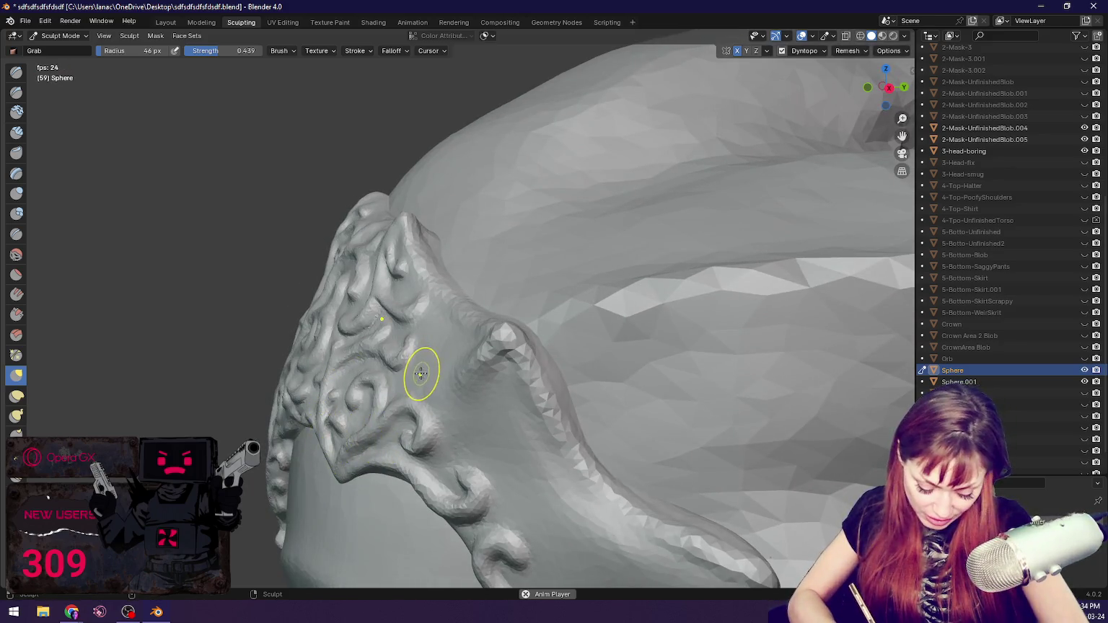
key(bracketleft)
key(bracketleft)
key(bracketleft)
middle_drag(331, 449, 421, 421)
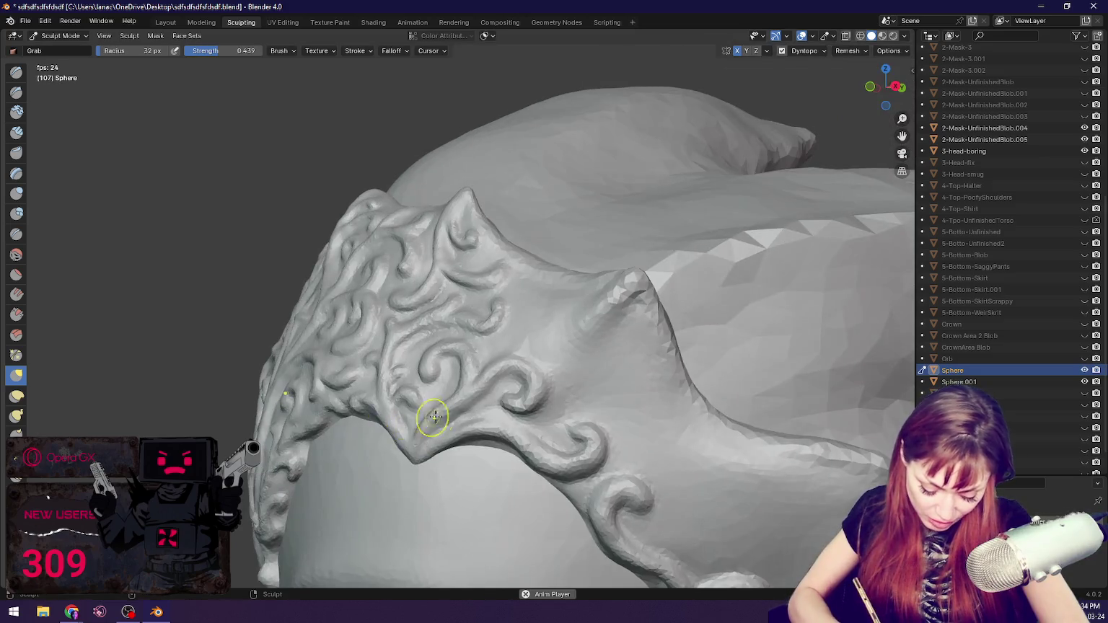
key(bracketright)
key(bracketright)
key(bracketright)
mouse_move(507, 401)
middle_down()
mouse_move(488, 427)
mouse_move(302, 399)
middle_up()
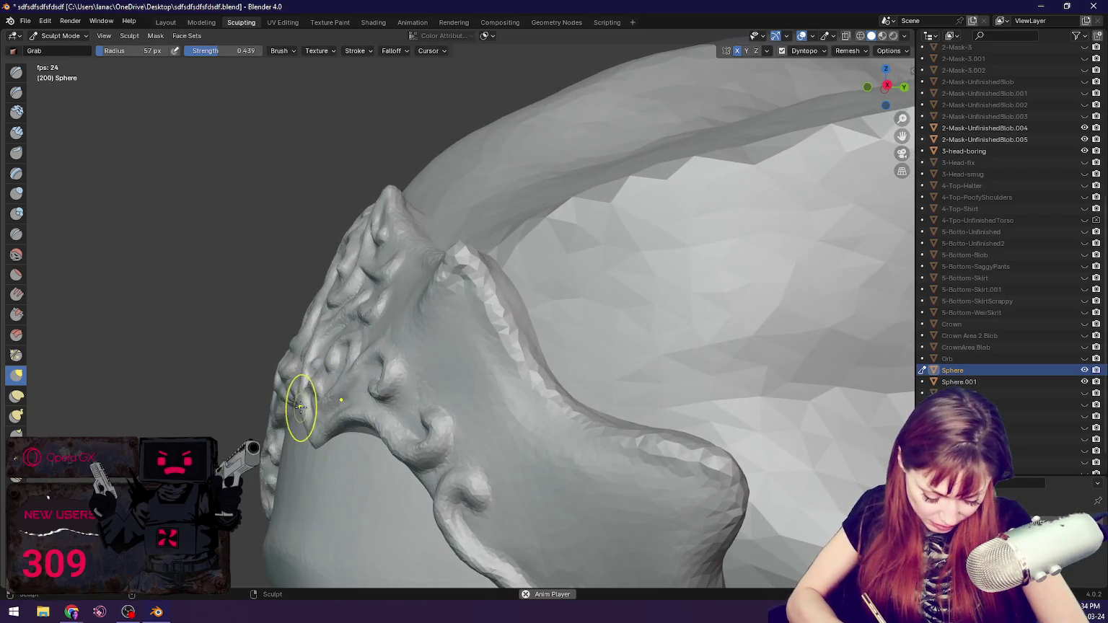
Step: Pull and nudge the side band's outer edge into a new shape with Grab
mouse_move(458, 359)
middle_down()
mouse_move(316, 366)
mouse_move(269, 445)
middle_up()
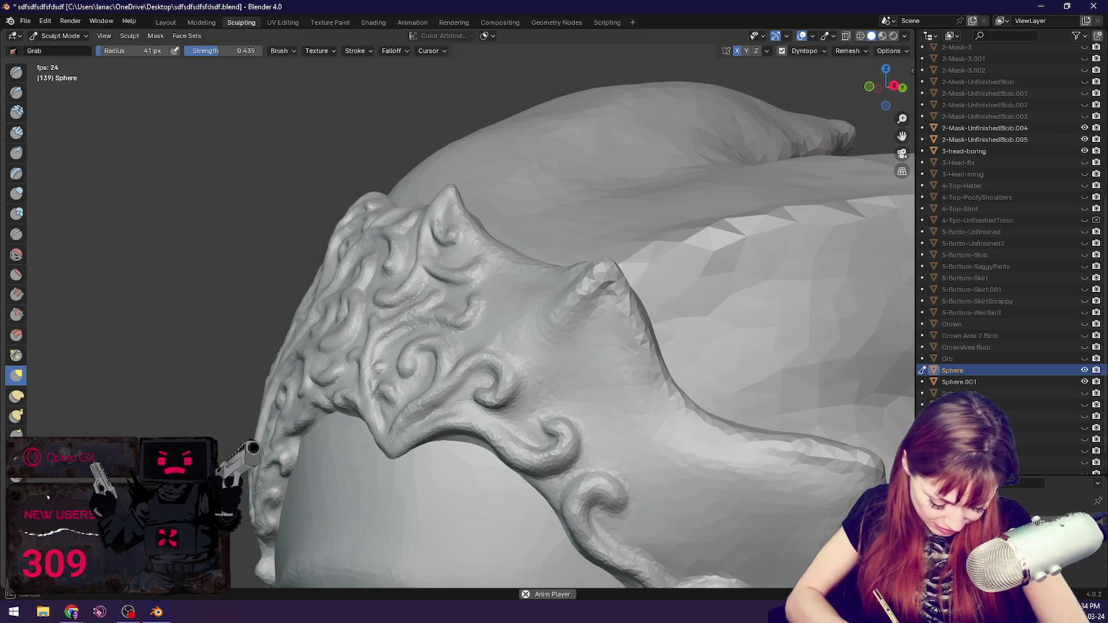
middle_drag(253, 455, 267, 456)
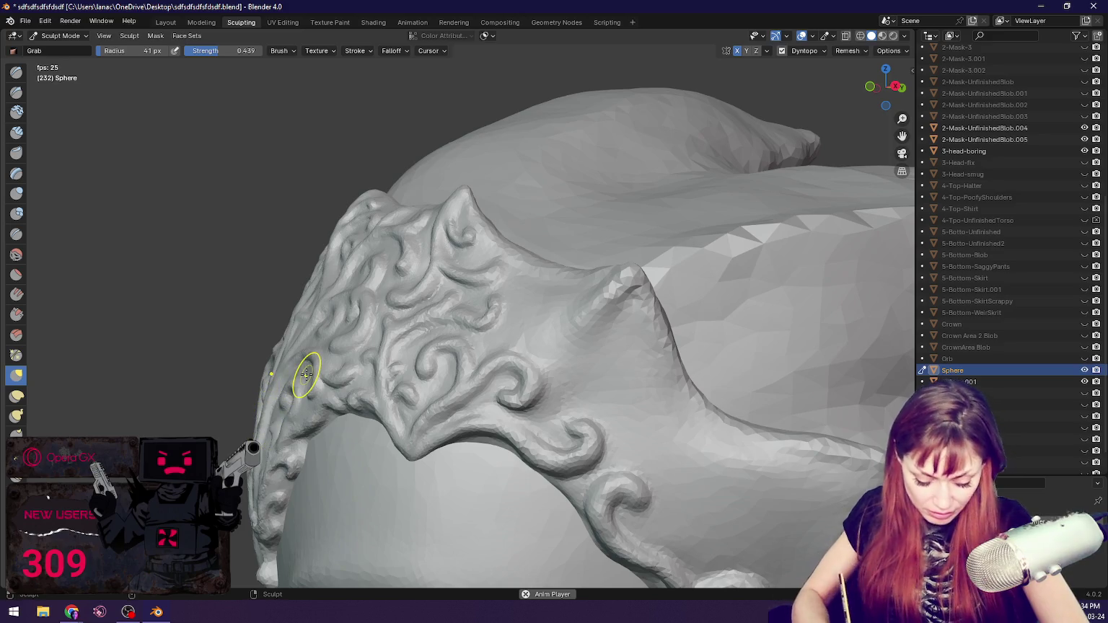
middle_drag(307, 374, 457, 309)
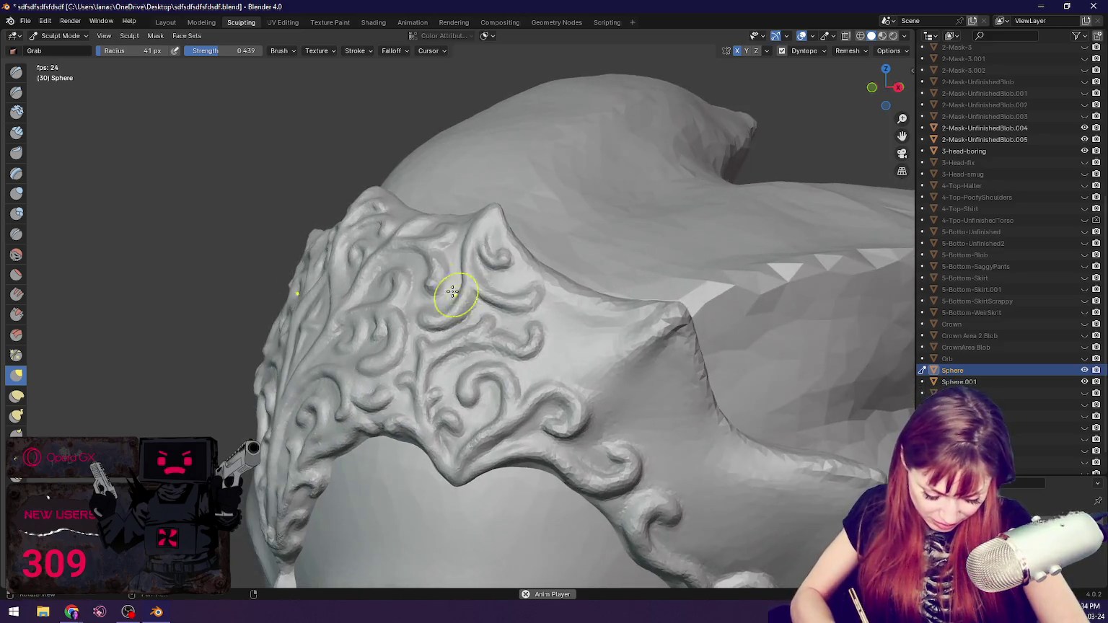
drag(356, 234, 338, 238)
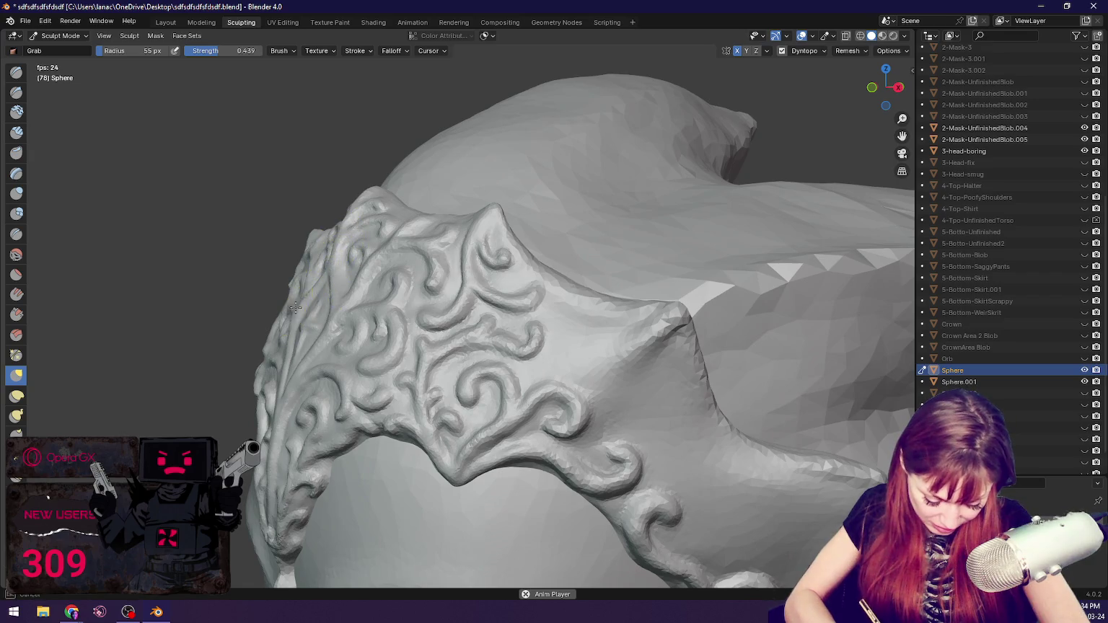
drag(332, 293, 314, 292)
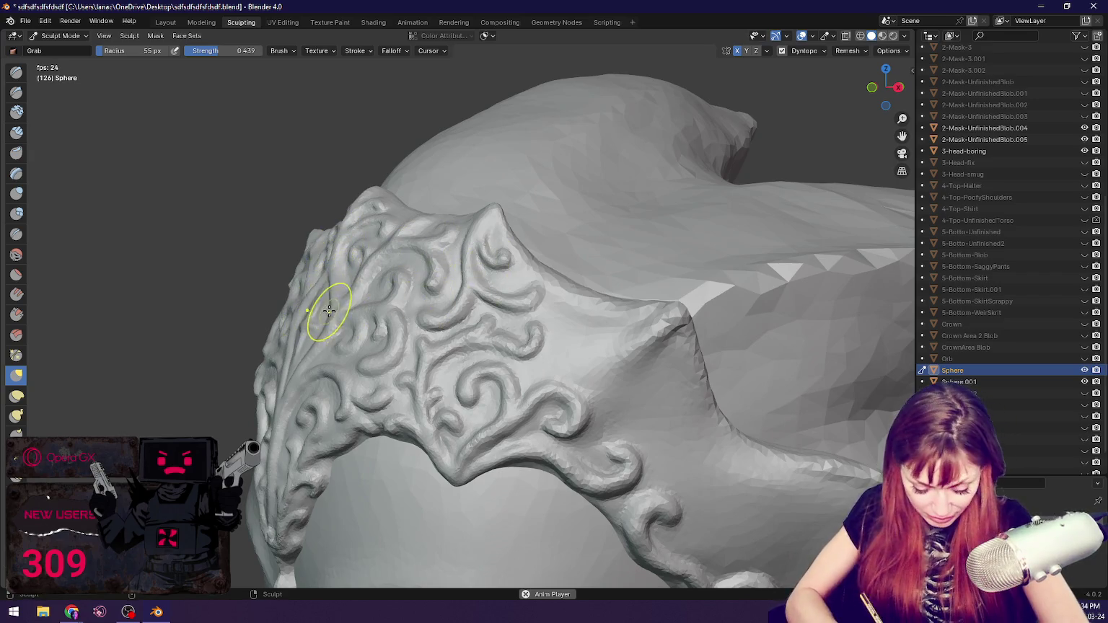
middle_drag(321, 296, 426, 317)
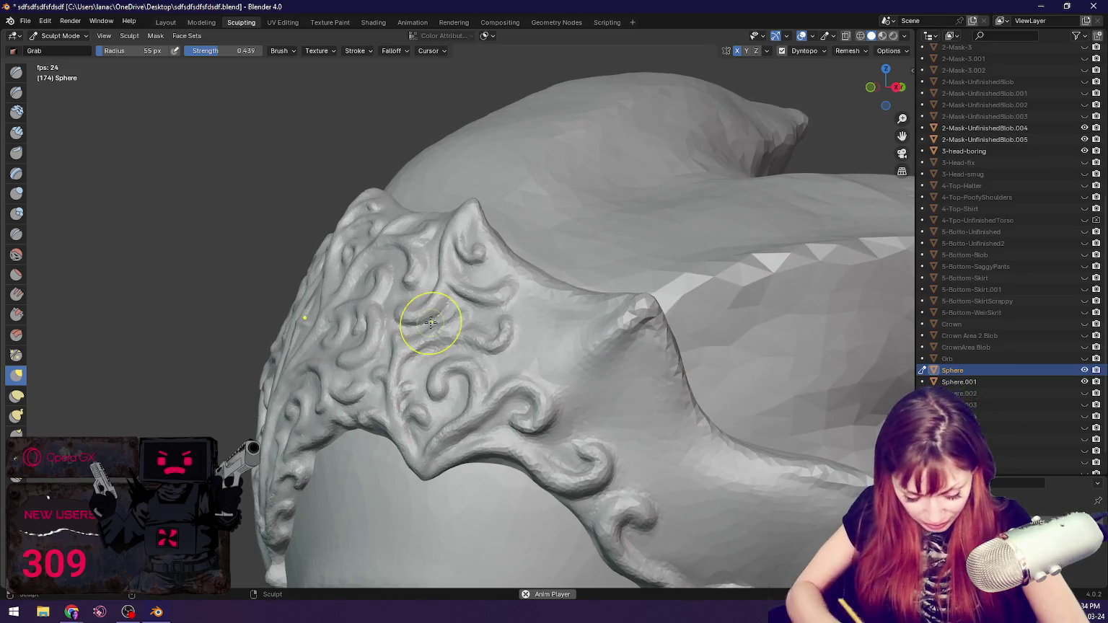
Step: Add a raised Blob ridge along the band's pointed tip, then return to Grab
click(19, 216)
middle_drag(618, 384, 660, 395)
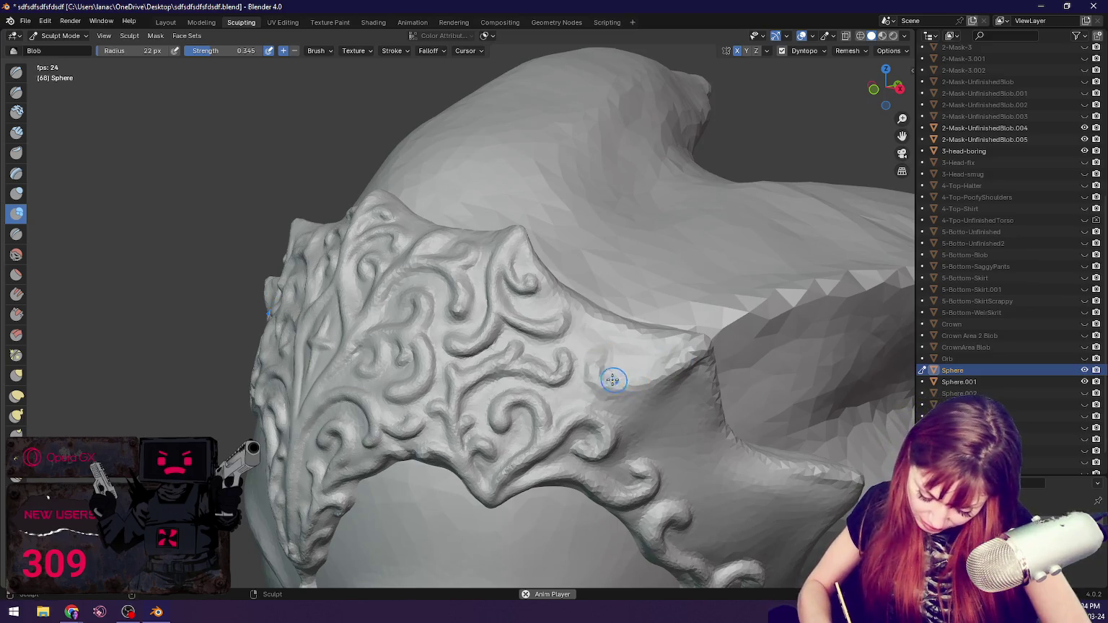
middle_drag(616, 376, 645, 349)
mouse_move(605, 439)
middle_down()
mouse_move(640, 381)
mouse_move(730, 413)
middle_up()
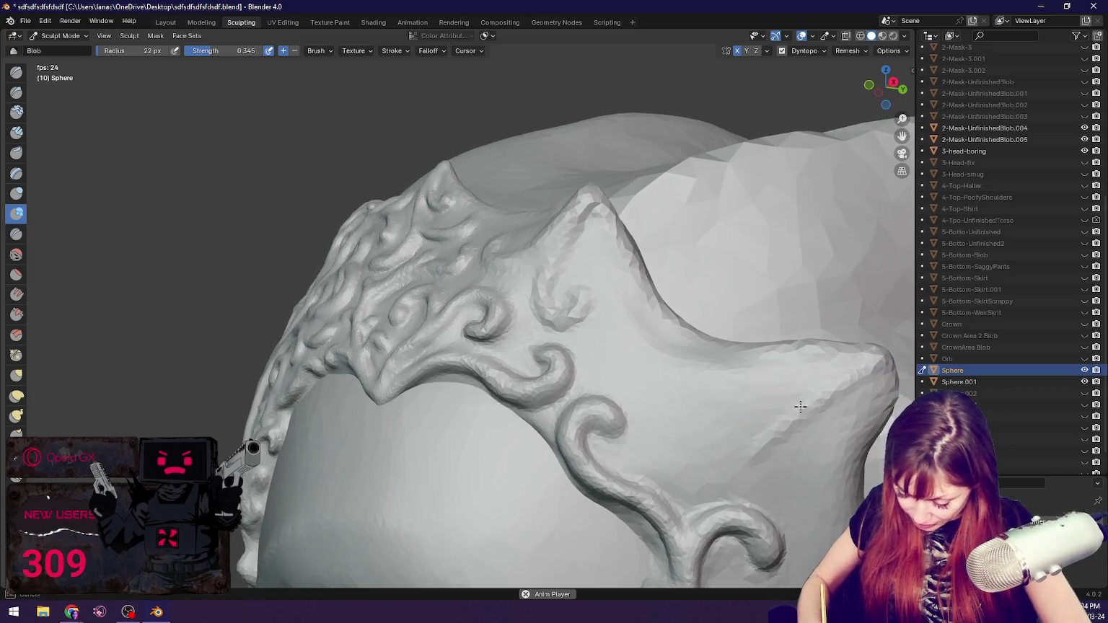
drag(886, 356, 758, 450)
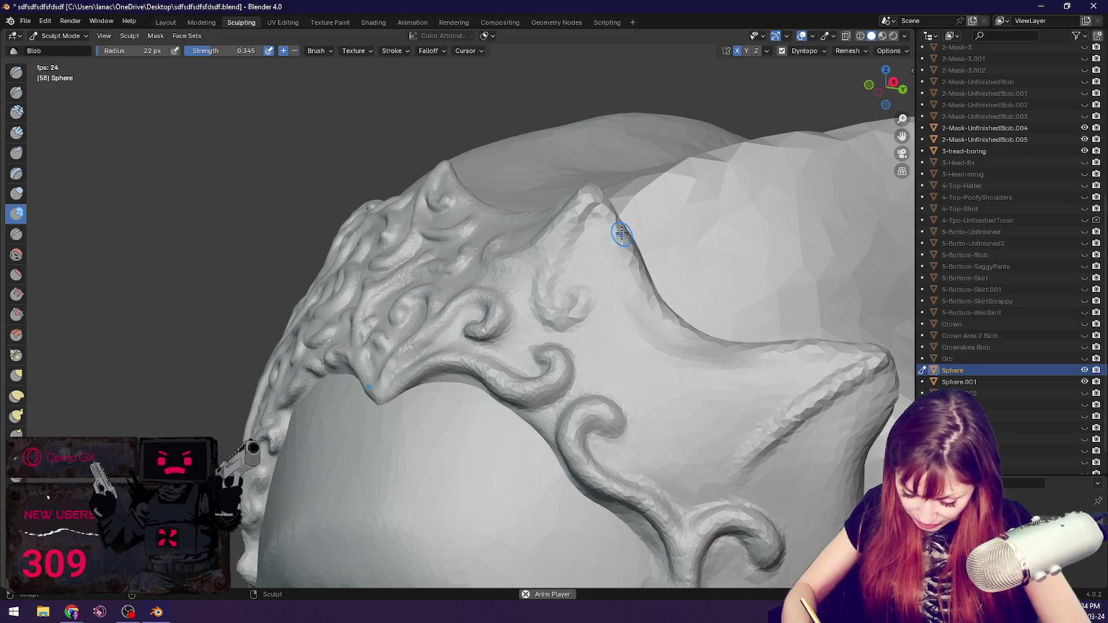
key(g)
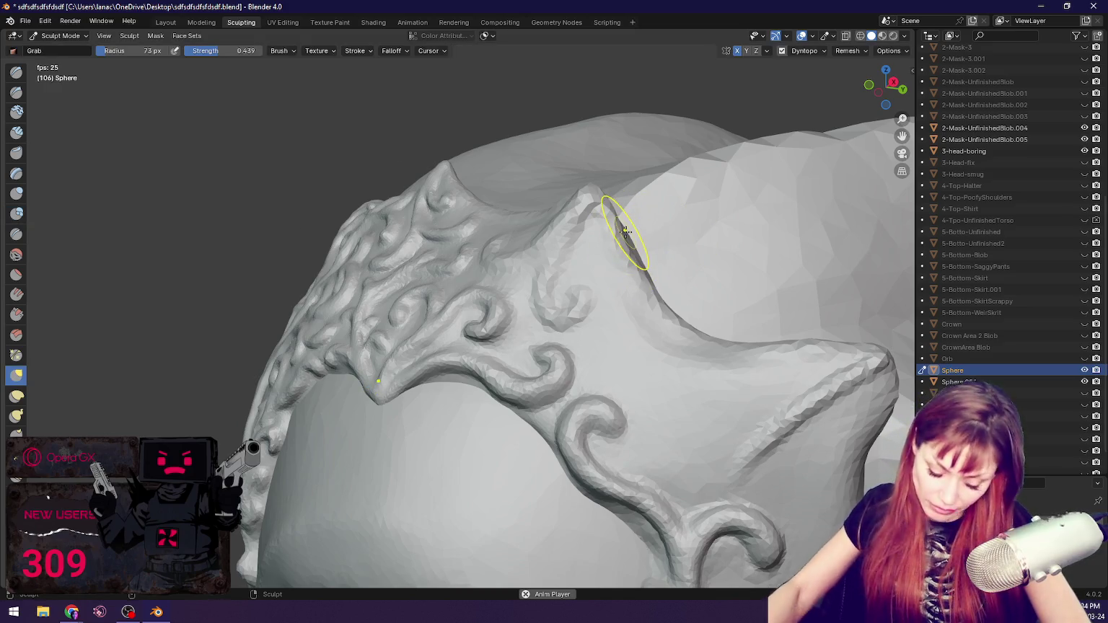
scroll(624, 231, down, 10)
middle_drag(625, 238, 674, 343)
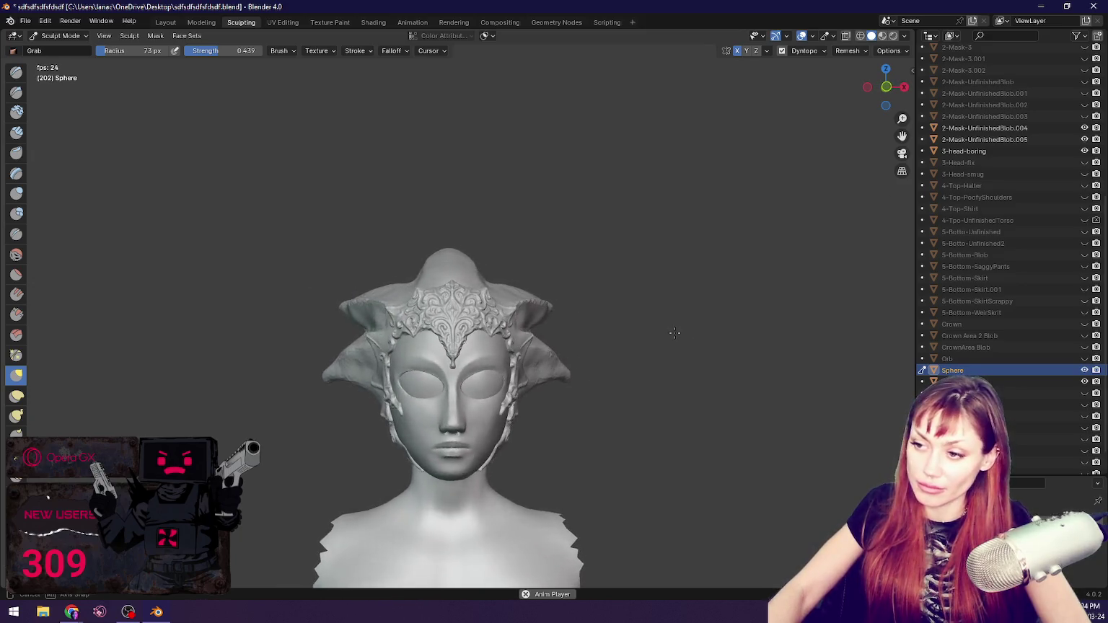
Step: Save the sculpt and paste the two copied crown data-blocks into the scene
key(ctrl+s)
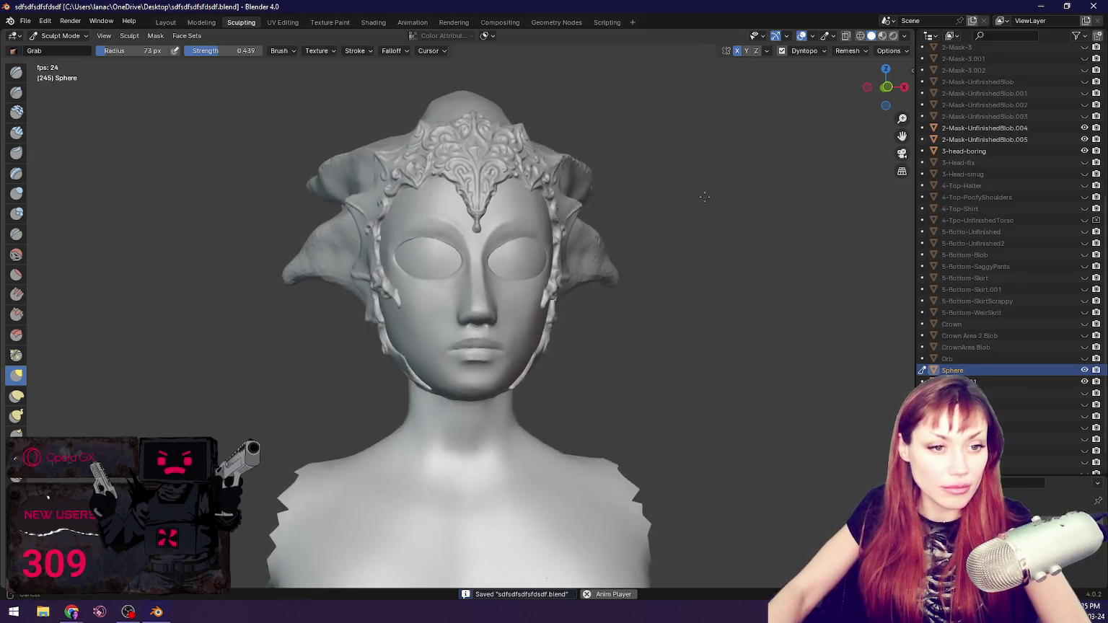
mouse_move(703, 207)
middle_down()
mouse_move(658, 220)
mouse_move(669, 200)
mouse_move(734, 210)
middle_up()
key(ctrl+v)
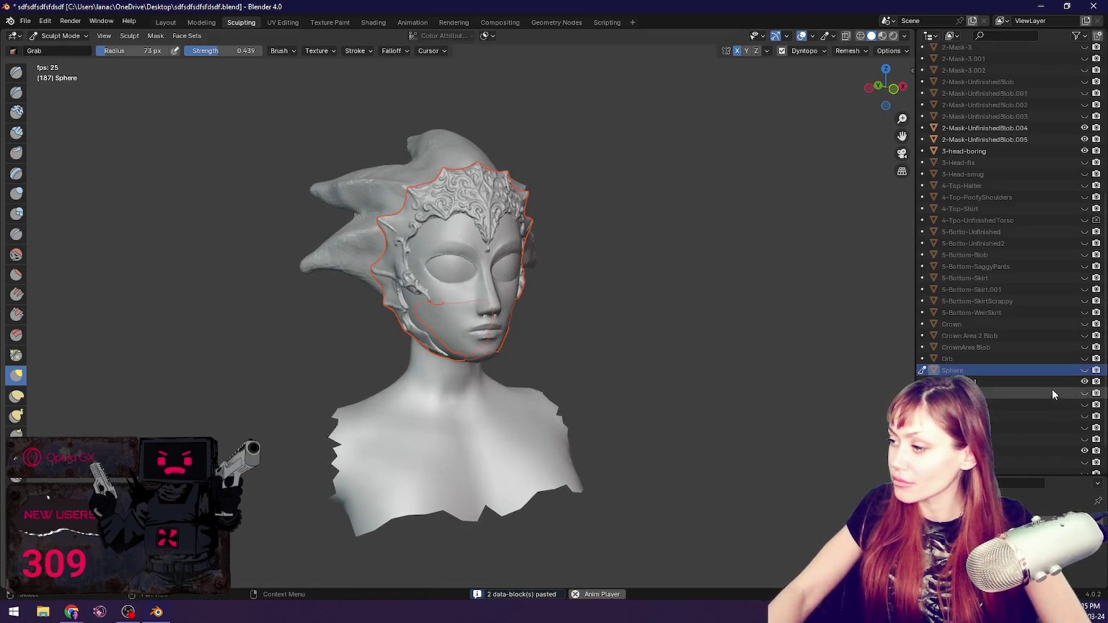
Step: Unhide the Sphere object and save sdfsdfsdfsdf.blend again
click(1085, 371)
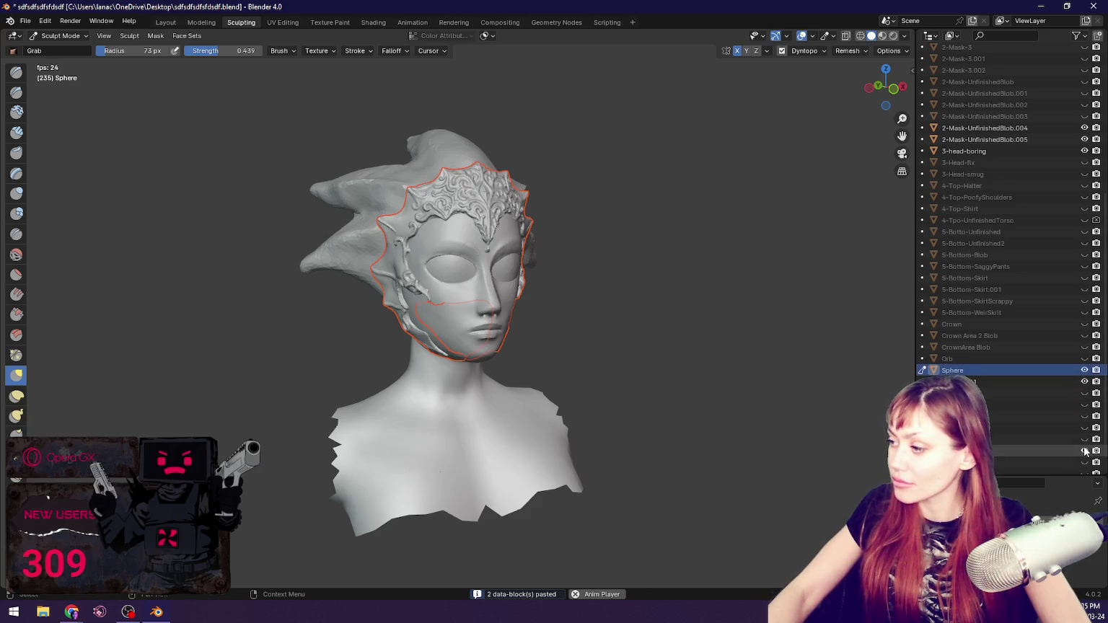
scroll(705, 301, up, 3)
scroll(674, 292, up, 2)
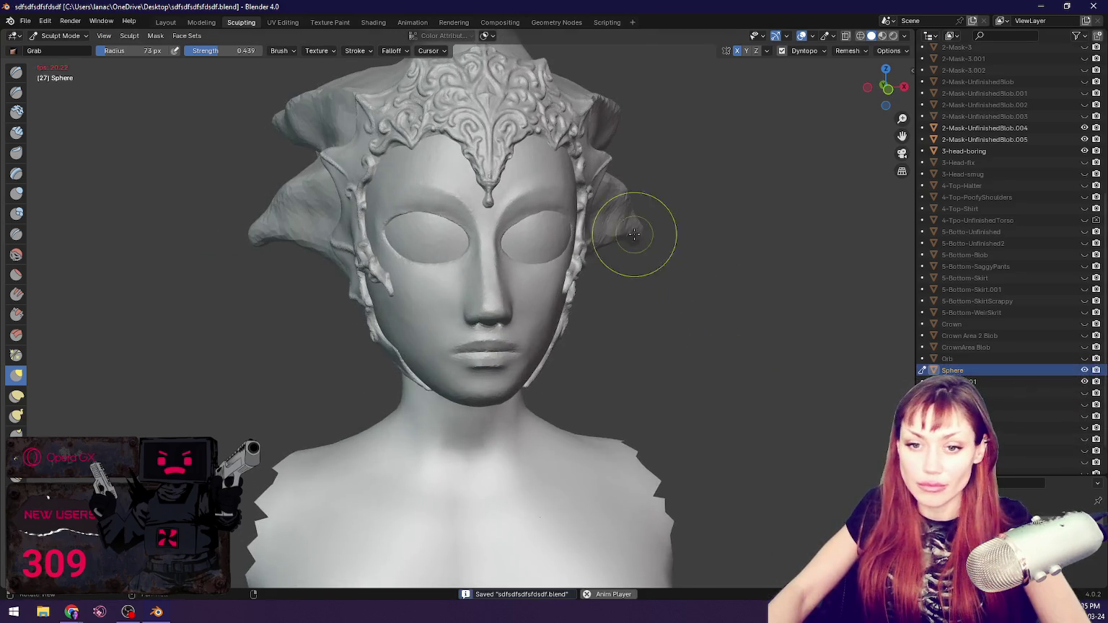
middle_drag(631, 235, 599, 339)
key(ctrl+s)
middle_drag(582, 381, 614, 309)
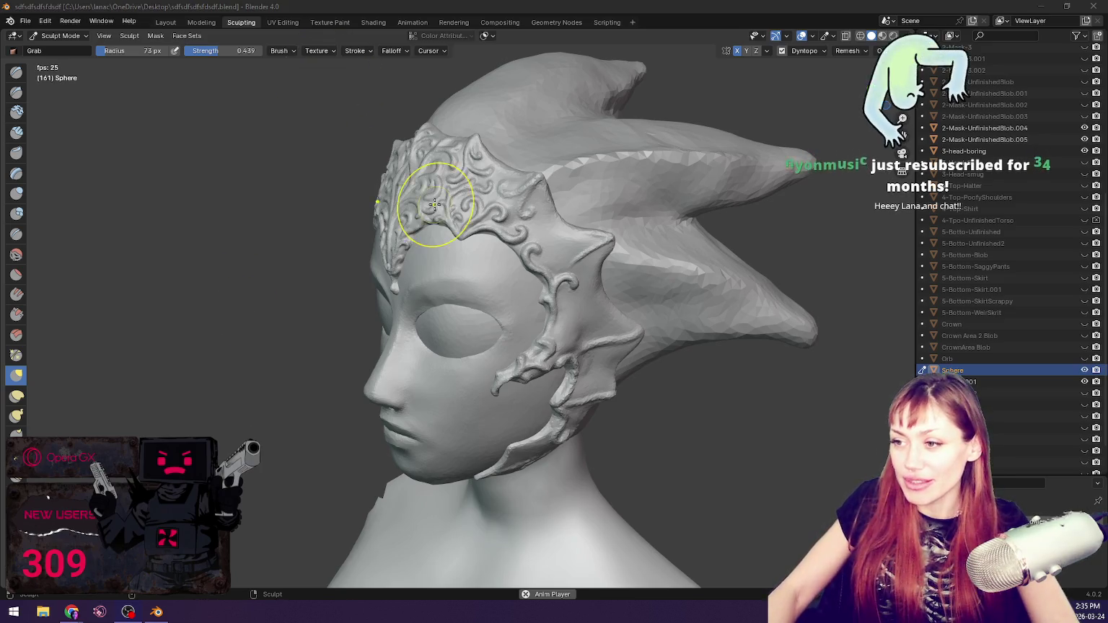
Step: Zoom in and nudge the crown's lower point slightly with Grab
scroll(434, 206, up, 1)
scroll(510, 258, up, 3)
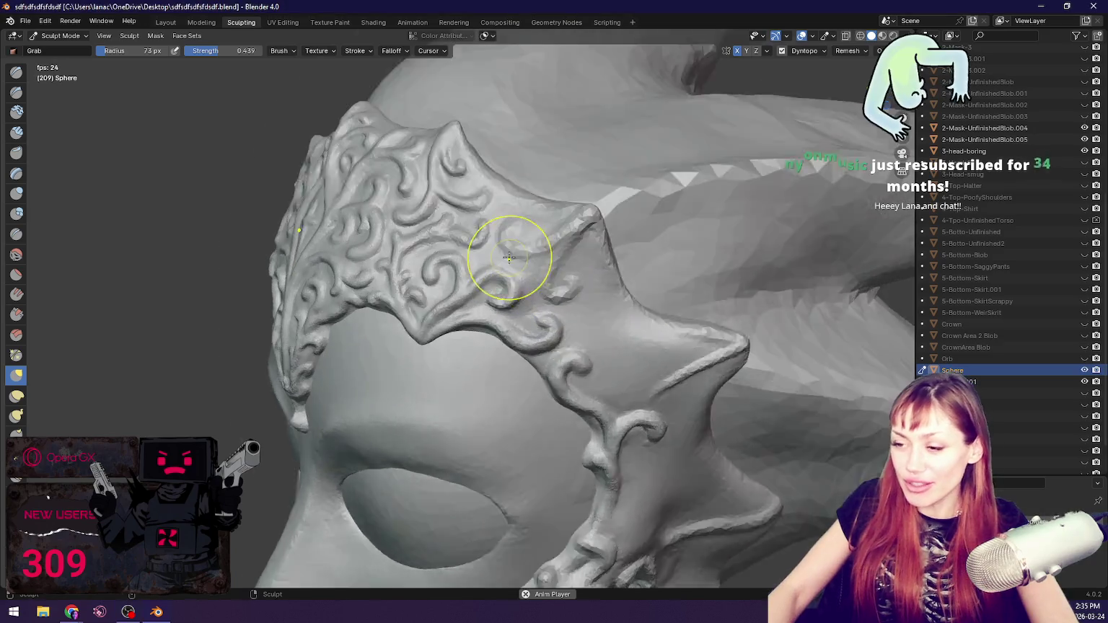
scroll(396, 345, up, 2)
mouse_move(384, 347)
mouse_down()
mouse_move(394, 337)
mouse_move(387, 330)
mouse_up()
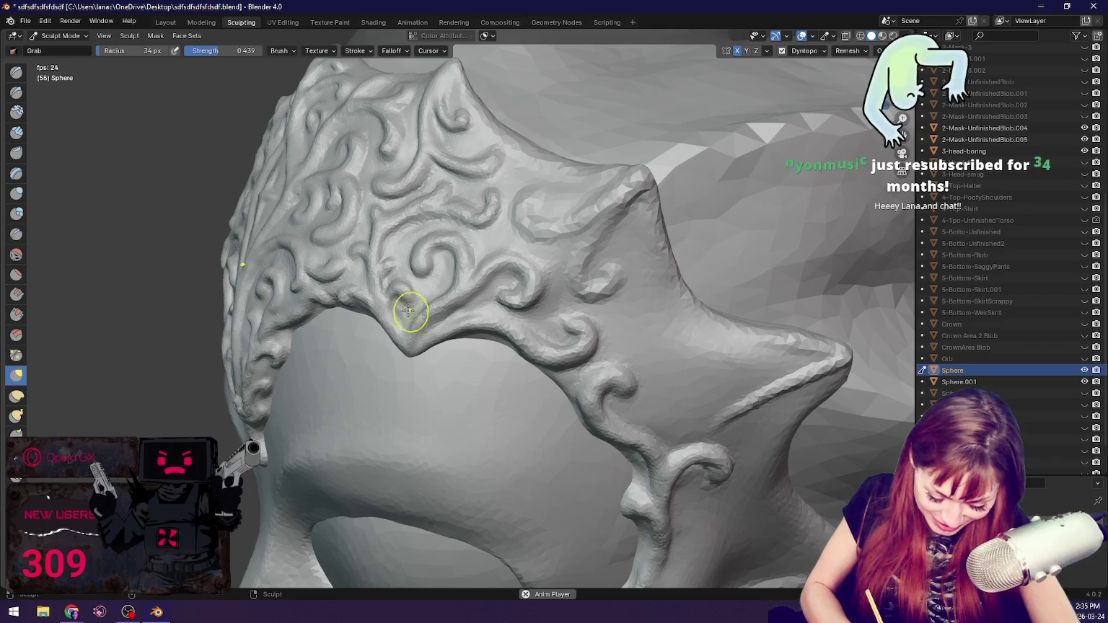
Step: Enlarge the Grab brush to 50 px and pull the crown's lower edge into shape
mouse_move(549, 280)
middle_down()
mouse_move(507, 333)
mouse_move(540, 289)
middle_up()
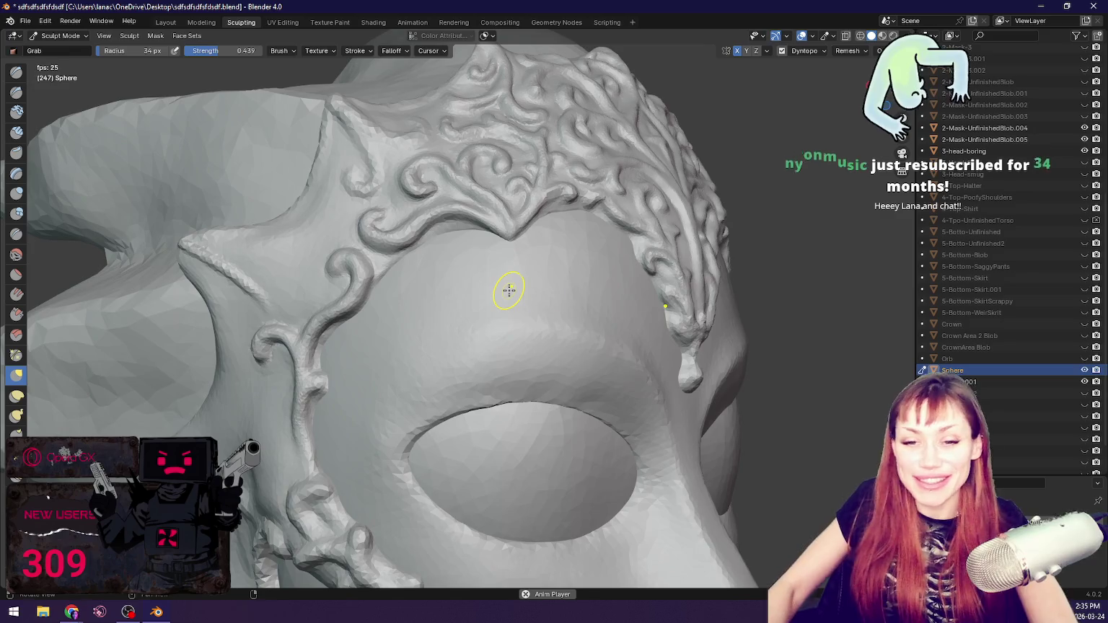
middle_drag(509, 290, 616, 333)
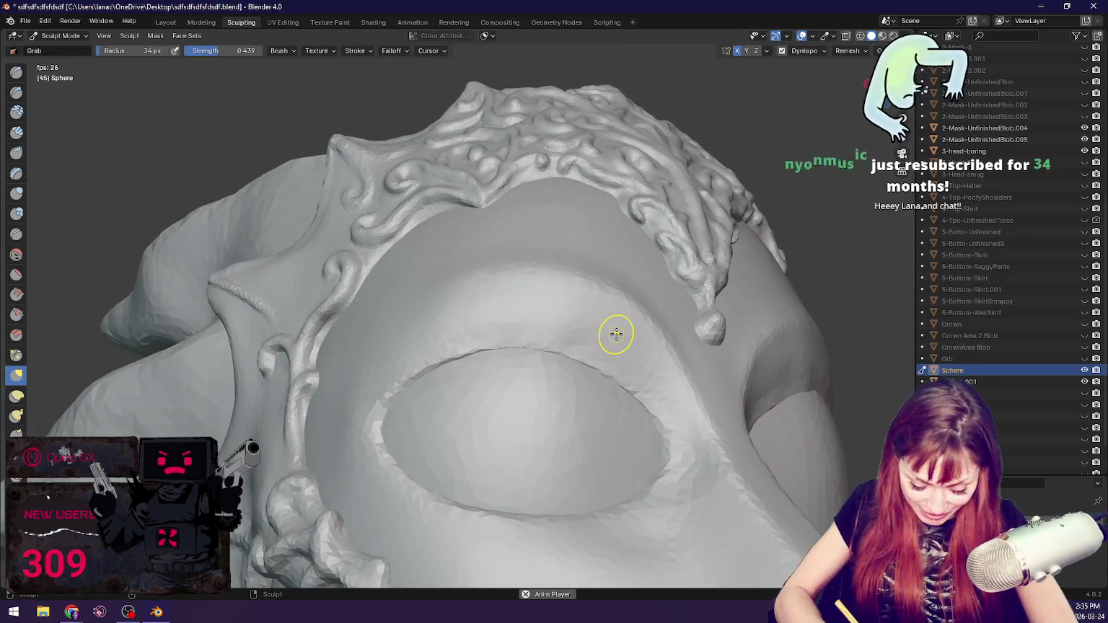
key(bracketright)
key(bracketright)
key(bracketright)
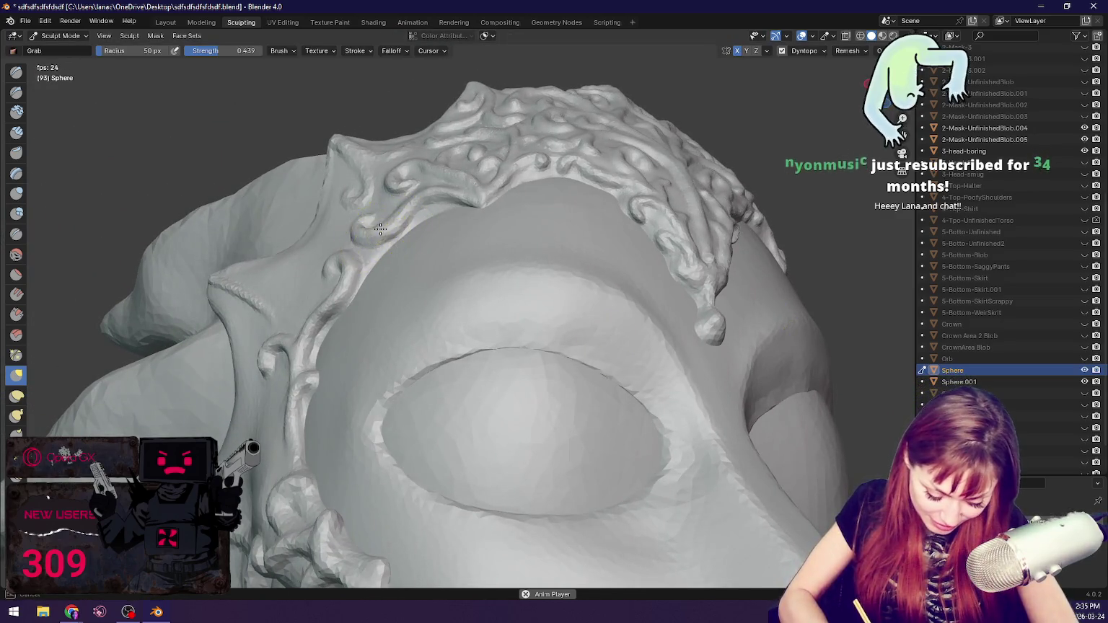
drag(381, 229, 421, 209)
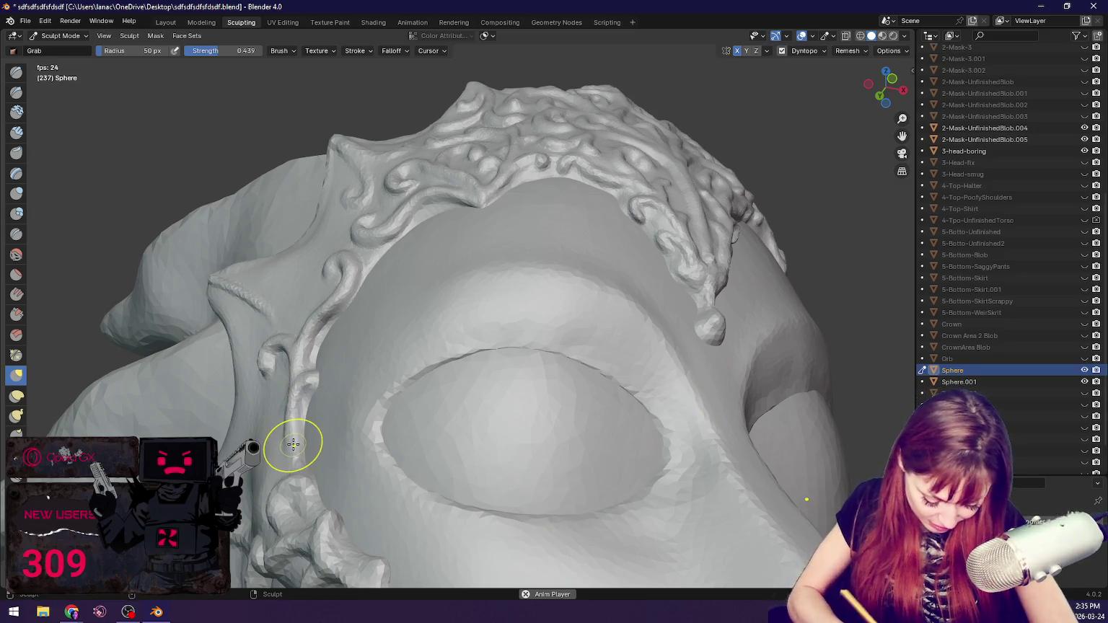
middle_drag(725, 405, 324, 317)
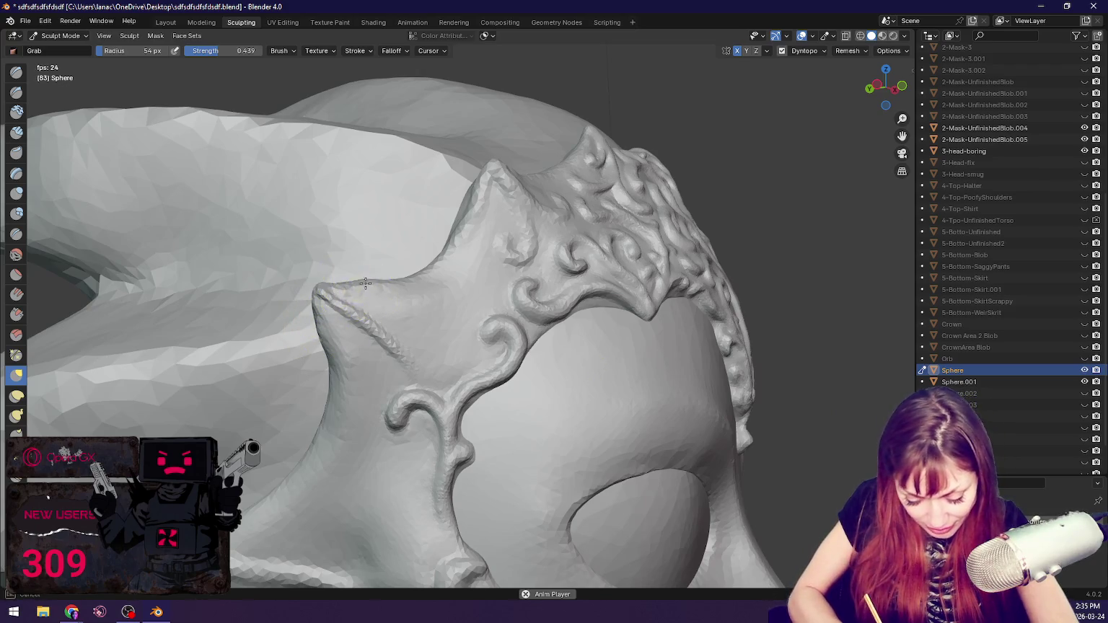
mouse_move(322, 327)
middle_down()
mouse_move(473, 284)
mouse_move(397, 335)
middle_up()
key(shift+c)
Step: Shrink the Blob brush and sculpt raised strokes and swirl detail along the spike's ridge
key(f)
click(398, 335)
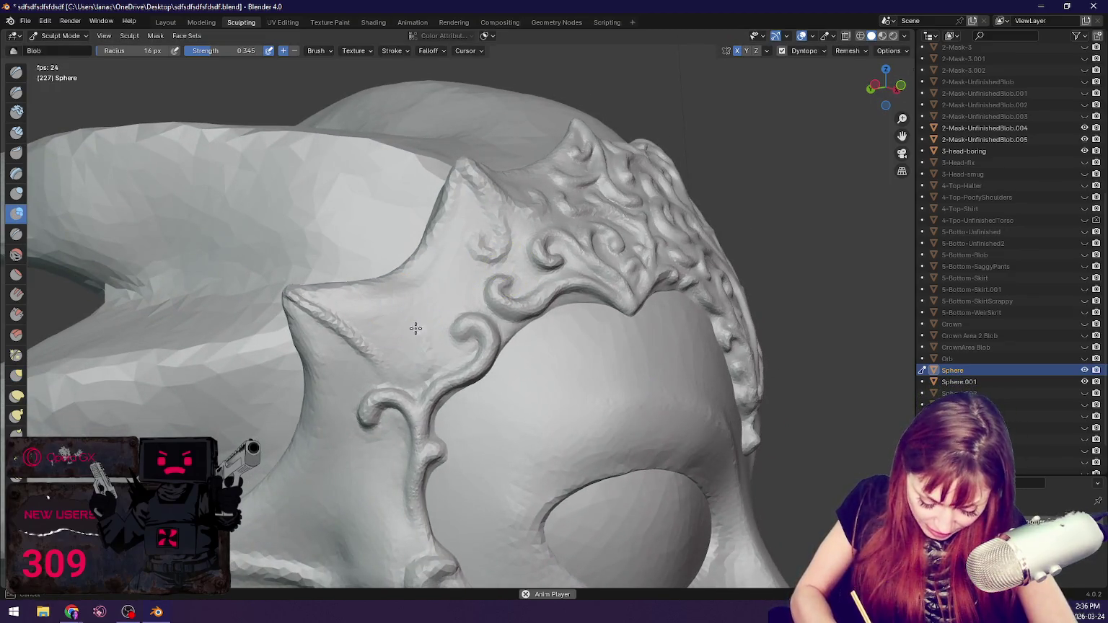
scroll(459, 352, up, 2)
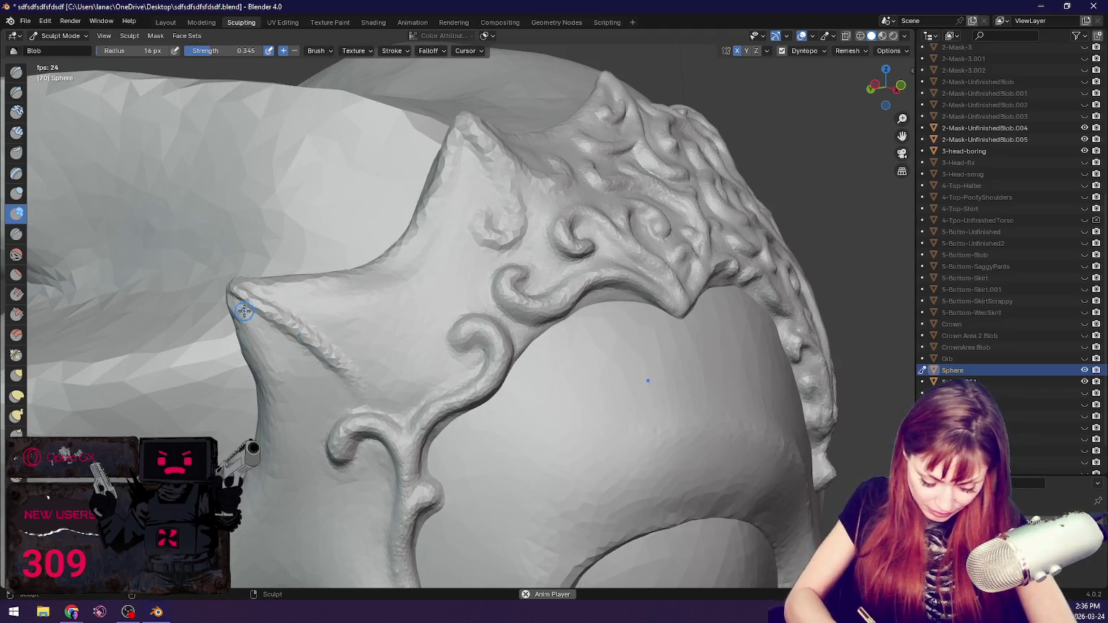
drag(351, 370, 370, 333)
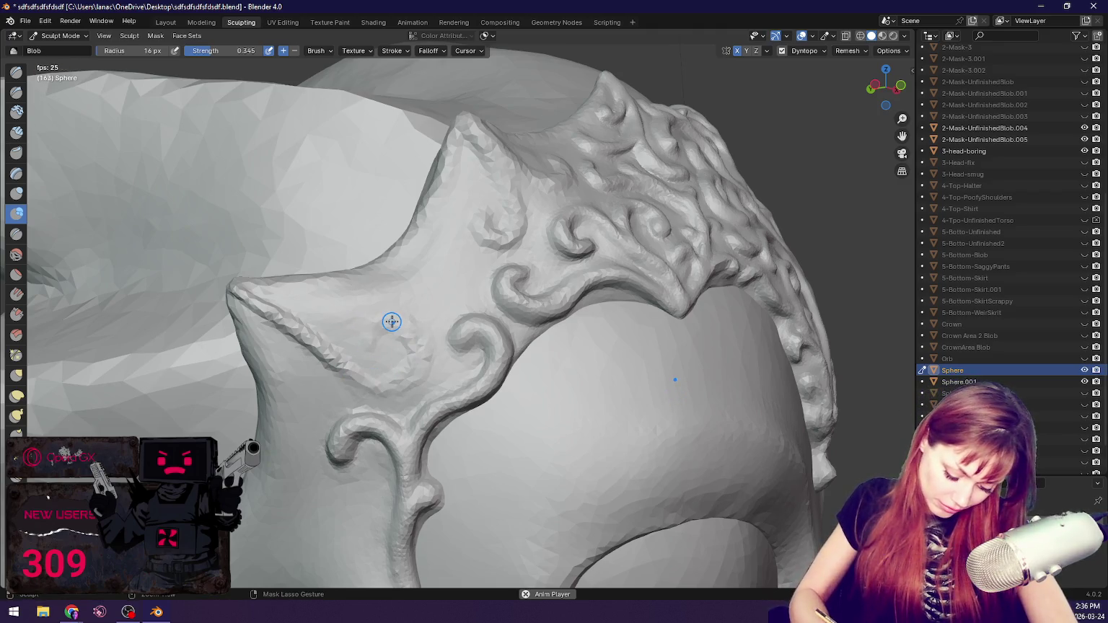
drag(388, 322, 415, 339)
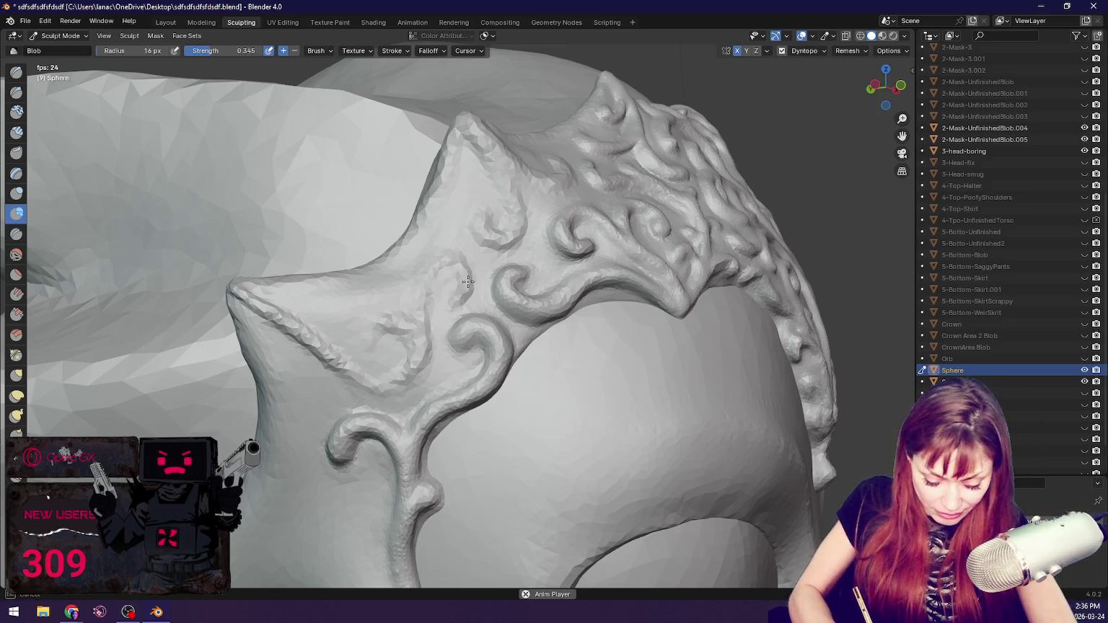
drag(465, 286, 463, 279)
mouse_move(363, 350)
mouse_down()
mouse_move(376, 348)
mouse_move(356, 368)
mouse_move(396, 322)
mouse_move(304, 337)
mouse_up()
Step: Extend the swirl down toward the spike's tip and pull it into shape with Grab
middle_drag(255, 291, 232, 325)
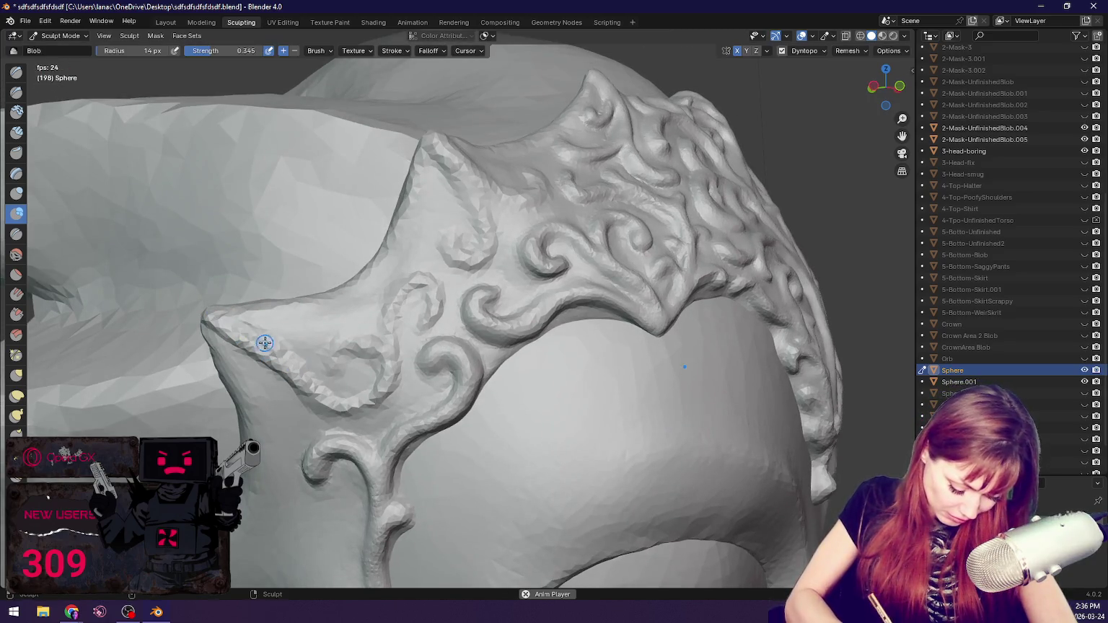
drag(213, 320, 296, 368)
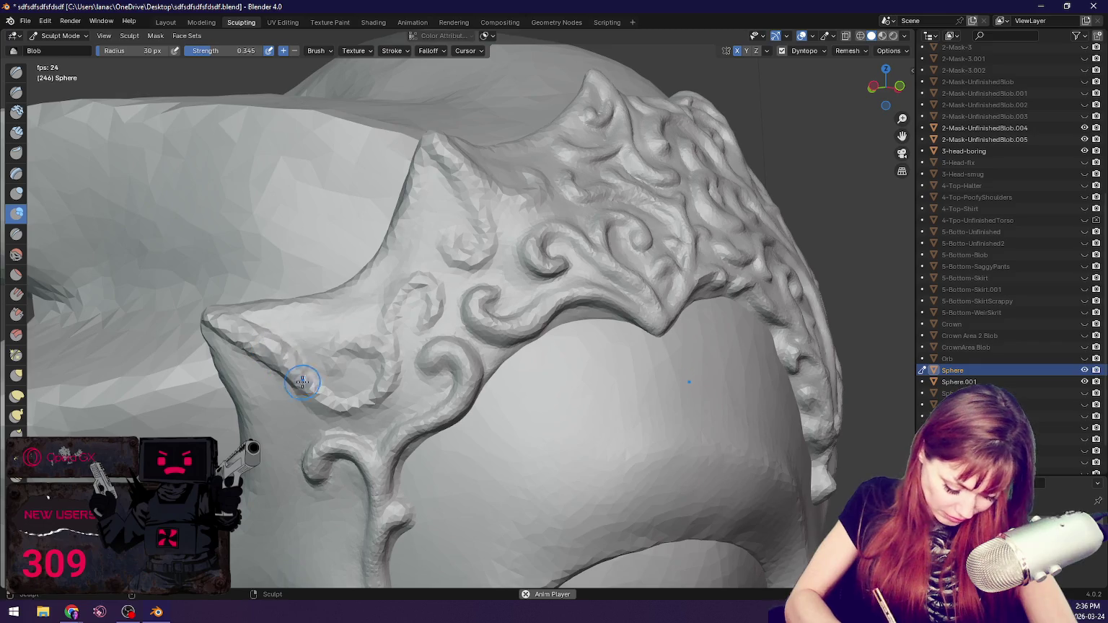
middle_drag(295, 367, 274, 310)
drag(259, 316, 320, 360)
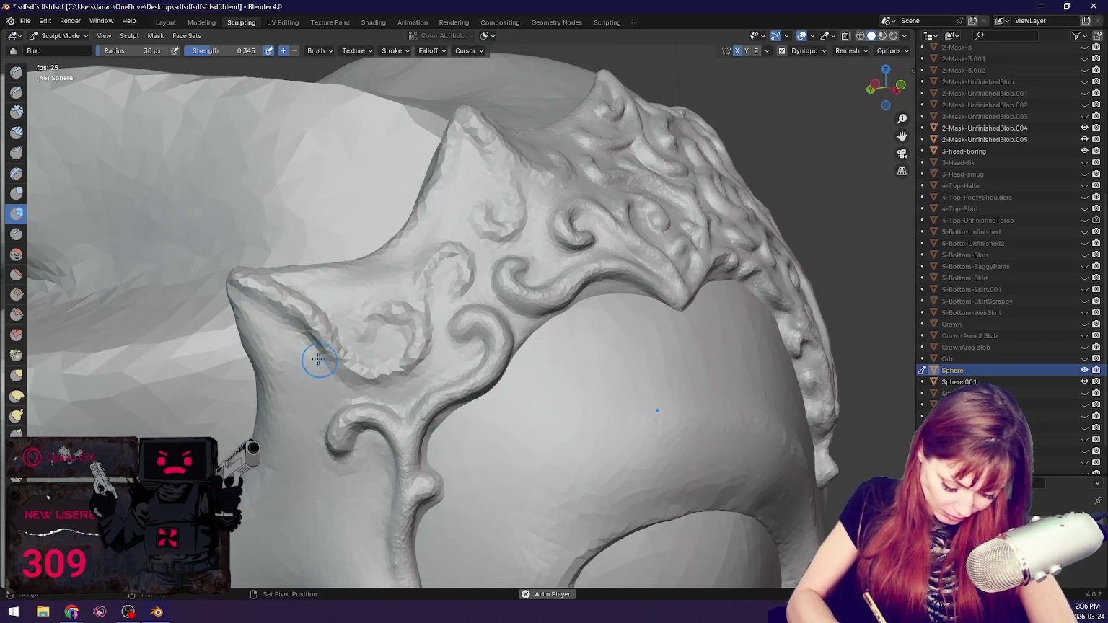
key(g)
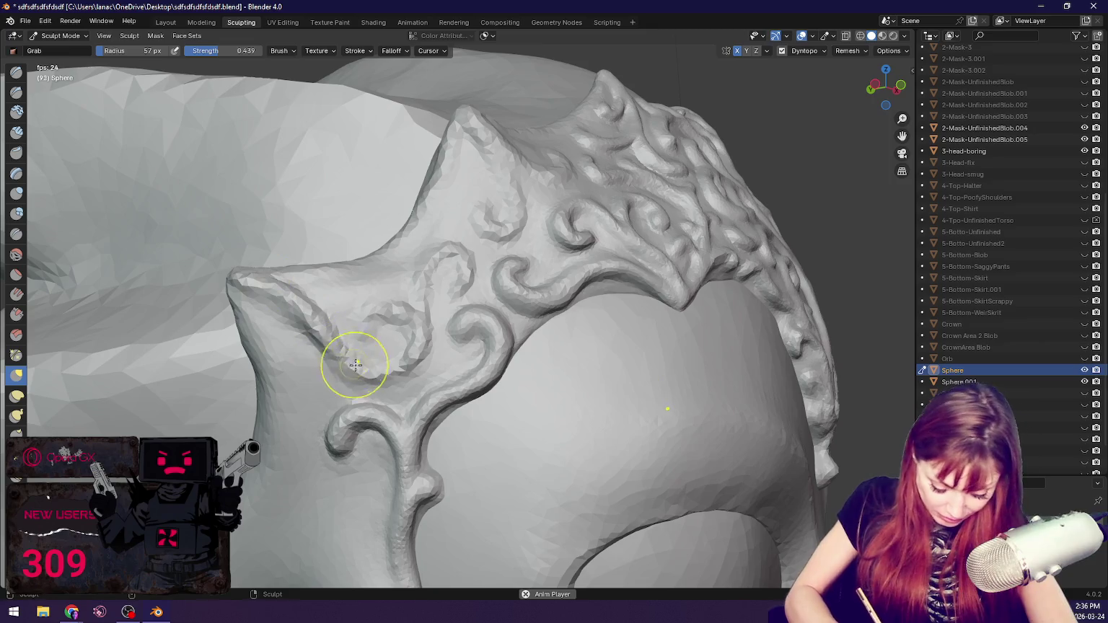
drag(392, 368, 396, 334)
Step: Add another Blob swirl ridge on the spike and review the new swirls from above
middle_drag(441, 267, 396, 302)
key(shift+c)
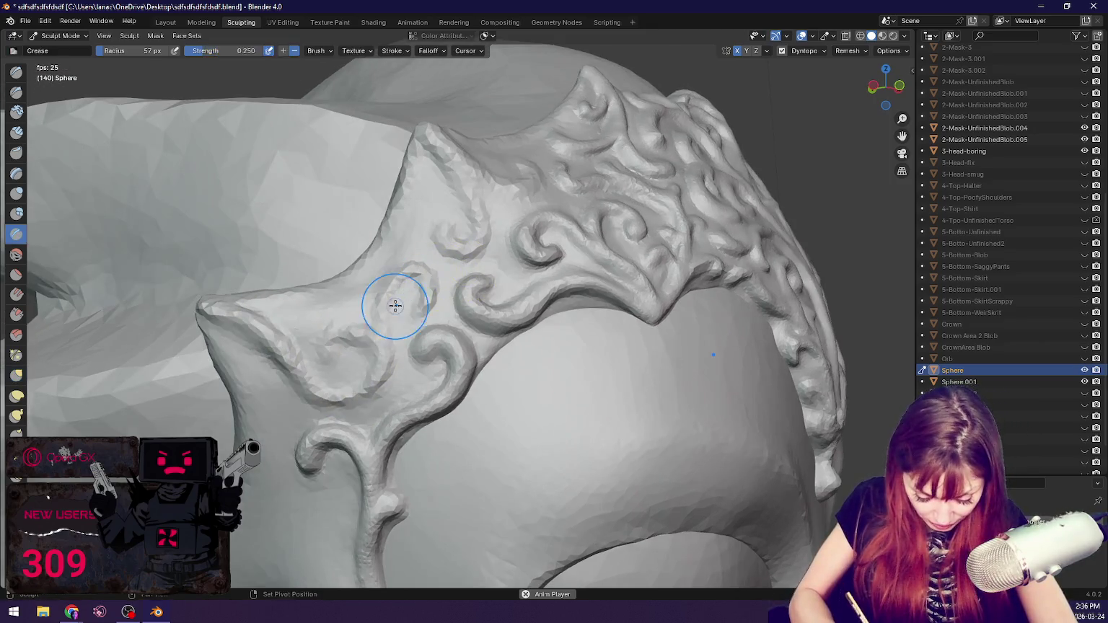
click(16, 213)
drag(390, 307, 433, 298)
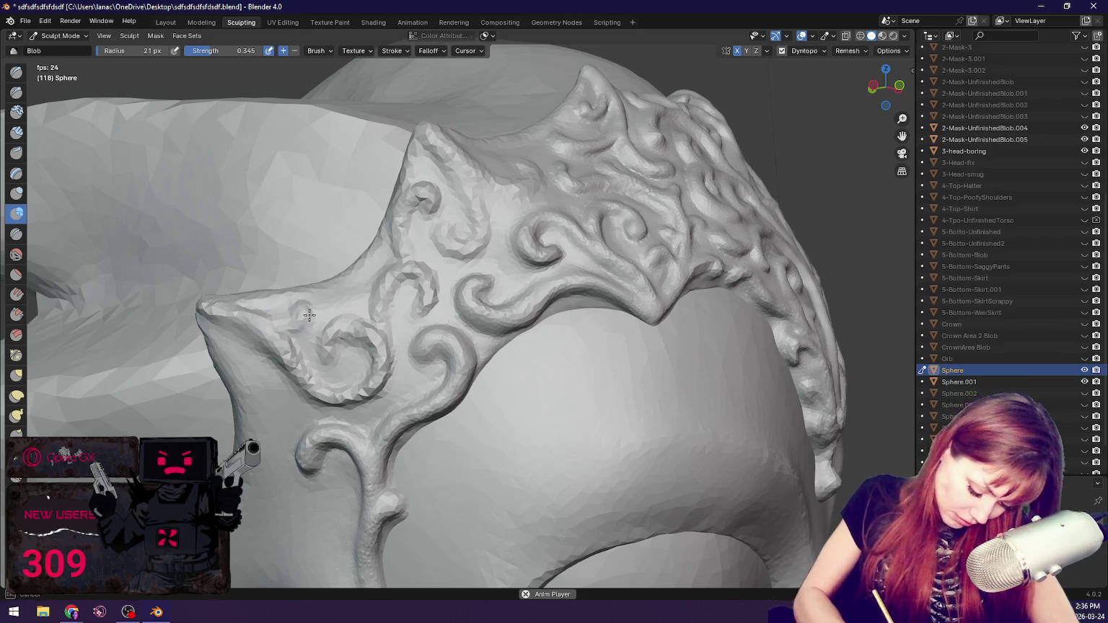
middle_drag(344, 284, 371, 284)
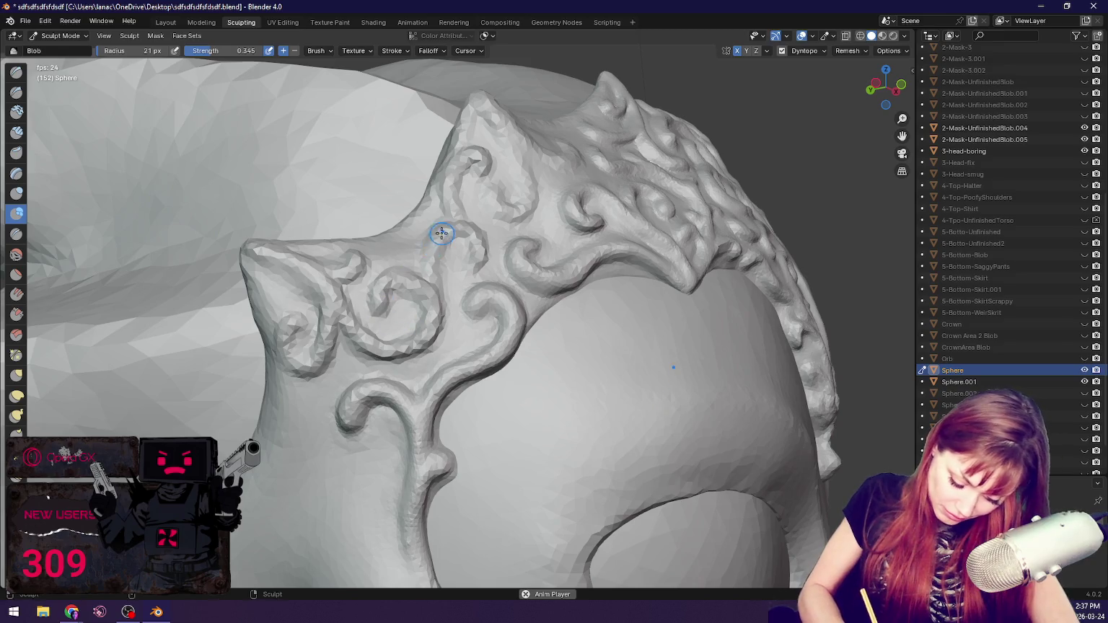
middle_drag(495, 185, 508, 223)
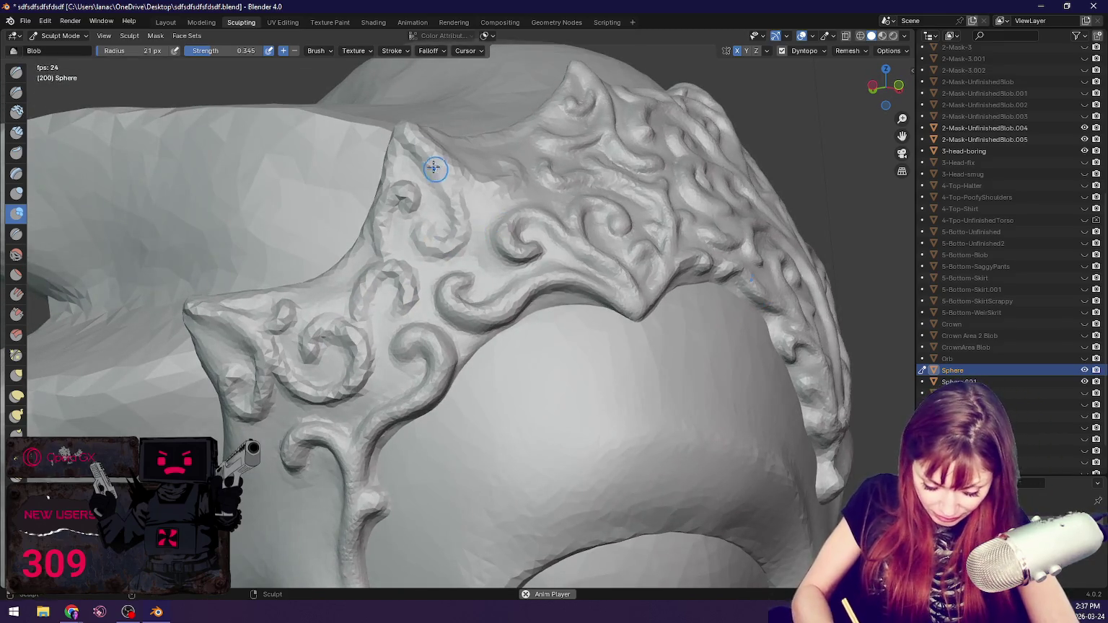
mouse_move(436, 170)
middle_down()
mouse_move(383, 210)
mouse_move(427, 255)
middle_up()
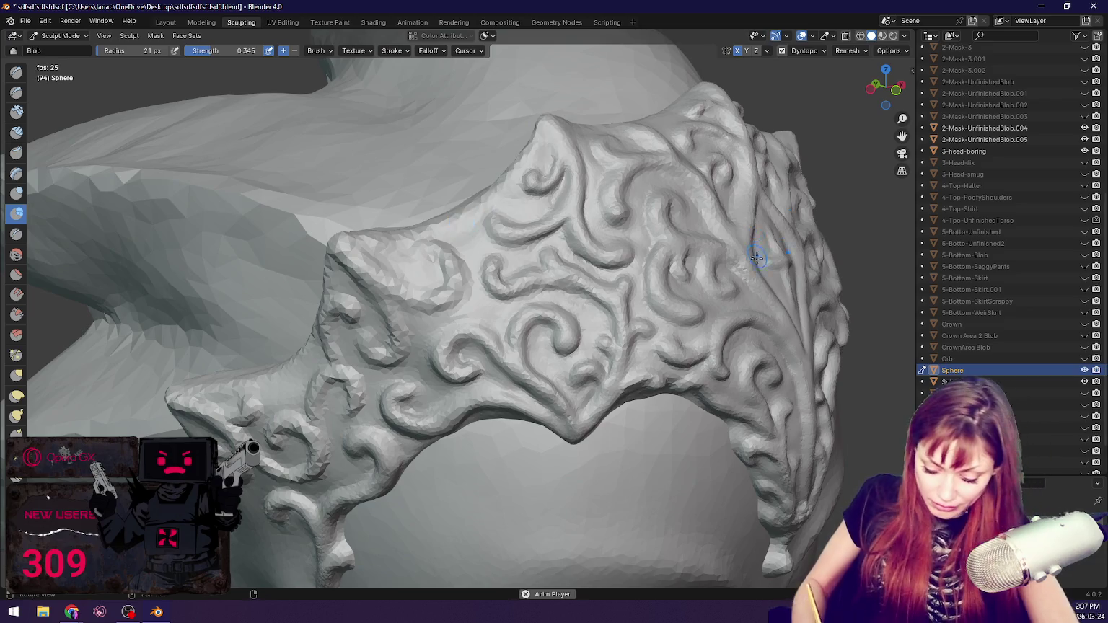
middle_drag(765, 247, 673, 271)
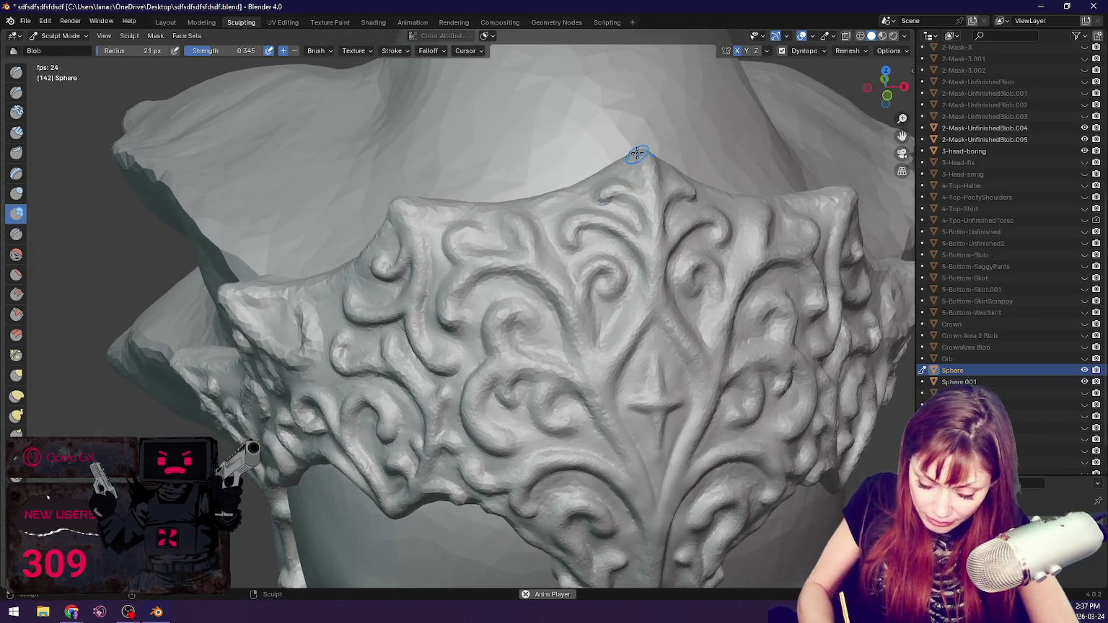
scroll(514, 185, down, 6)
mouse_move(514, 185)
middle_down()
mouse_move(618, 269)
mouse_move(643, 243)
mouse_move(594, 248)
mouse_move(588, 267)
middle_up()
scroll(618, 269, down, 2)
scroll(643, 243, down, 3)
scroll(596, 280, up, 3)
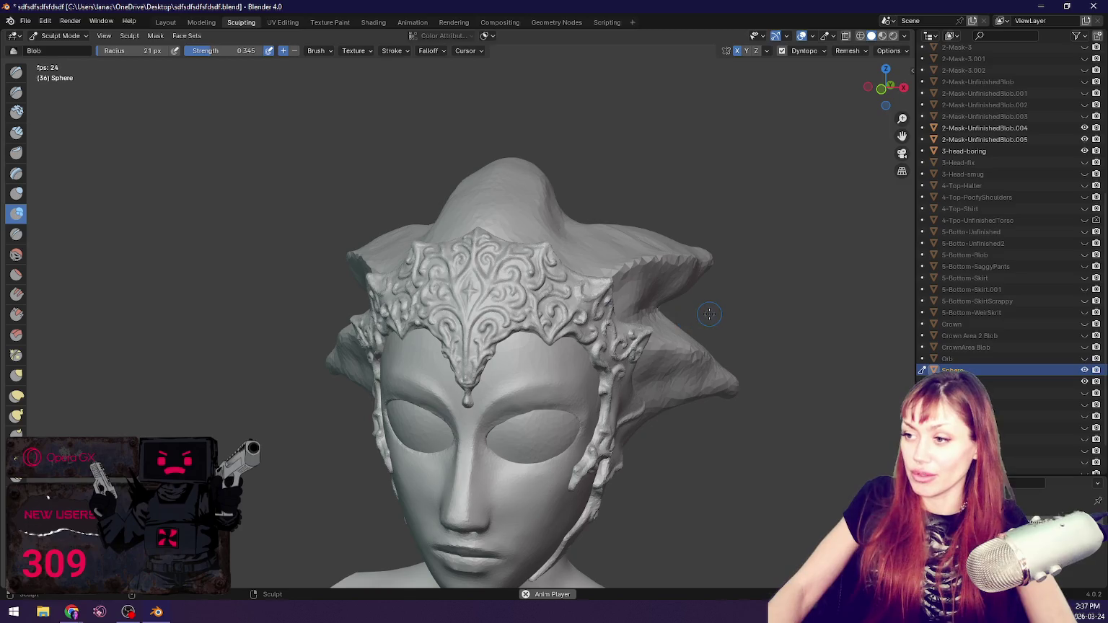
scroll(709, 314, up, 3)
middle_drag(709, 314, 625, 316)
scroll(599, 318, up, 3)
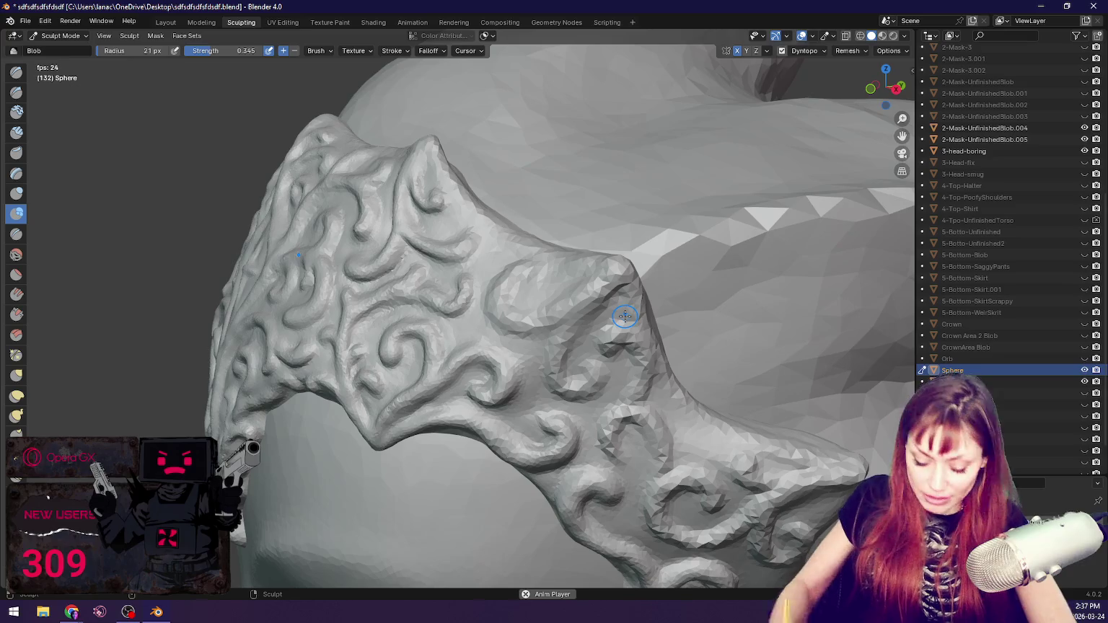
Step: Crease a line across the swirl area and build a raised Blob curl around it
mouse_move(506, 279)
middle_down()
mouse_move(598, 323)
mouse_move(455, 316)
middle_up()
scroll(597, 320, up, 2)
scroll(492, 316, up, 2)
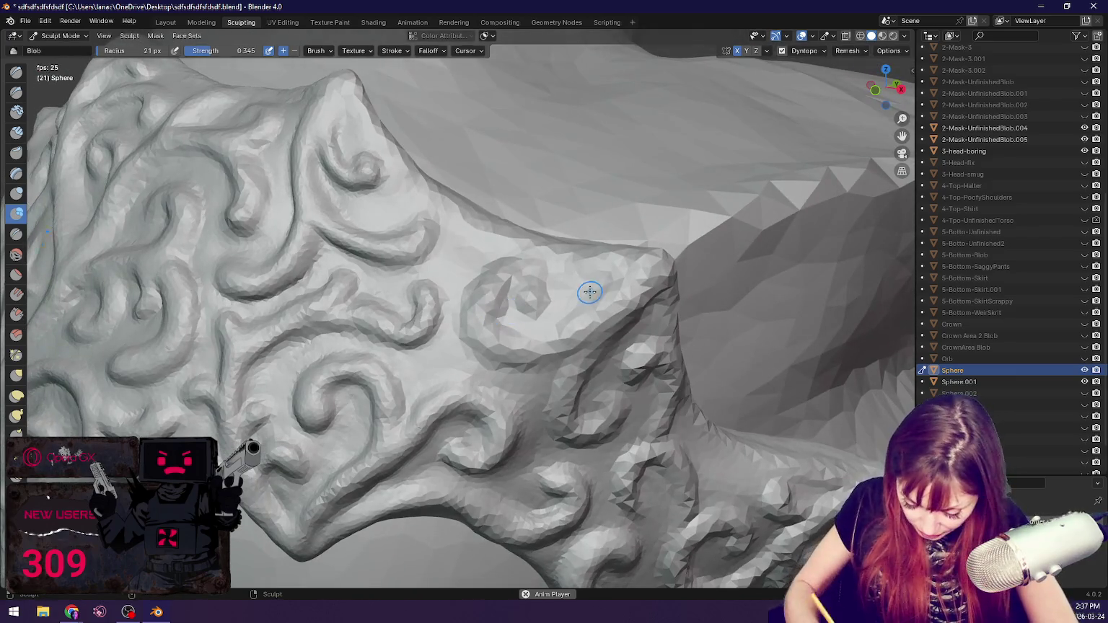
key(x)
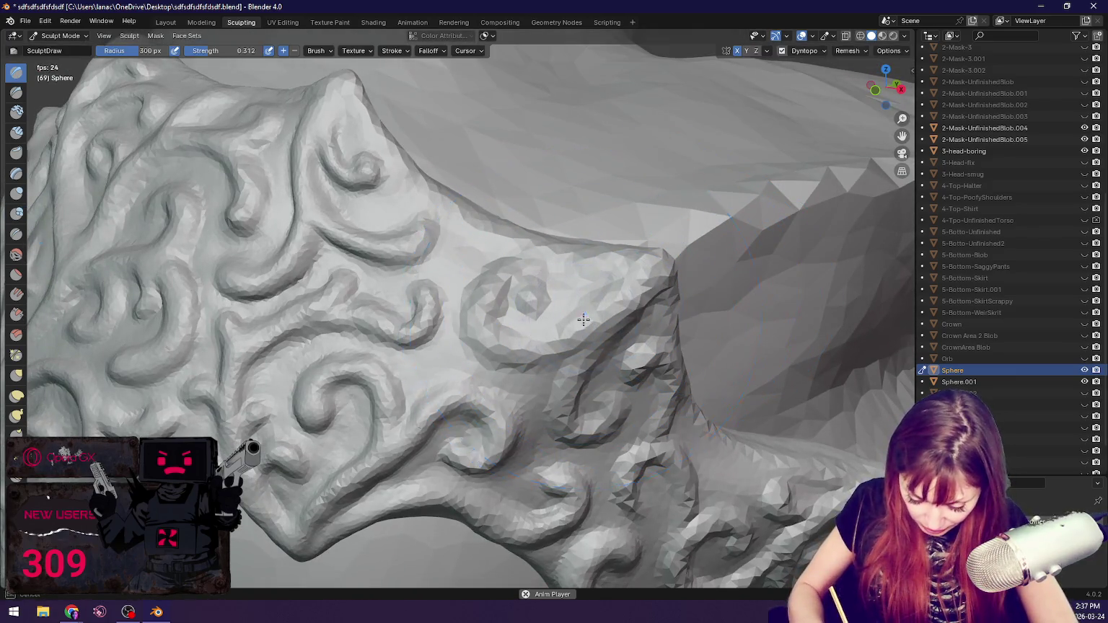
click(16, 233)
drag(454, 333, 284, 301)
click(16, 214)
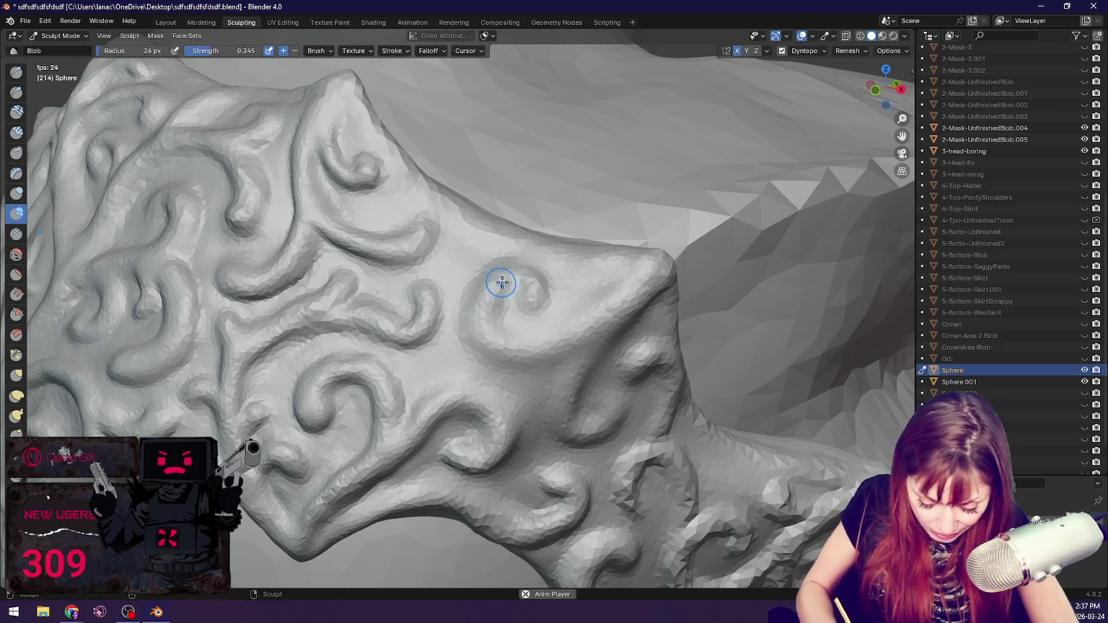
mouse_move(509, 272)
mouse_down()
mouse_move(655, 275)
mouse_move(570, 406)
mouse_up()
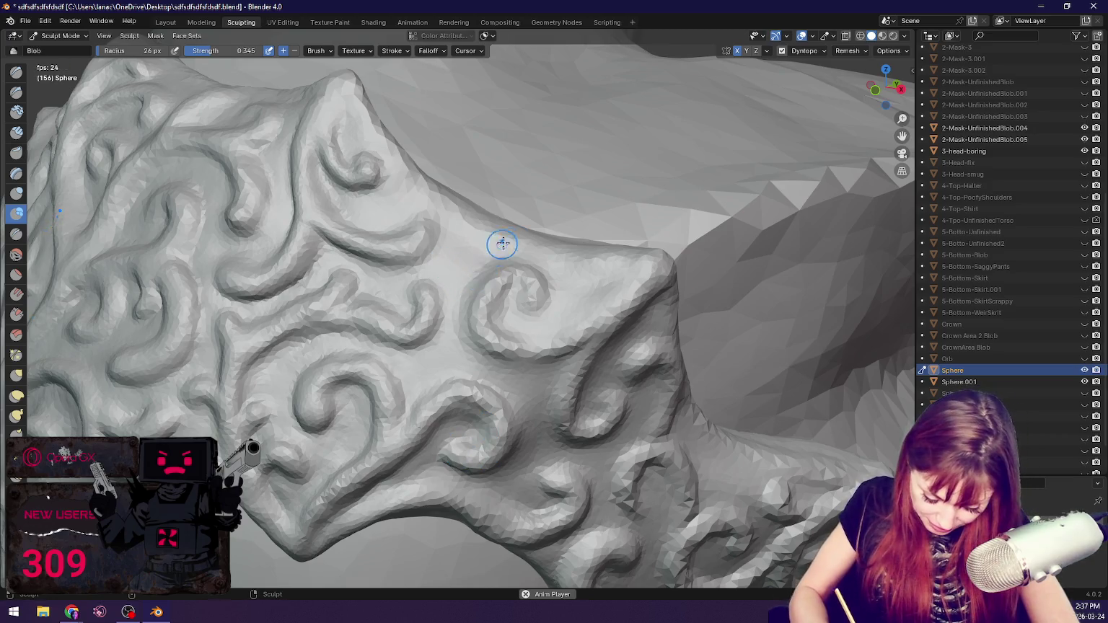
Step: Reshape the band's upper edge and add several small Blob swirls near its edge
middle_drag(527, 296, 534, 262)
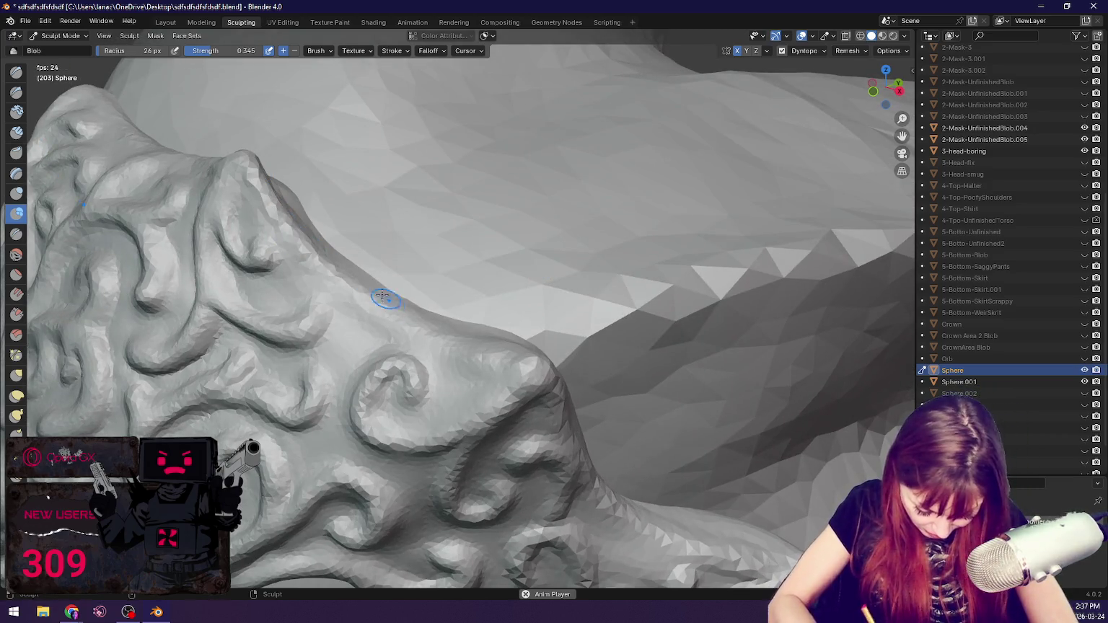
drag(425, 333, 533, 354)
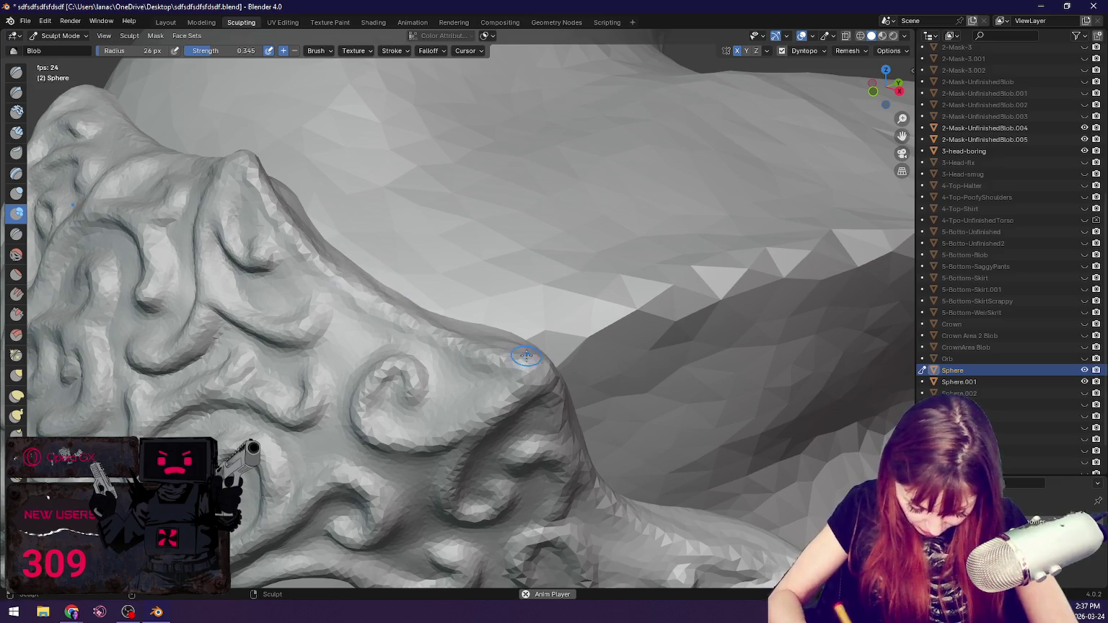
middle_drag(583, 367, 557, 225)
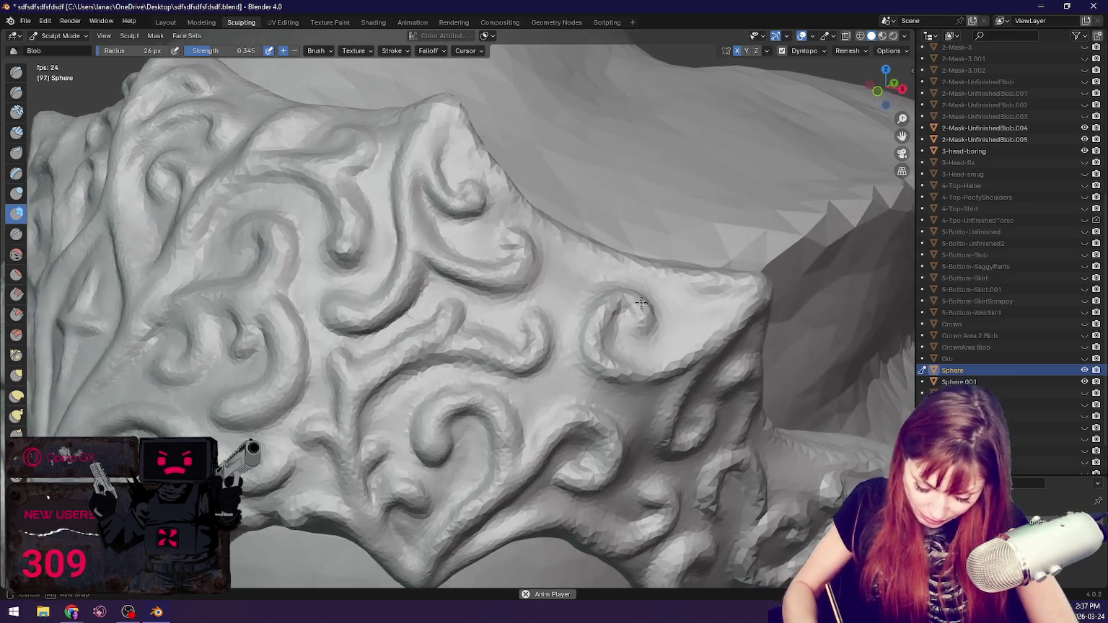
middle_drag(570, 261, 573, 299)
drag(573, 299, 585, 349)
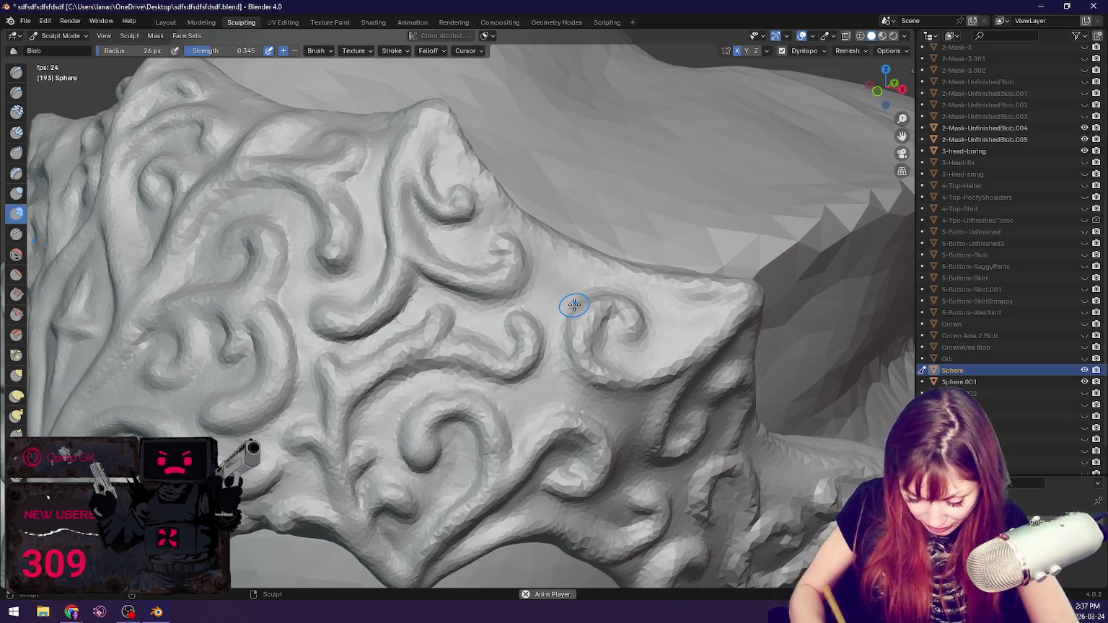
middle_drag(654, 372, 599, 340)
drag(548, 343, 588, 335)
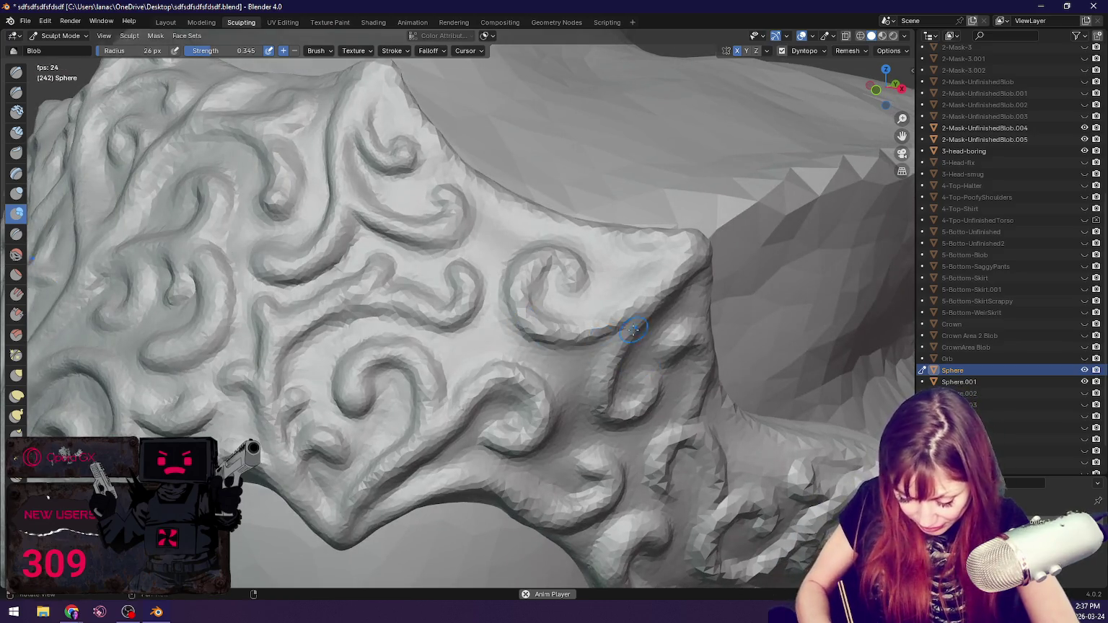
middle_drag(588, 336, 464, 304)
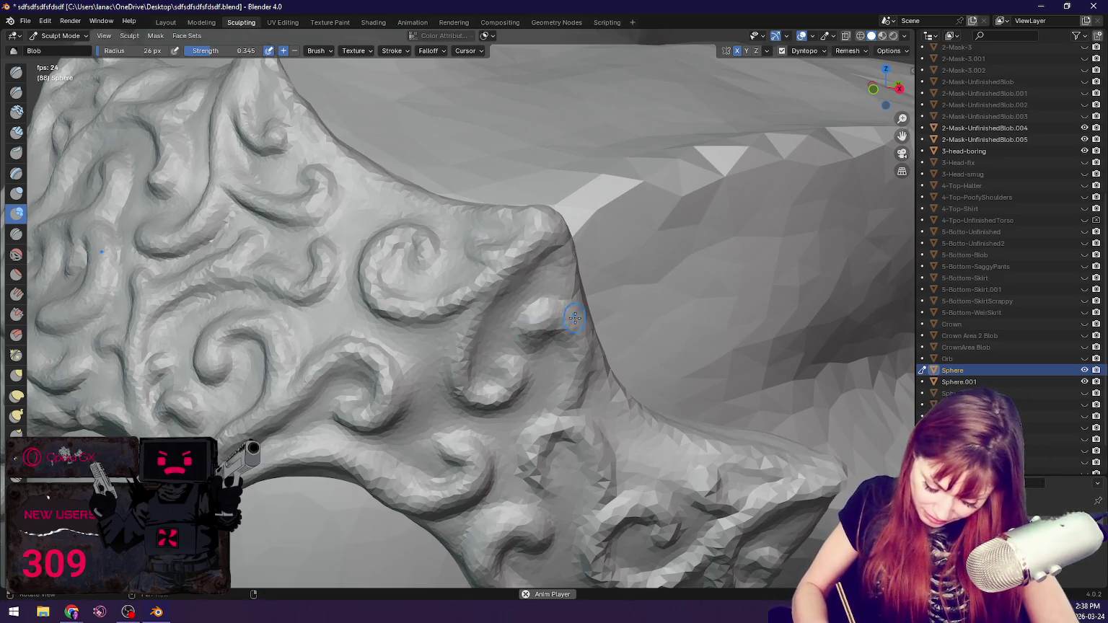
middle_drag(573, 316, 503, 237)
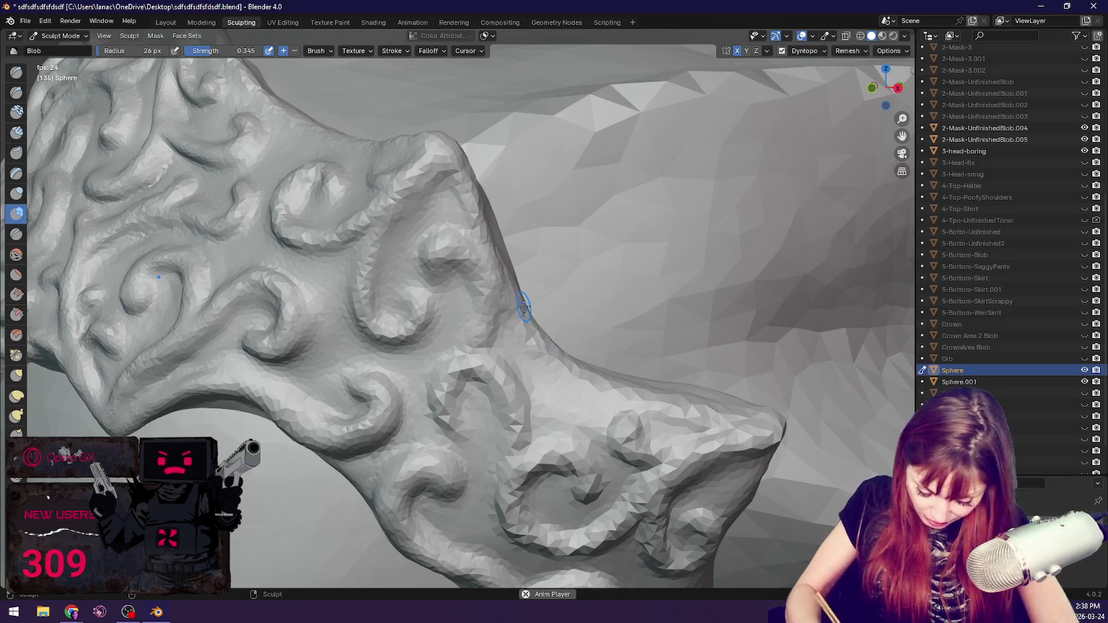
mouse_move(507, 252)
middle_down()
mouse_move(495, 264)
mouse_move(389, 240)
middle_up()
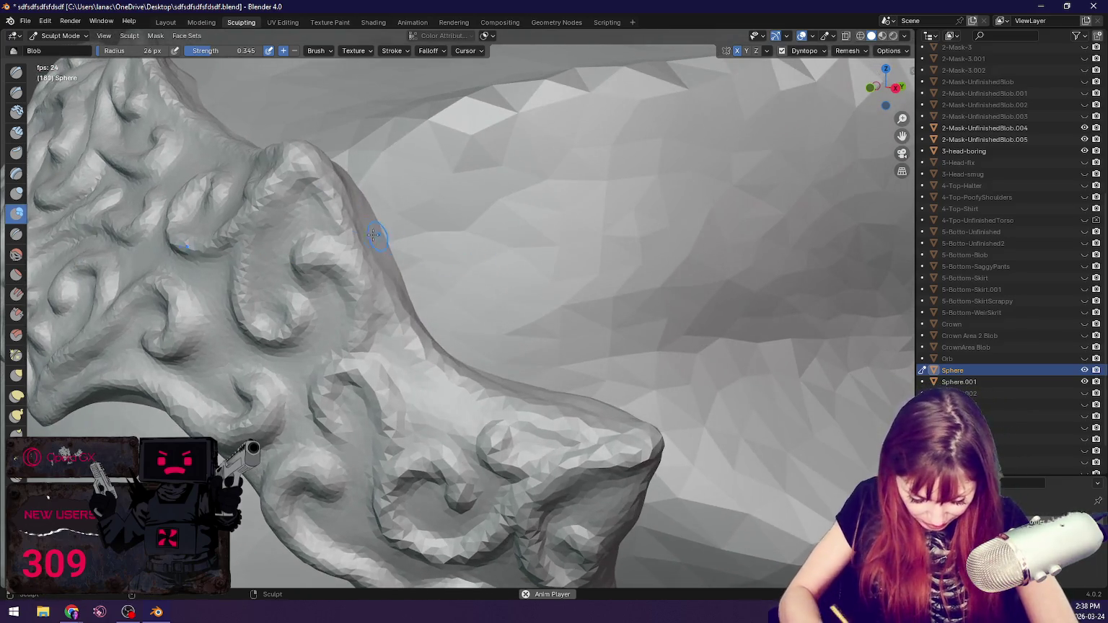
Step: Enlarge the Grab brush to 80 px and pull the band's silhouette and swirls inward
key(g)
key(f)
click(358, 277)
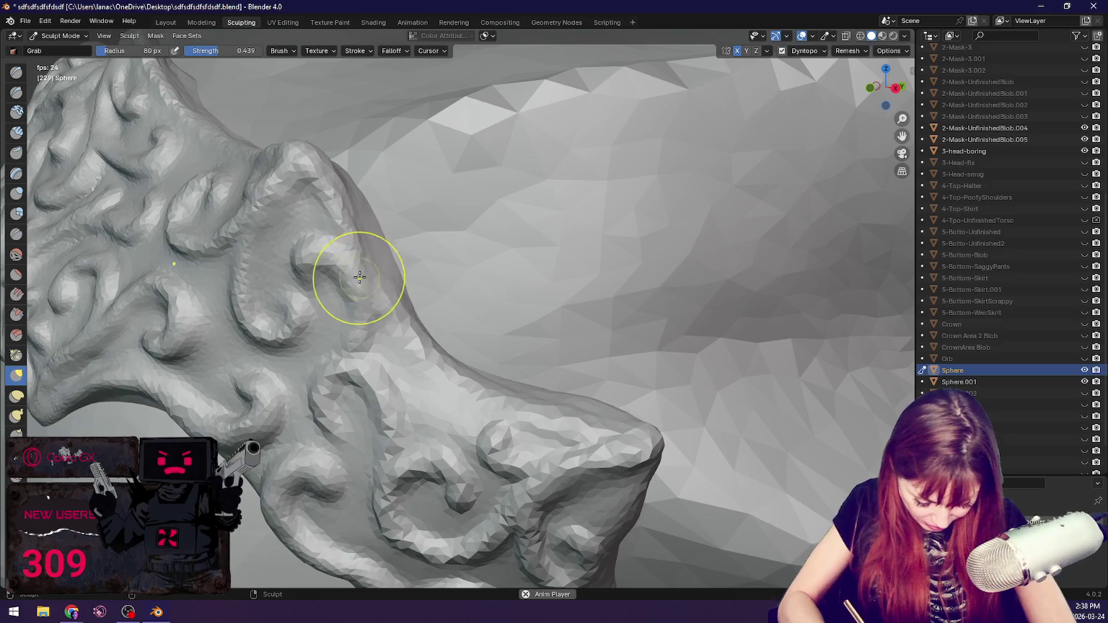
mouse_move(347, 254)
middle_down()
mouse_move(312, 304)
mouse_move(520, 223)
mouse_move(490, 243)
middle_up()
drag(490, 243, 455, 212)
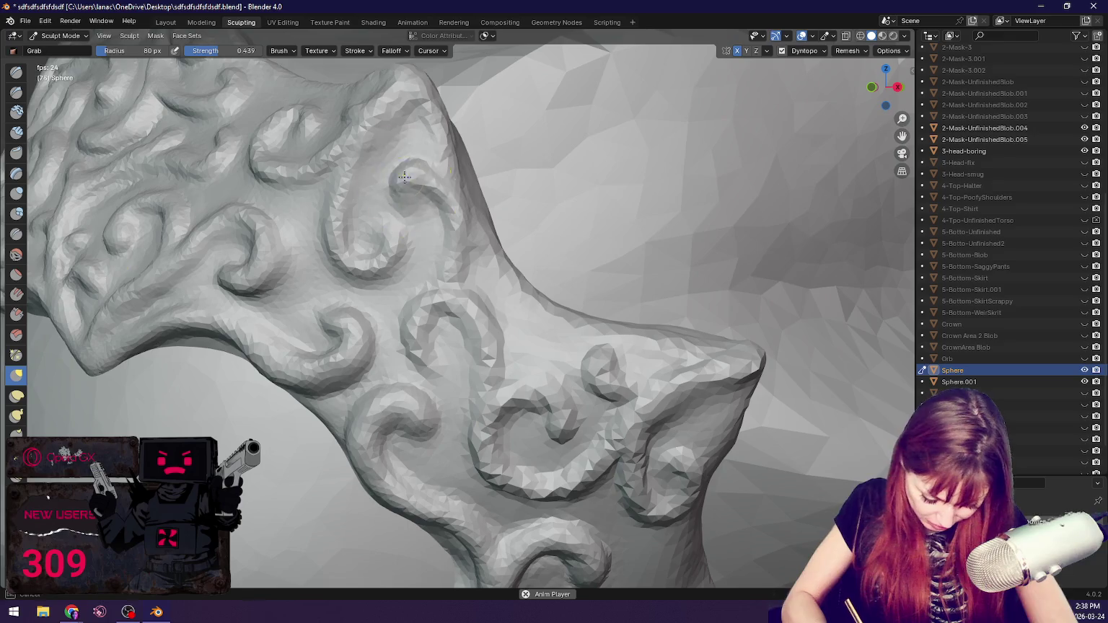
mouse_move(440, 173)
mouse_down()
mouse_move(452, 235)
mouse_move(445, 198)
mouse_up()
click(16, 213)
middle_drag(216, 217, 416, 213)
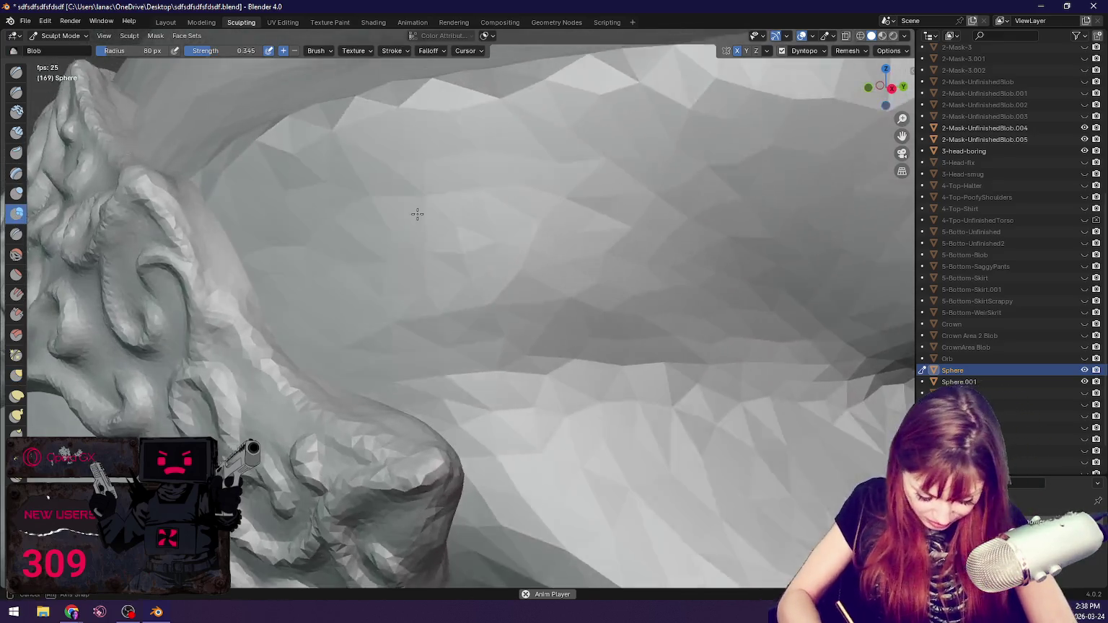
Step: Add Blob bumps down the side band's outer edge
drag(168, 226, 206, 309)
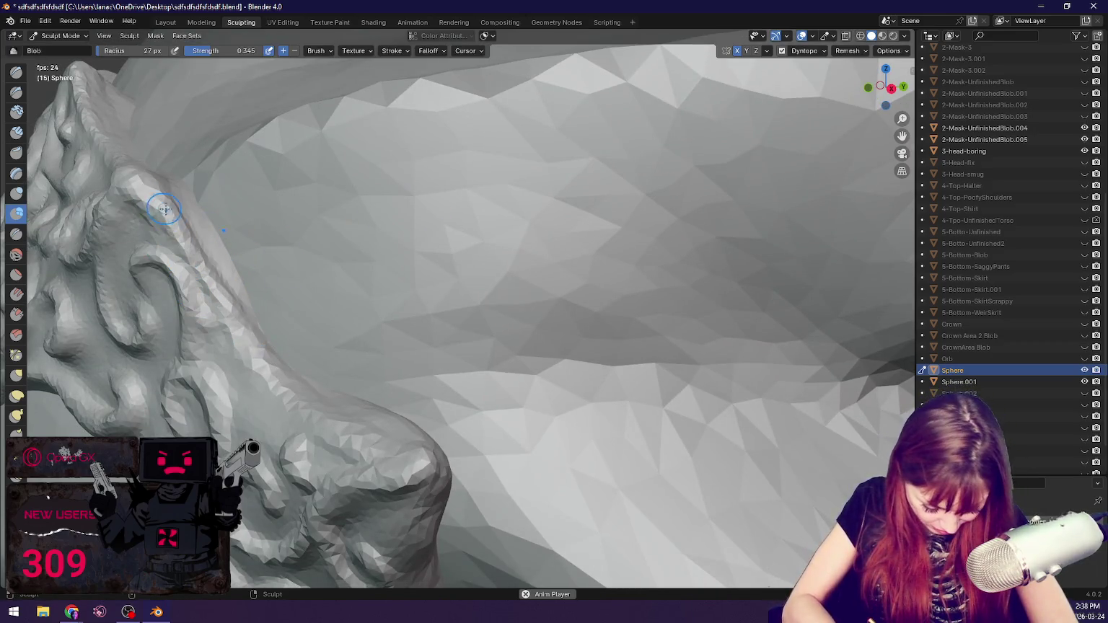
key(g)
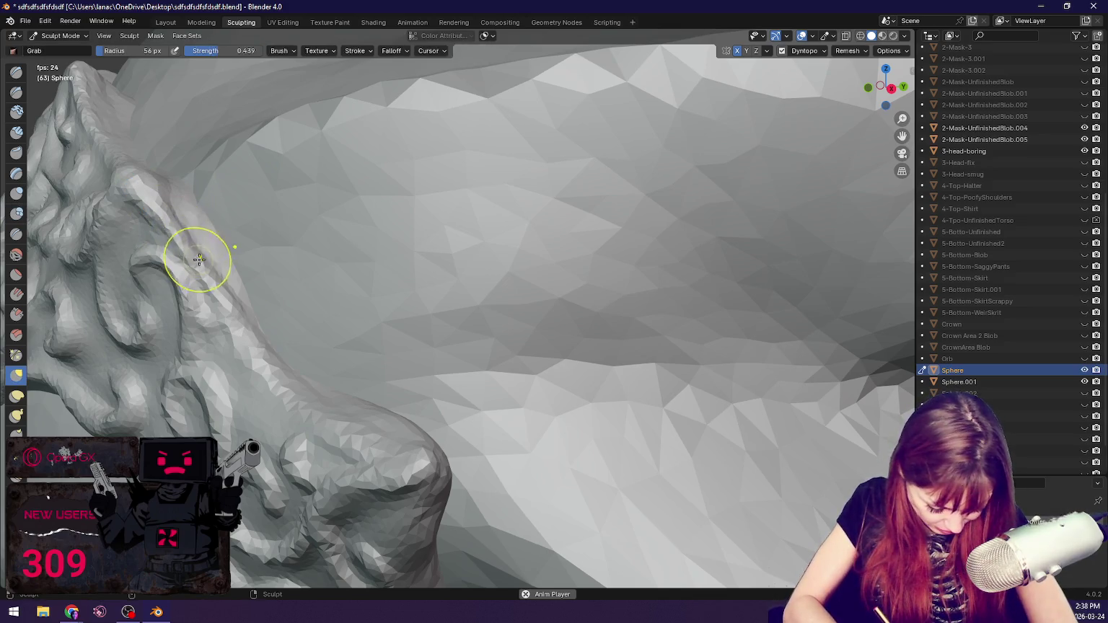
middle_drag(226, 304, 379, 281)
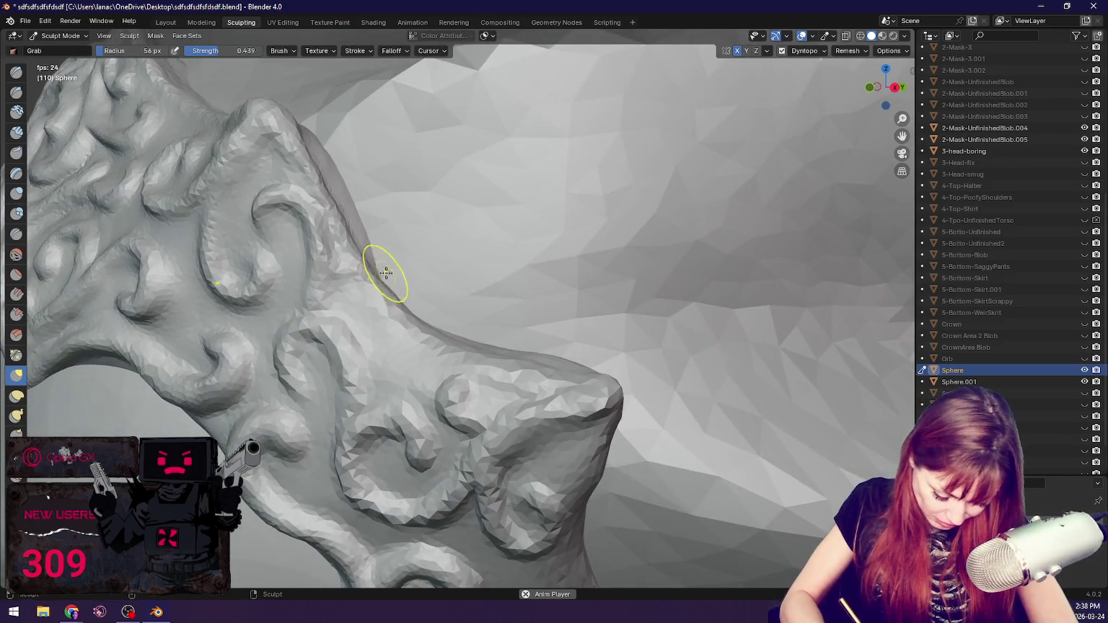
key(b)
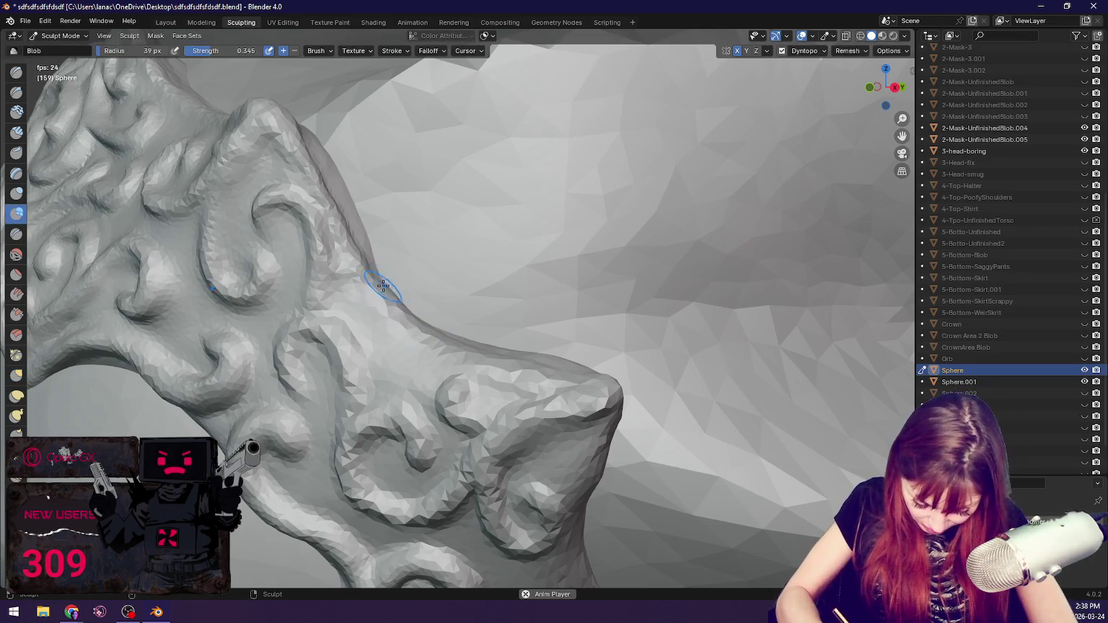
middle_drag(644, 375, 599, 339)
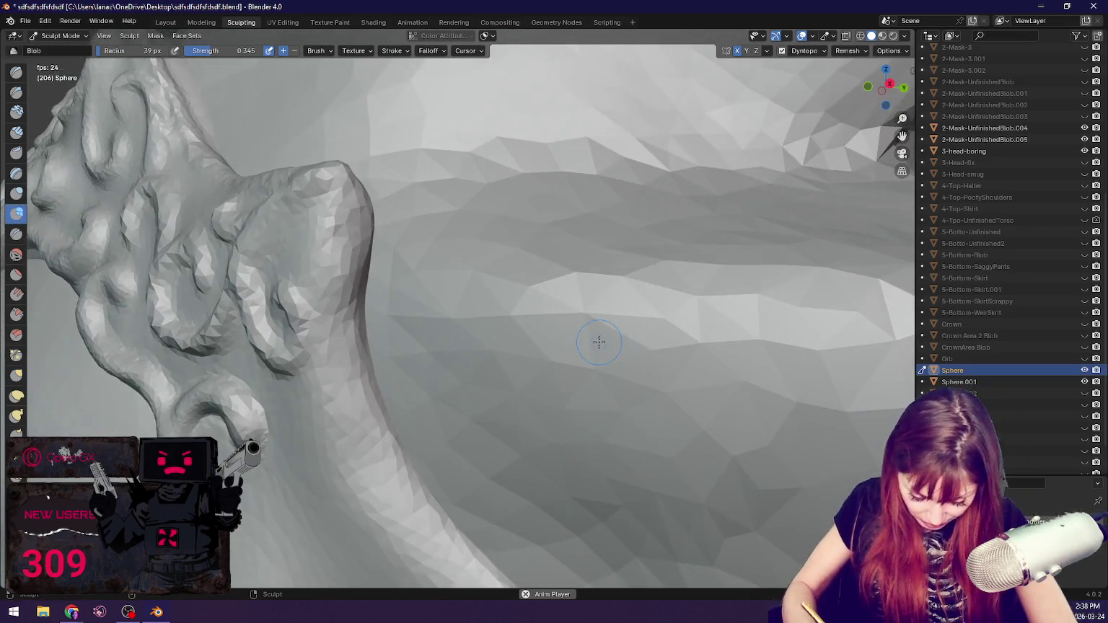
drag(331, 288, 336, 361)
drag(321, 235, 375, 520)
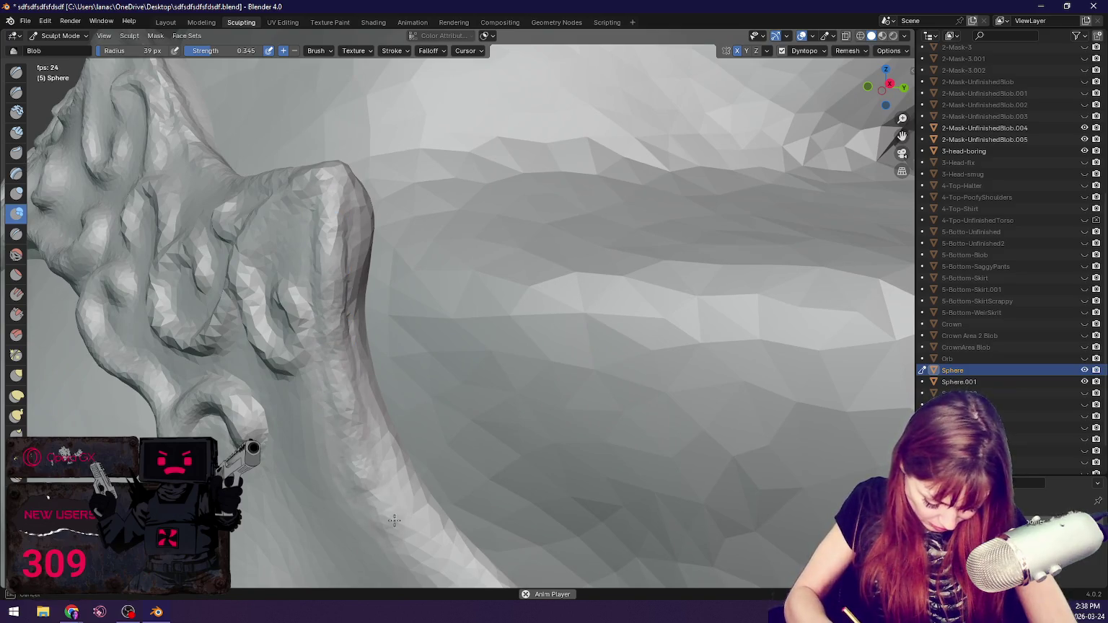
drag(328, 361, 340, 384)
Step: Sculpt a new curled loop on the band with the Draw brush
mouse_move(408, 495)
middle_down()
mouse_move(577, 404)
mouse_move(731, 358)
middle_up()
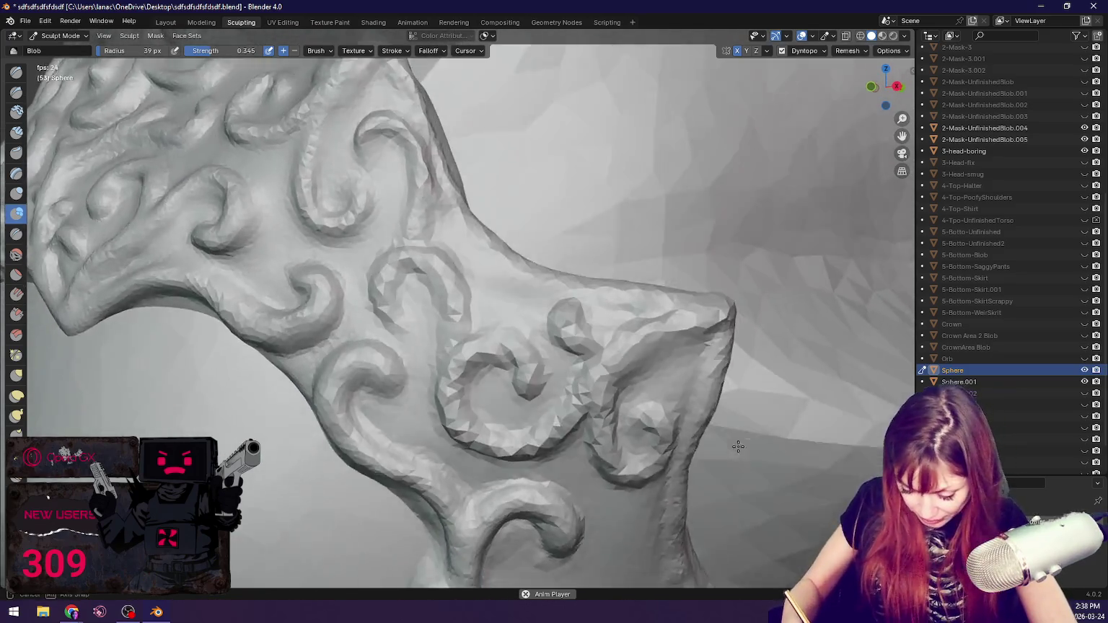
key(g)
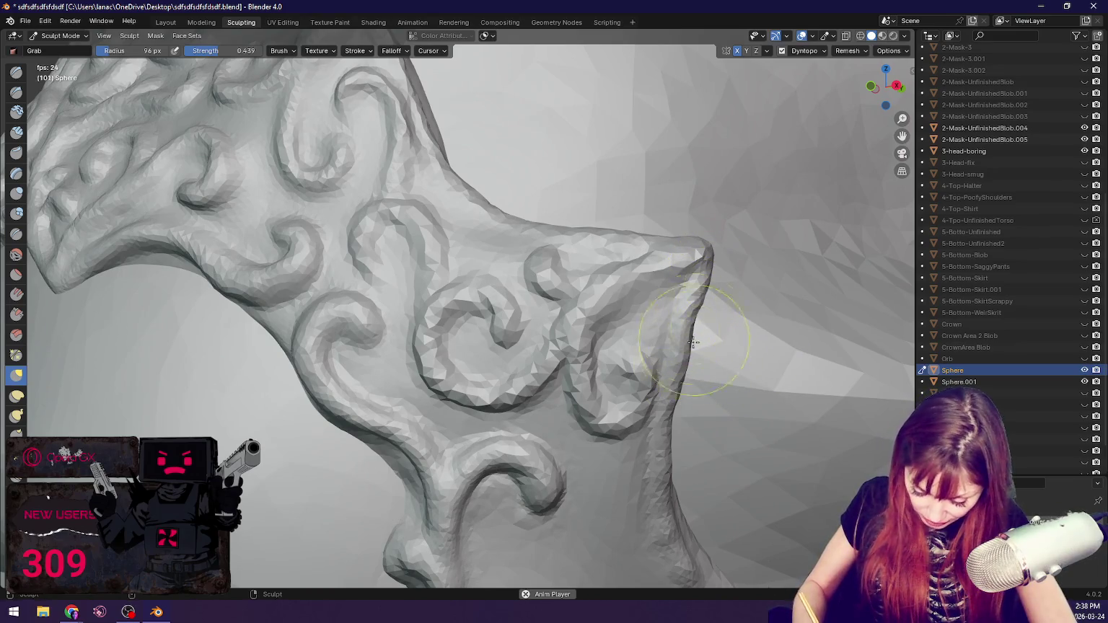
key(shift+c)
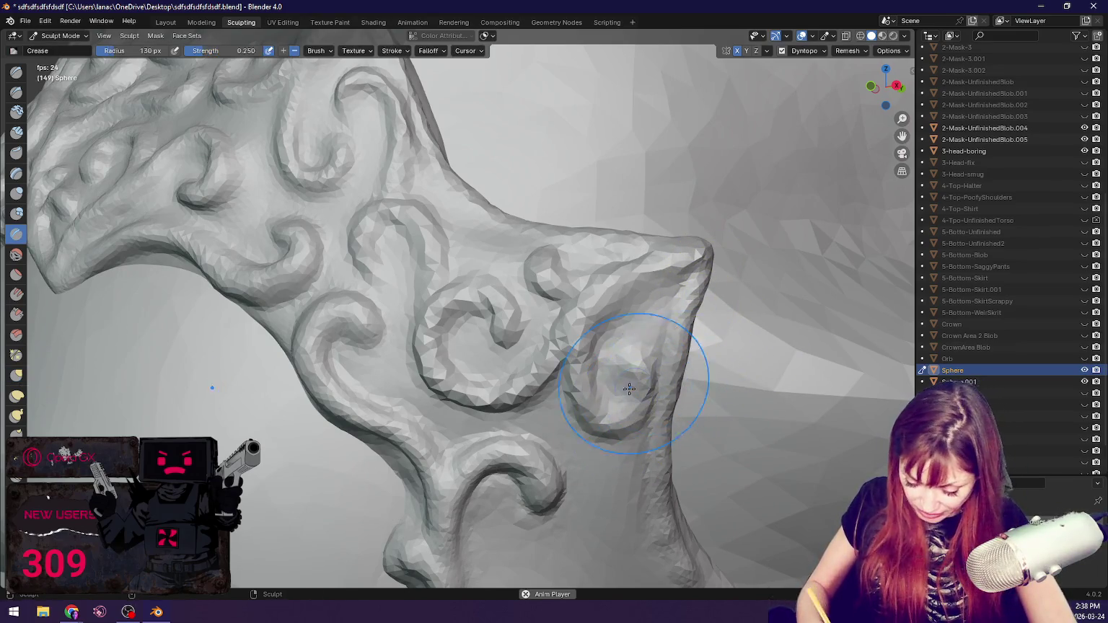
middle_drag(638, 366, 604, 366)
key(x)
mouse_move(497, 303)
mouse_down()
mouse_move(469, 359)
mouse_move(420, 359)
mouse_up()
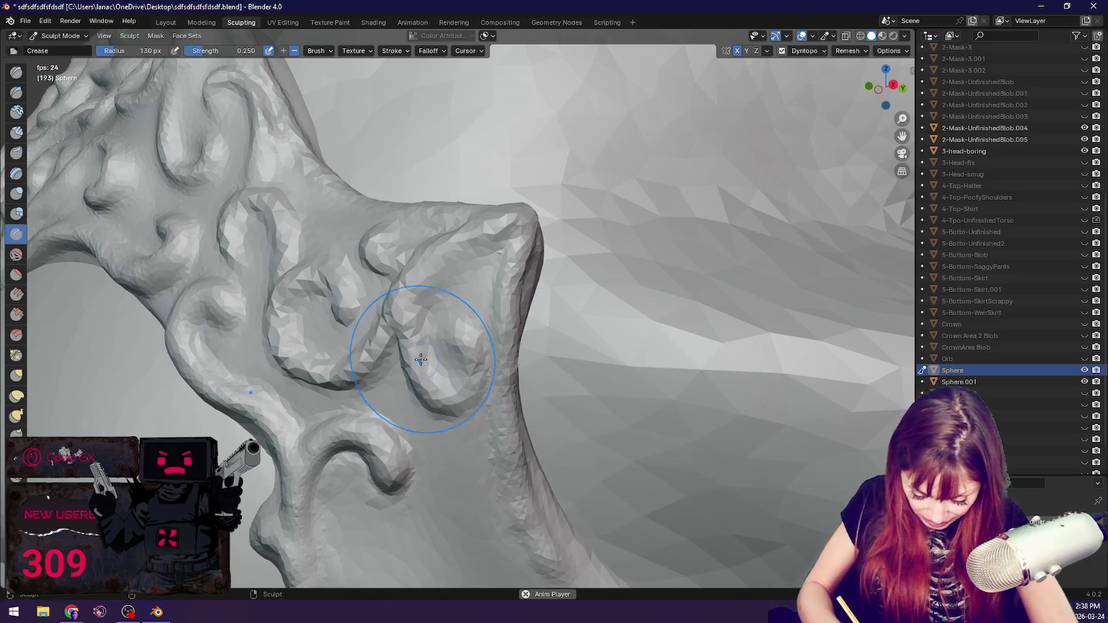
drag(433, 321, 422, 366)
Step: Thicken the swirl at the band's end and raise the central swirl's lower rim with Blob
key(shift+c)
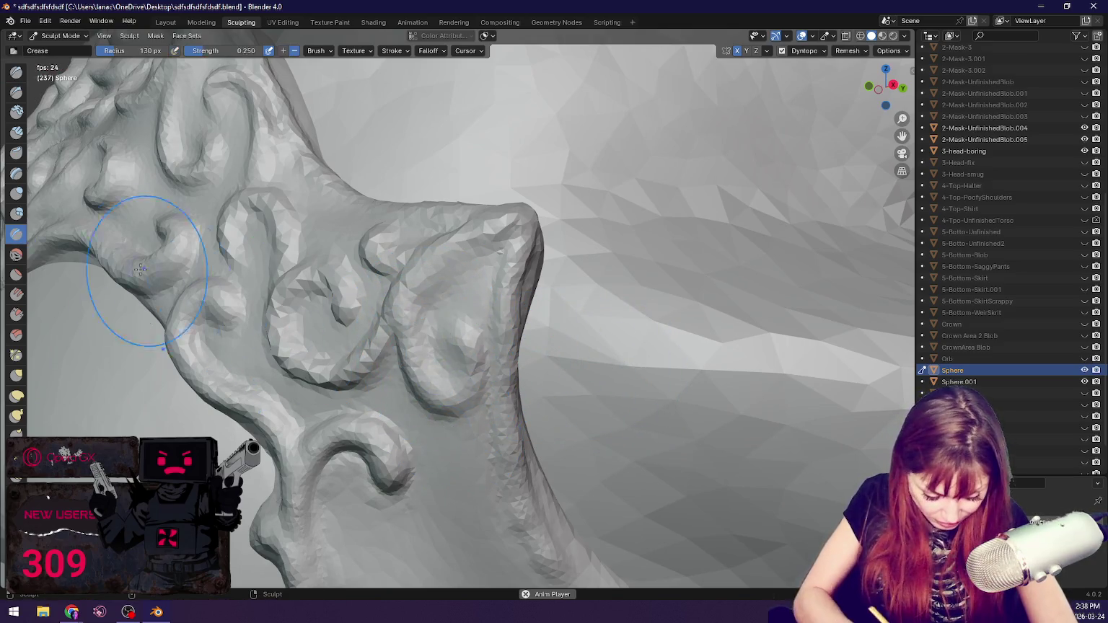
click(17, 215)
mouse_move(440, 309)
mouse_down()
mouse_move(426, 341)
mouse_move(408, 334)
mouse_up()
middle_drag(408, 334, 506, 327)
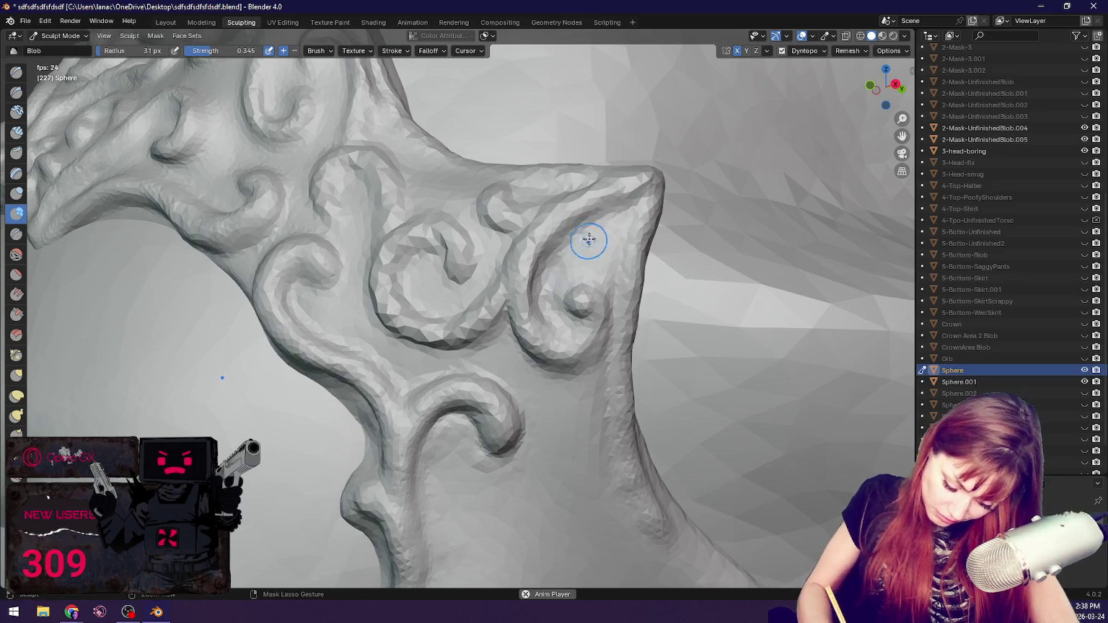
middle_drag(584, 247, 641, 280)
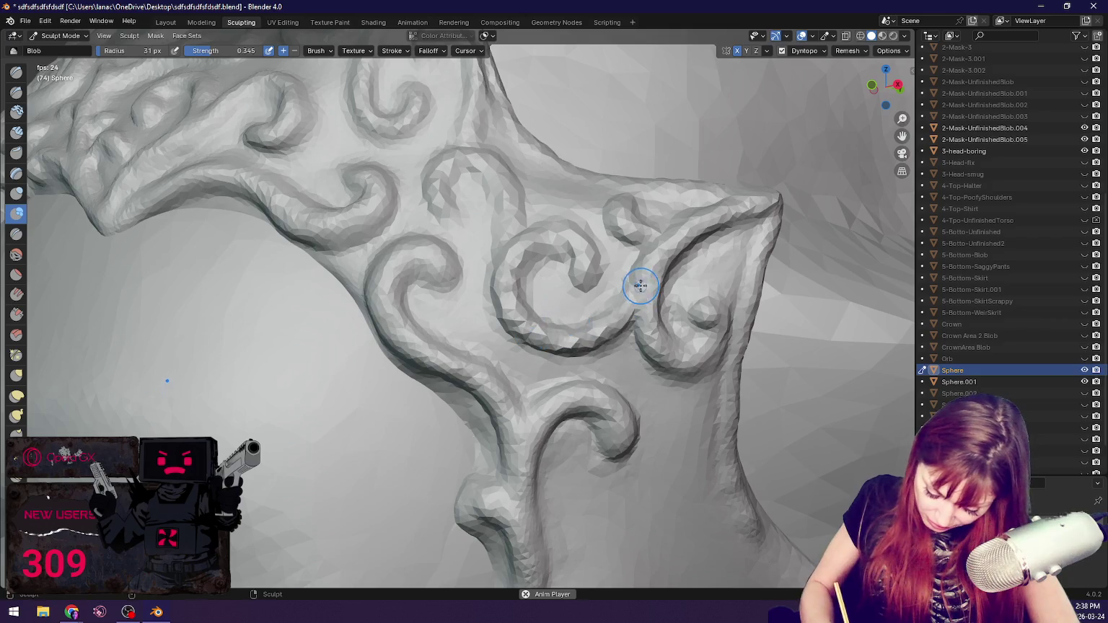
drag(606, 324, 544, 315)
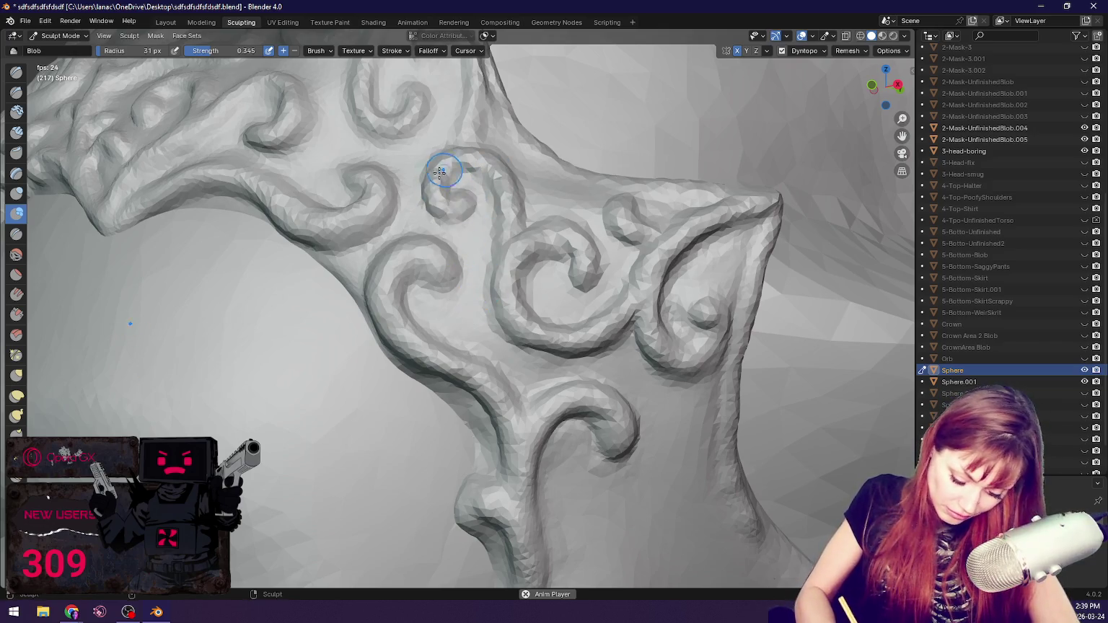
Step: Reshape the surface around the top-centre swirls with Grab
middle_drag(458, 210, 513, 207)
key(shift+c)
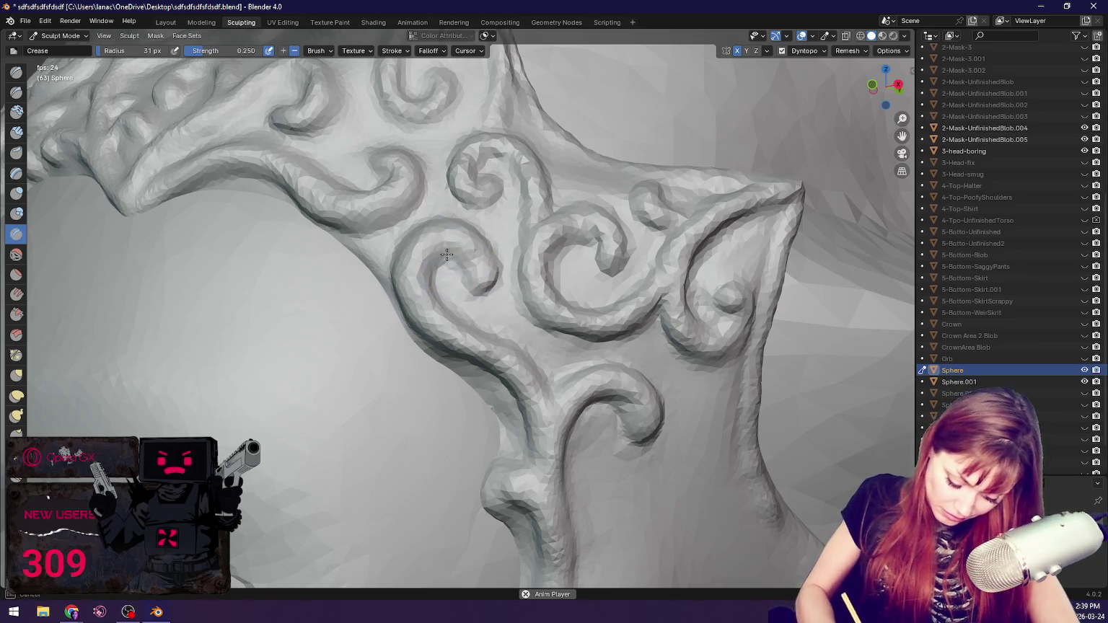
middle_drag(478, 287, 599, 312)
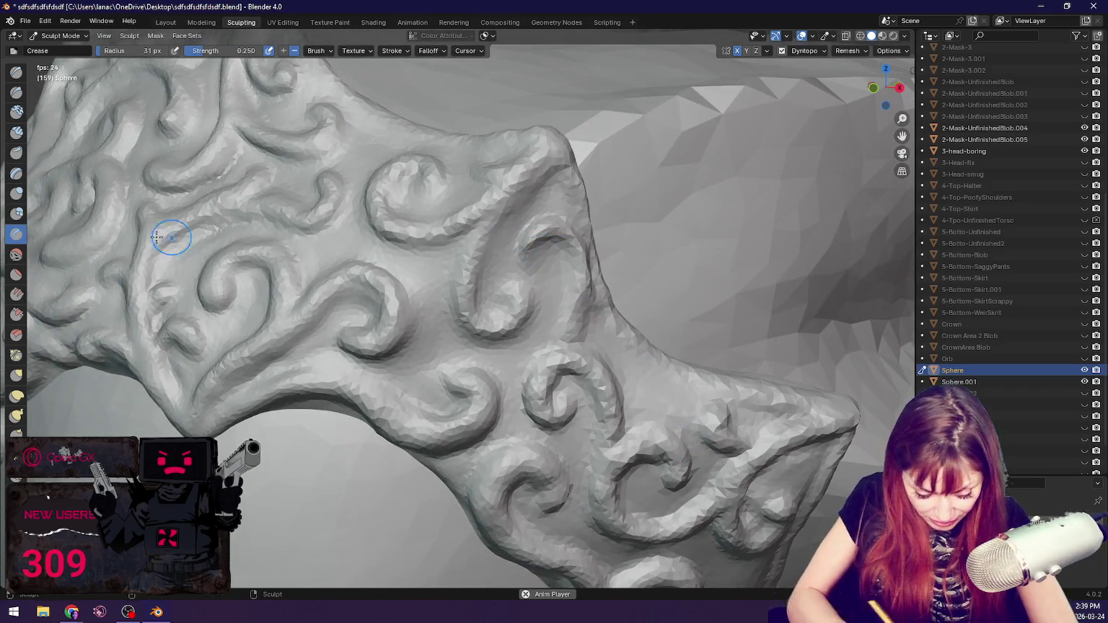
click(16, 213)
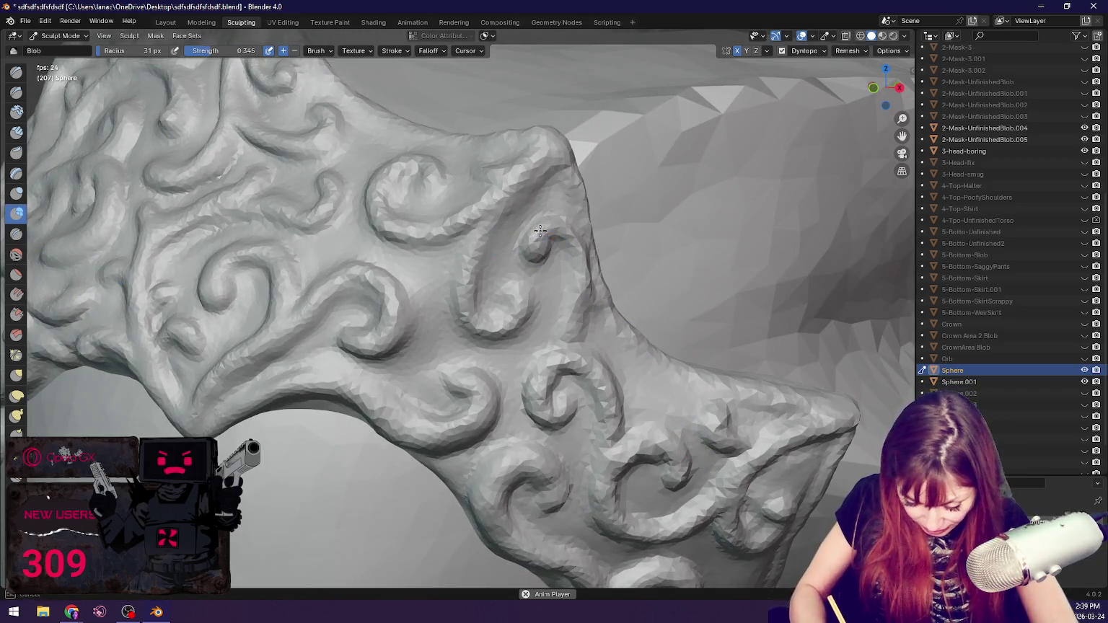
key(g)
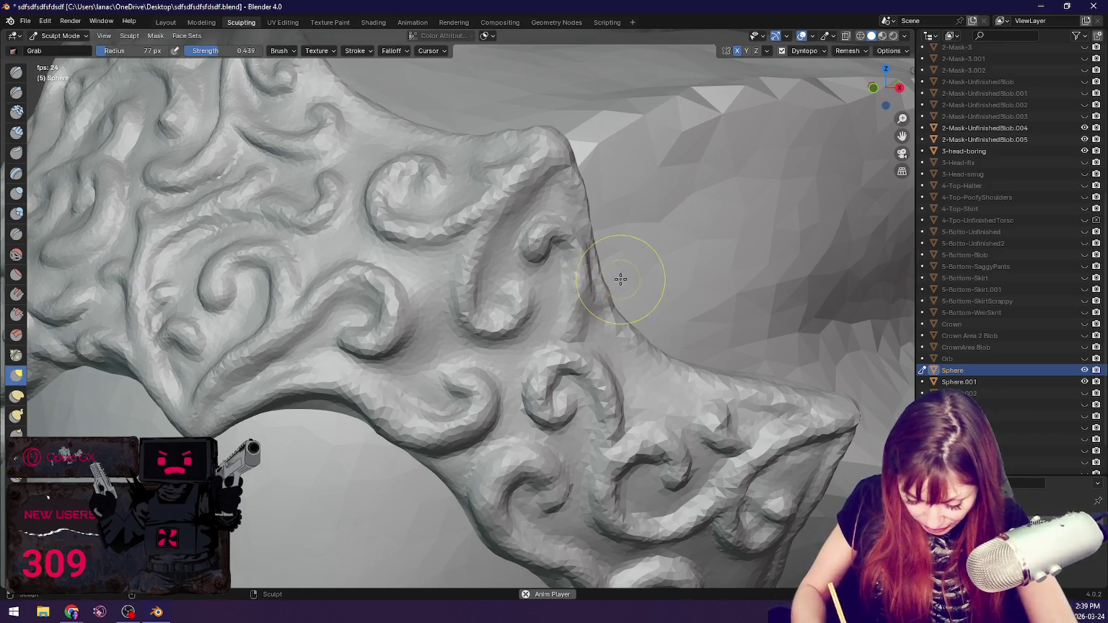
middle_drag(618, 272, 594, 277)
mouse_move(419, 257)
mouse_down()
mouse_move(388, 227)
mouse_move(365, 240)
mouse_move(347, 317)
mouse_move(313, 271)
mouse_move(368, 164)
mouse_up()
Step: Build a Blob ridge along the band's edge
click(16, 213)
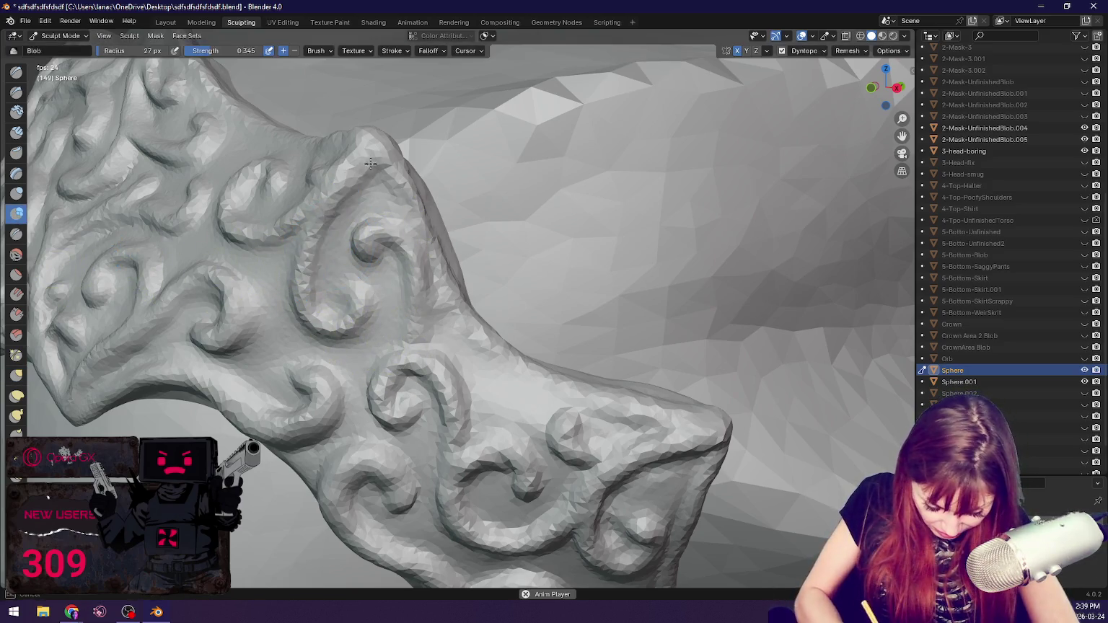
middle_drag(313, 301, 381, 242)
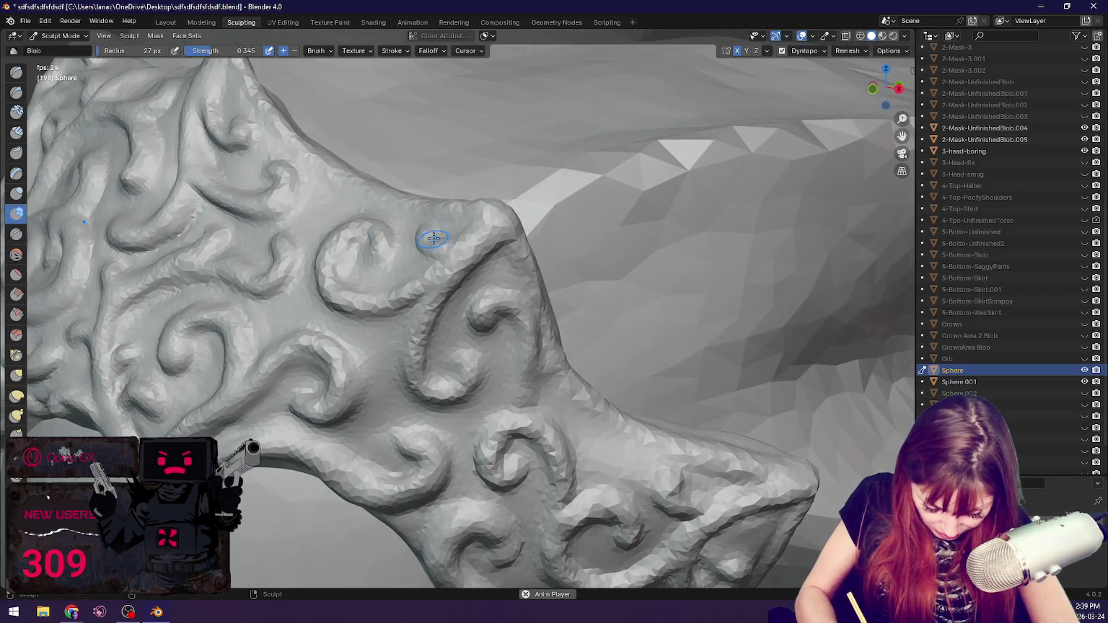
middle_drag(422, 191, 372, 201)
drag(166, 189, 363, 352)
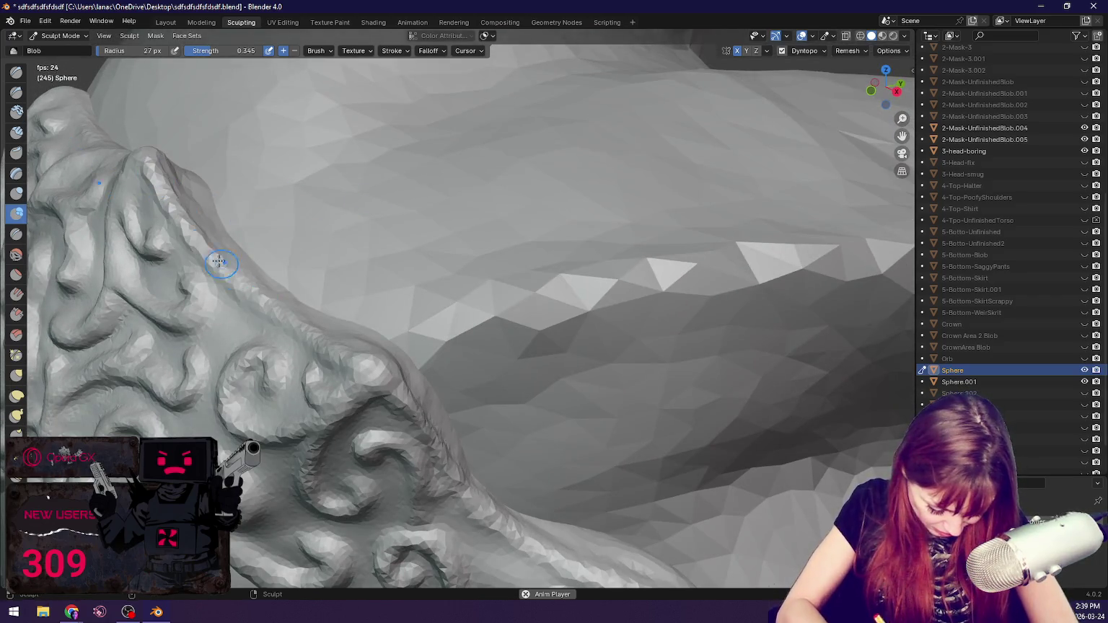
middle_drag(363, 352, 376, 413)
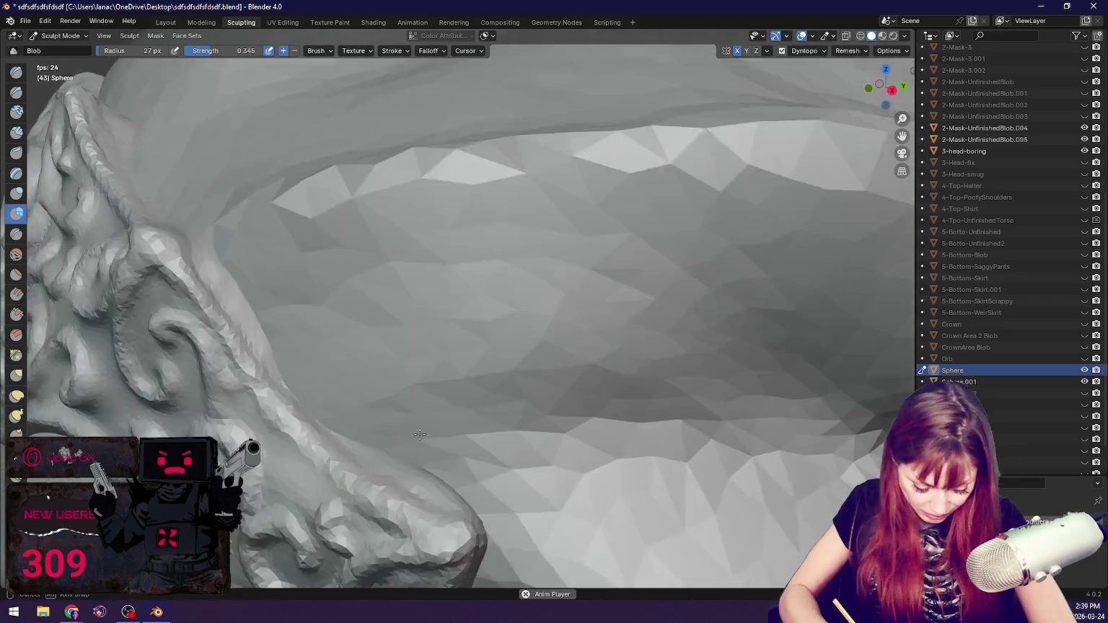
Step: Pull the band's fold down and right, shrink the Crease brush, and frame the whole head
key(g)
mouse_move(199, 321)
mouse_down()
mouse_move(210, 322)
mouse_move(223, 371)
mouse_up()
key(shift+c)
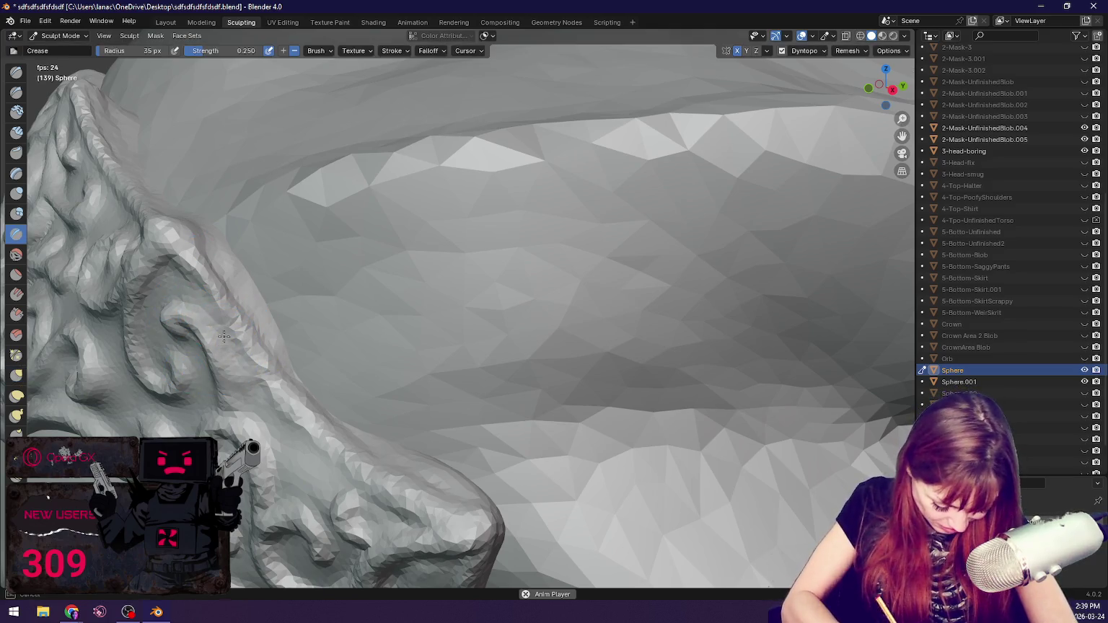
key(bracketleft)
key(bracketleft)
key(bracketleft)
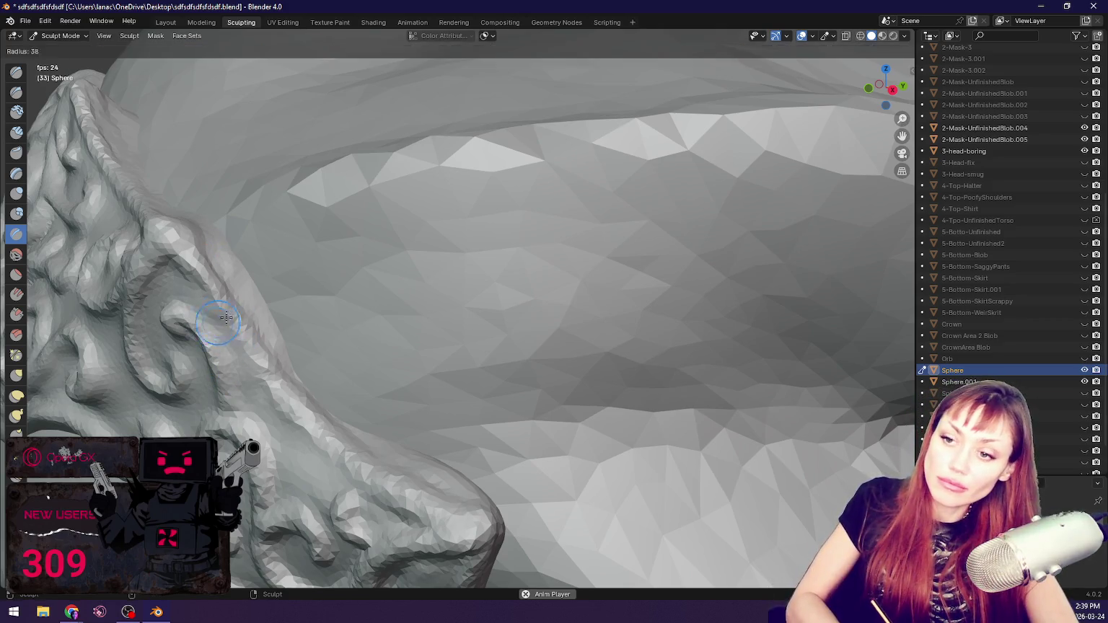
key(b)
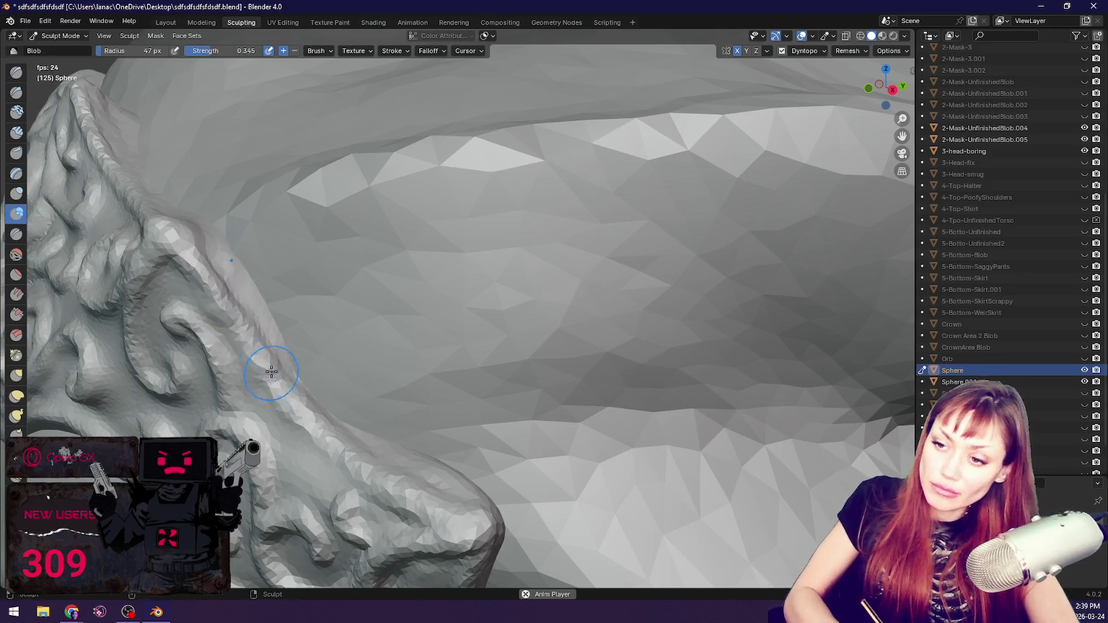
mouse_move(308, 421)
middle_down()
mouse_move(458, 429)
mouse_move(524, 408)
middle_up()
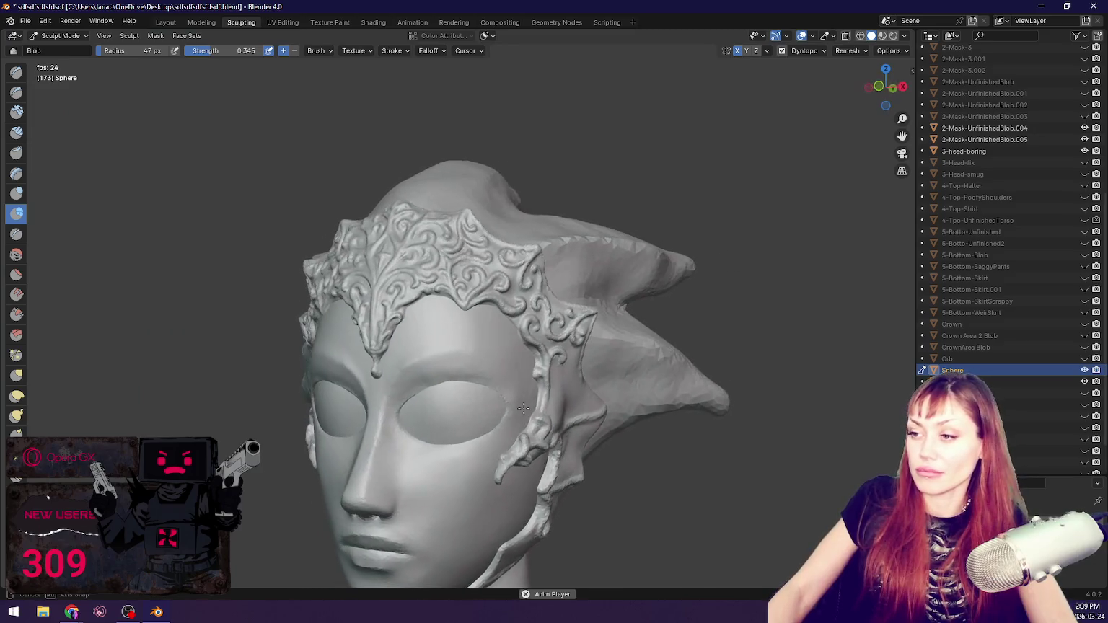
Step: Resize the Grab brush to 46 px and save the file
key(g)
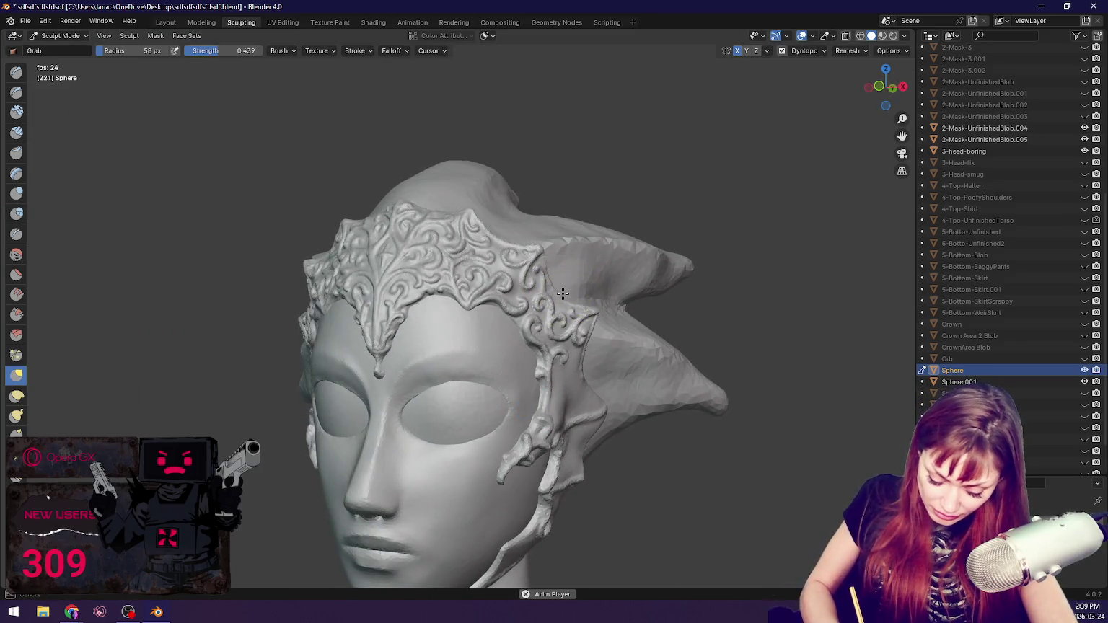
mouse_move(591, 286)
middle_down()
mouse_move(574, 299)
mouse_move(620, 292)
middle_up()
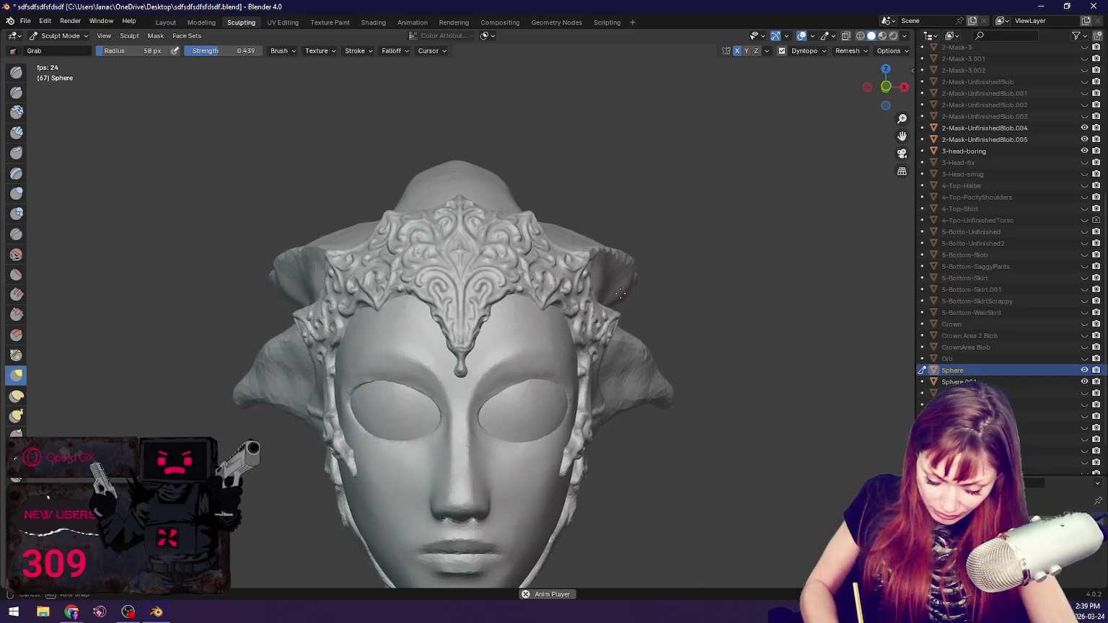
key(f)
click(524, 210)
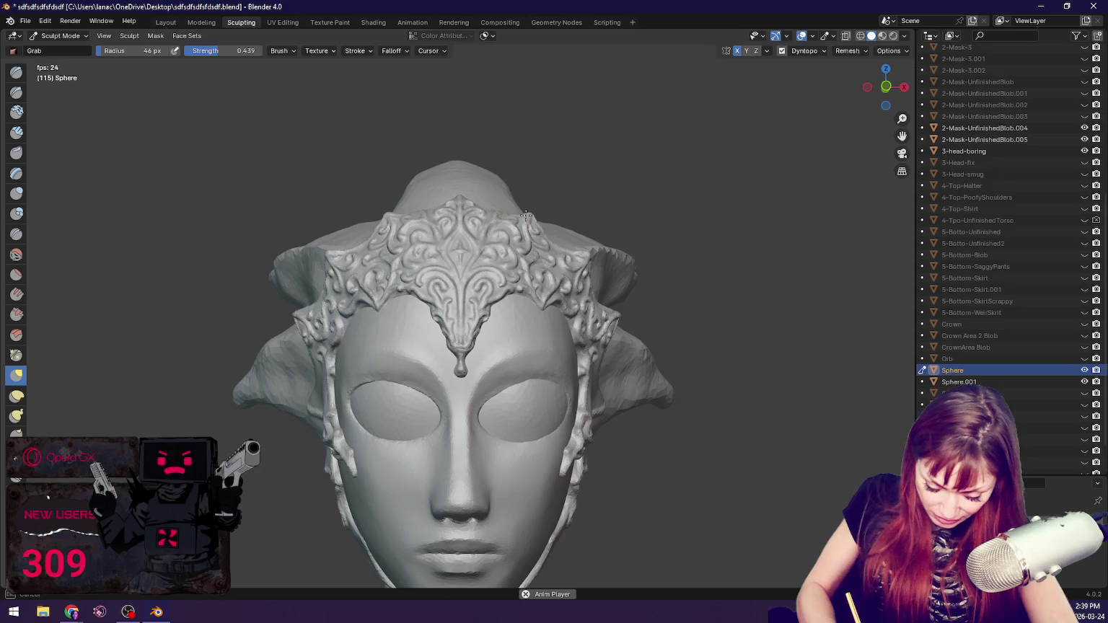
middle_drag(584, 251, 588, 254)
key(ctrl+s)
scroll(585, 249, down, 3)
middle_drag(587, 252, 522, 263)
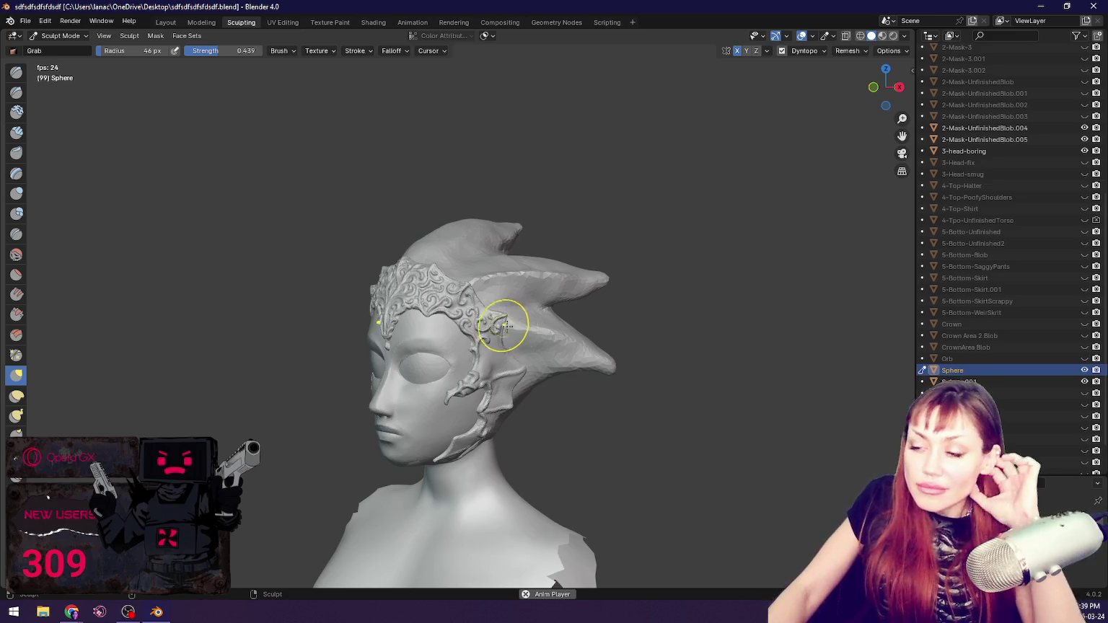
Step: Zoom in and set the Grab brush radius to 40 px
scroll(575, 361, up, 2)
scroll(573, 357, up, 2)
scroll(570, 346, up, 1)
key(f)
click(564, 322)
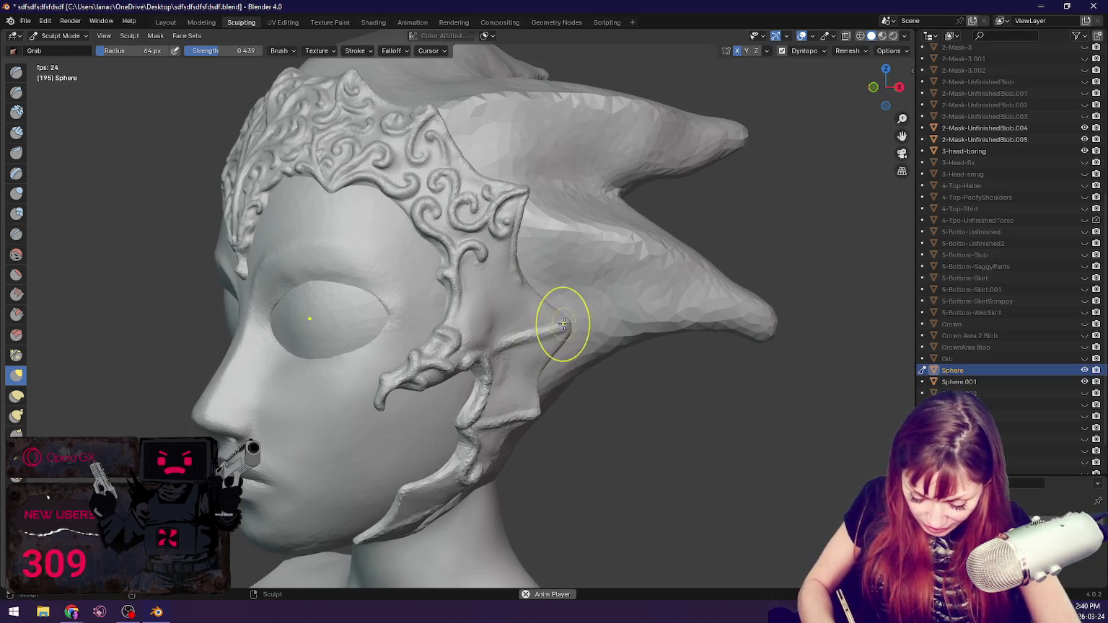
Step: Orbit and zoom onto the plain lower side band beside the eye
mouse_move(635, 321)
middle_down()
mouse_move(605, 303)
mouse_move(594, 310)
middle_up()
mouse_move(501, 339)
middle_down()
mouse_move(538, 379)
mouse_move(496, 348)
mouse_move(495, 330)
middle_up()
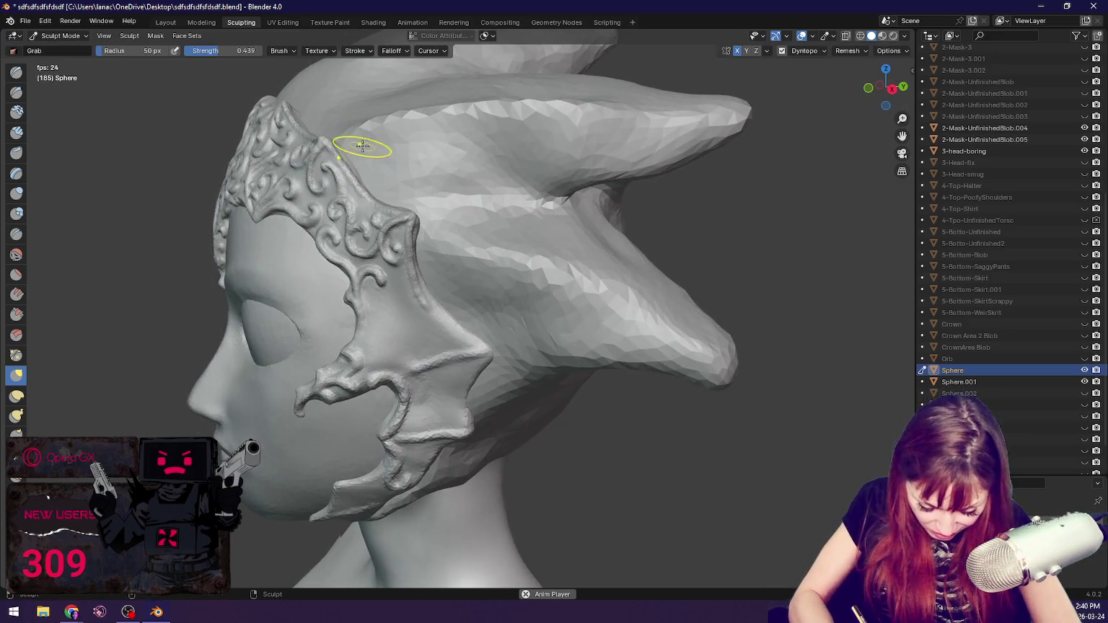
middle_drag(359, 140, 354, 149)
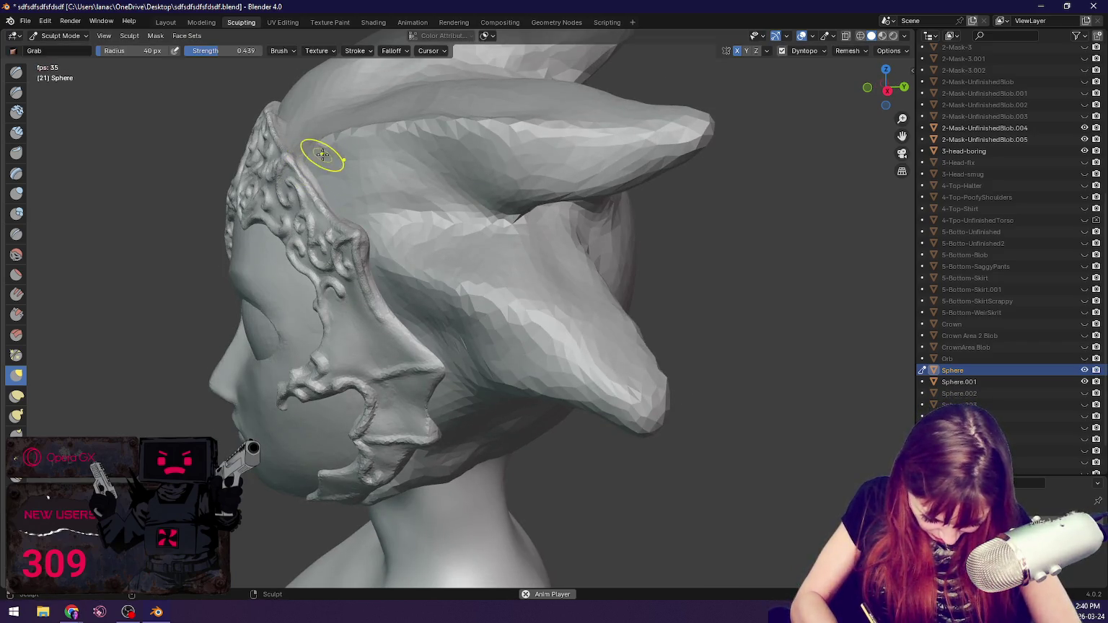
middle_drag(327, 149, 423, 122)
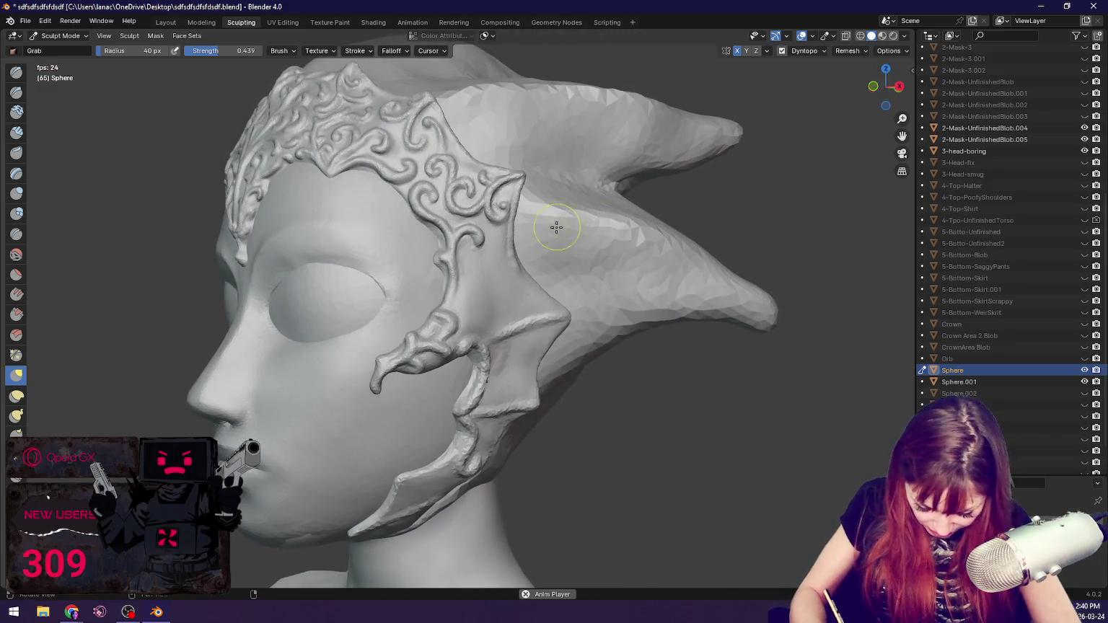
scroll(549, 244, up, 4)
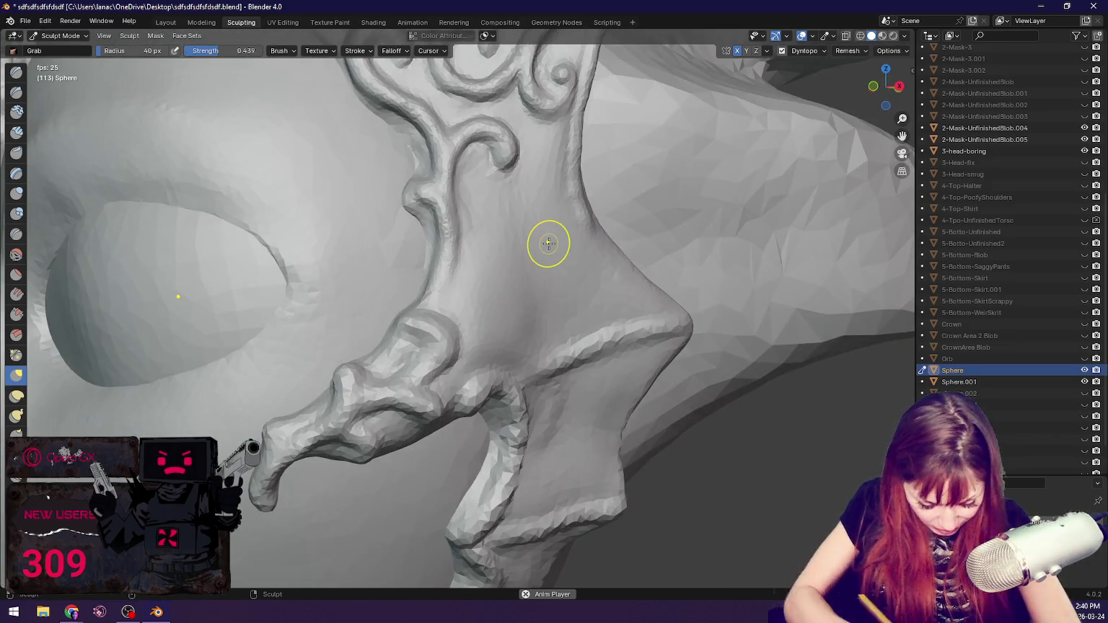
Step: Add raised Blob bulges on and below the side band's scrollwork
click(16, 213)
middle_drag(568, 331, 418, 324)
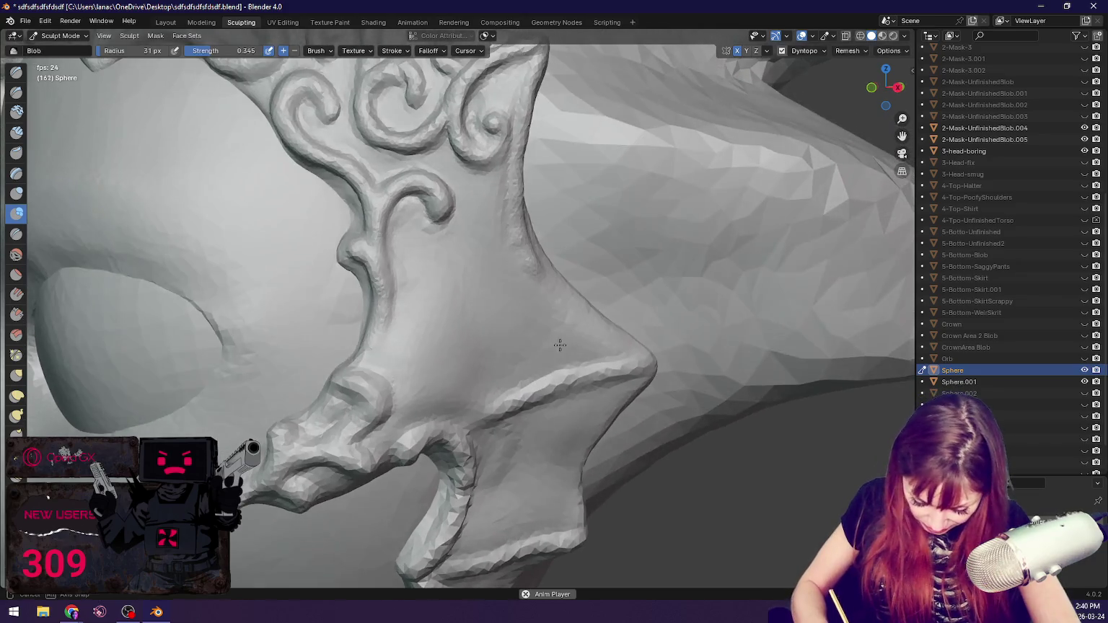
mouse_move(394, 417)
mouse_down()
mouse_move(484, 344)
mouse_move(415, 379)
mouse_move(371, 421)
mouse_move(440, 370)
mouse_move(431, 400)
mouse_move(393, 433)
mouse_move(498, 339)
mouse_move(469, 282)
mouse_move(473, 303)
mouse_move(404, 415)
mouse_move(482, 345)
mouse_up()
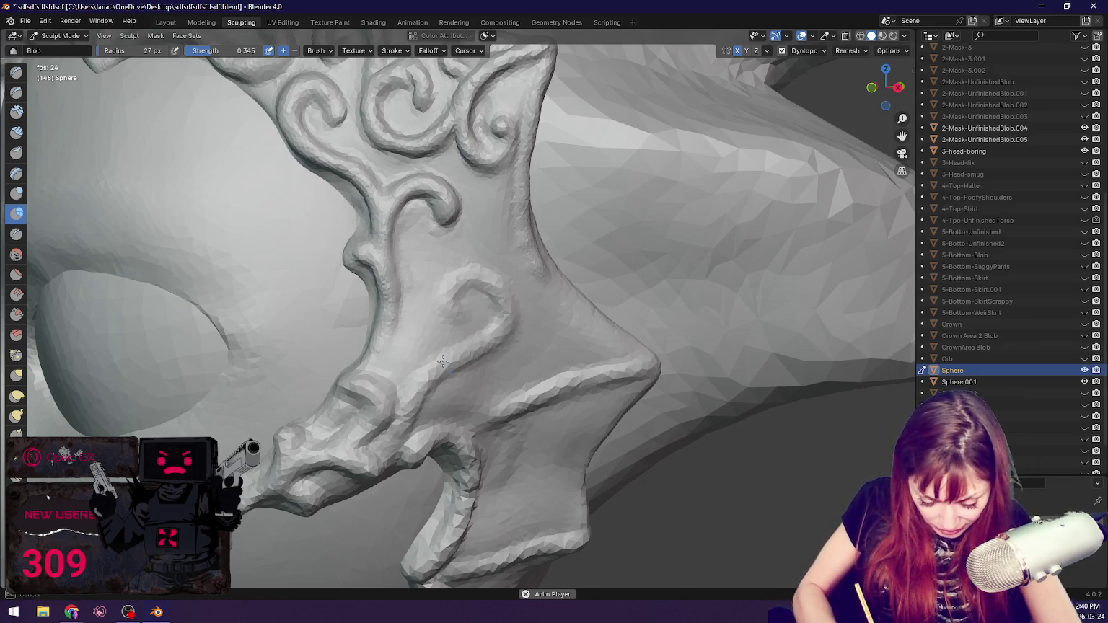
mouse_move(484, 280)
mouse_down()
mouse_move(484, 346)
mouse_move(433, 396)
mouse_move(399, 342)
mouse_up()
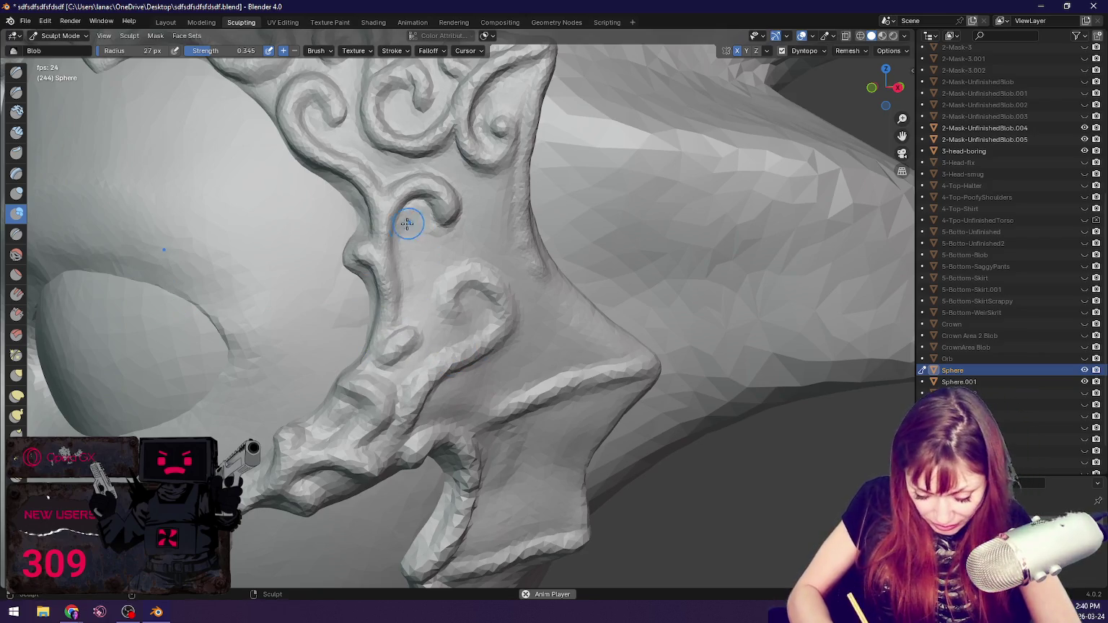
mouse_move(422, 249)
mouse_down()
mouse_move(404, 282)
mouse_move(415, 247)
mouse_up()
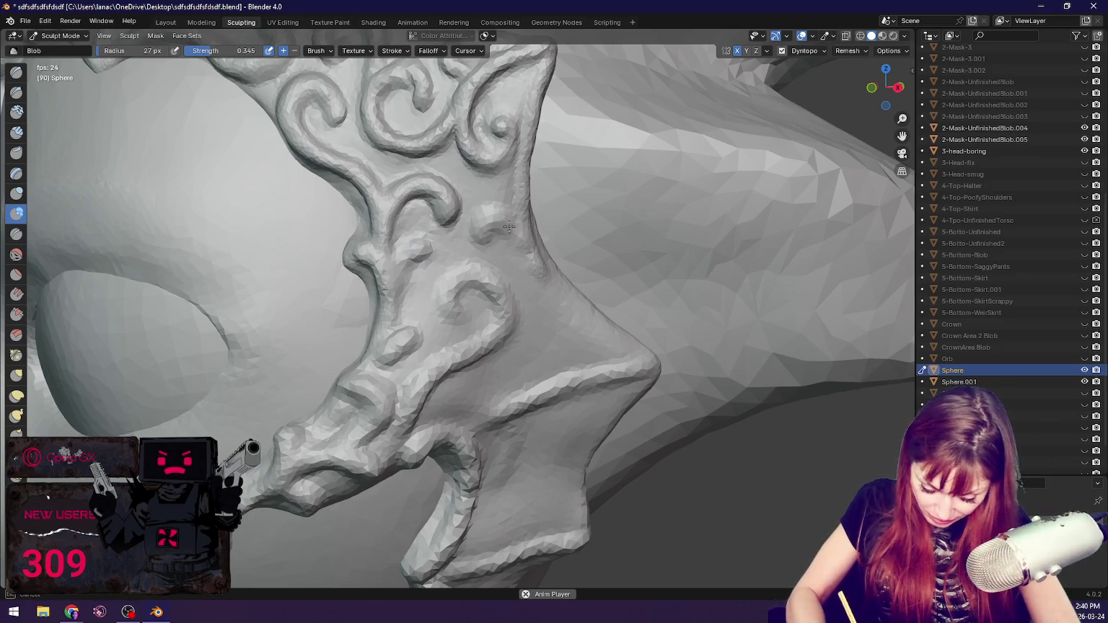
Step: Reshape the ornamented band's right edge and ridge
middle_drag(545, 258, 415, 272)
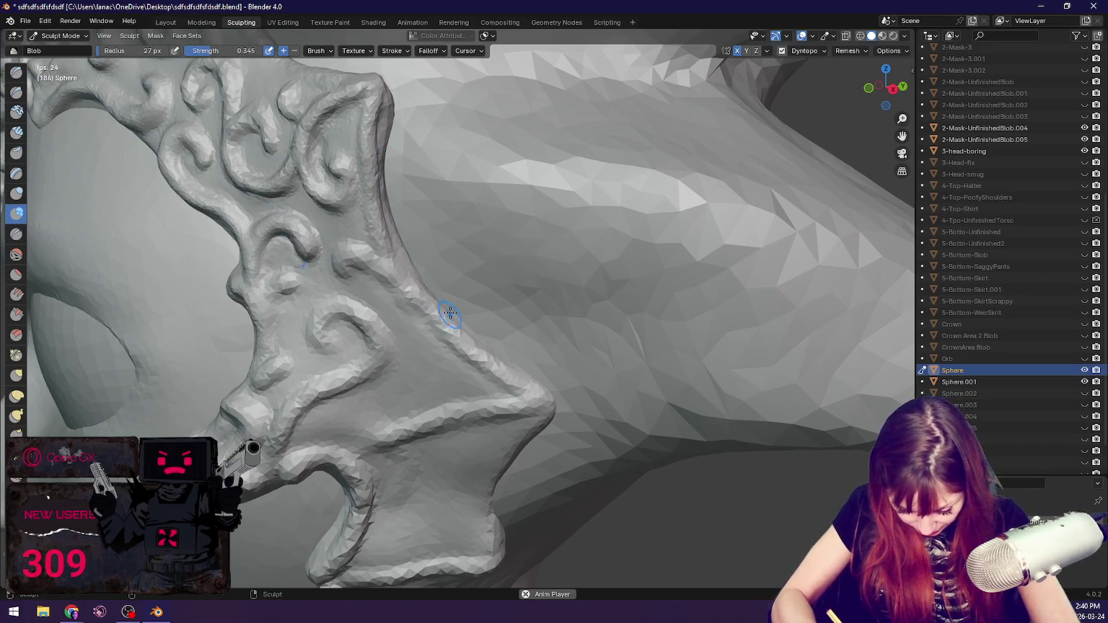
middle_drag(450, 313, 353, 274)
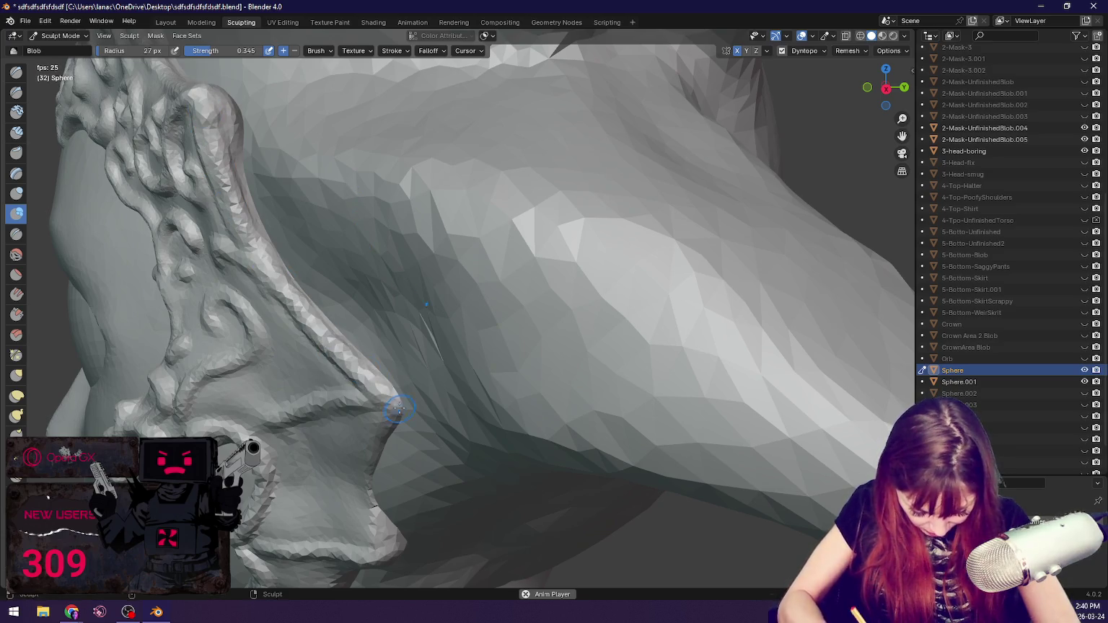
middle_drag(369, 381, 367, 347)
mouse_move(280, 341)
mouse_down()
mouse_move(297, 446)
mouse_move(295, 279)
mouse_up()
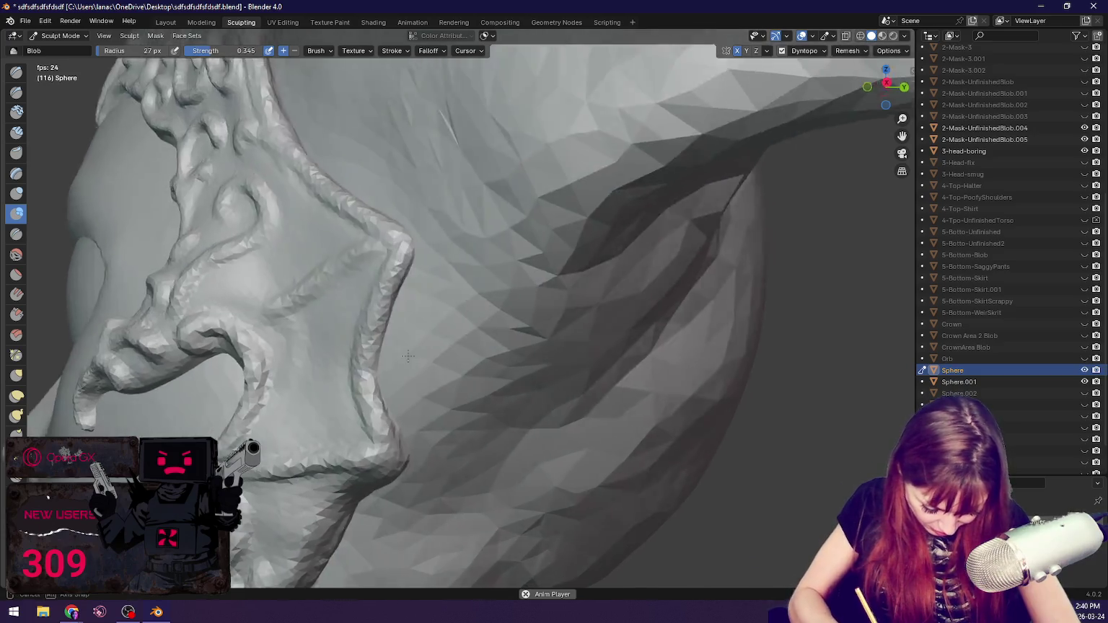
middle_drag(296, 267, 366, 285)
drag(366, 284, 450, 254)
mouse_move(451, 262)
middle_down()
mouse_move(446, 284)
mouse_move(540, 236)
middle_up()
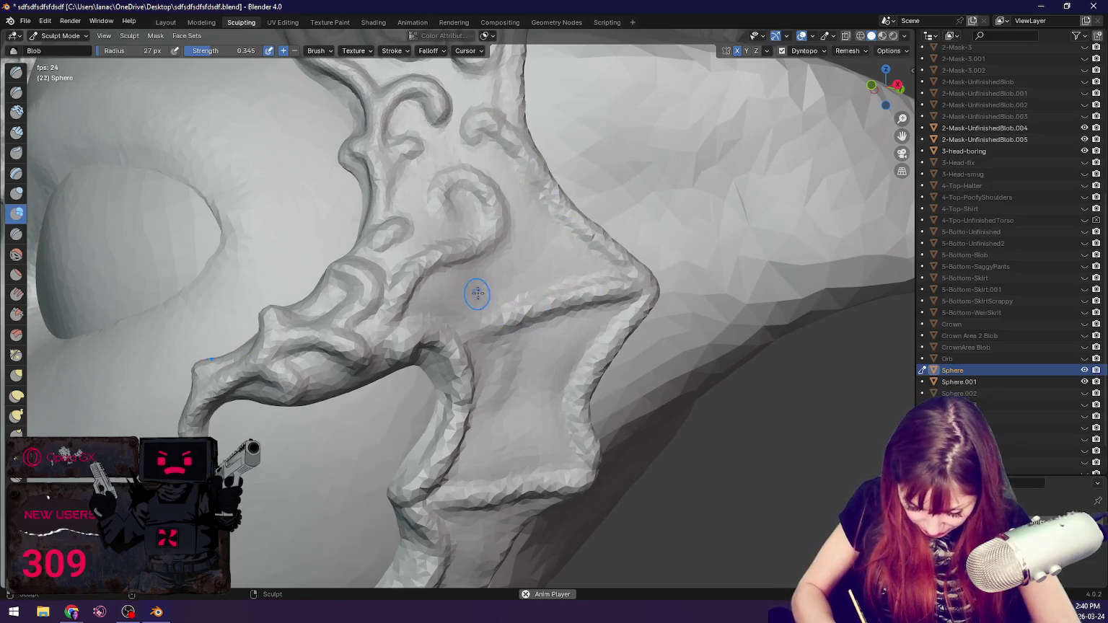
middle_drag(498, 305, 480, 304)
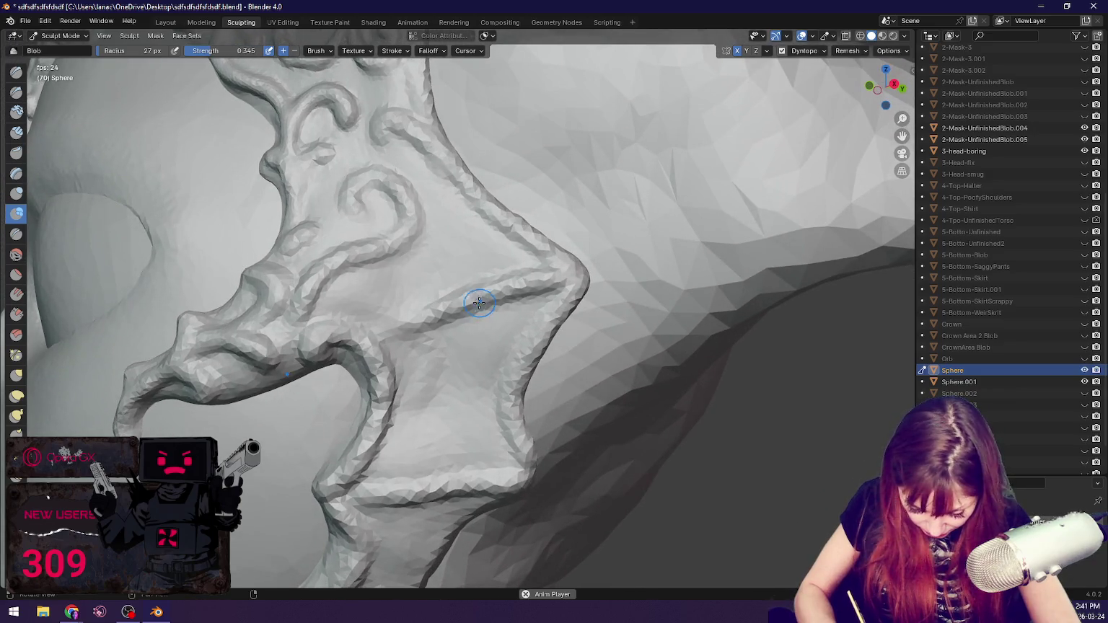
Step: Sculpt a bump, a ridge and a stronger curl on the plain band surface
mouse_move(382, 311)
mouse_down()
mouse_move(386, 287)
mouse_move(408, 344)
mouse_up()
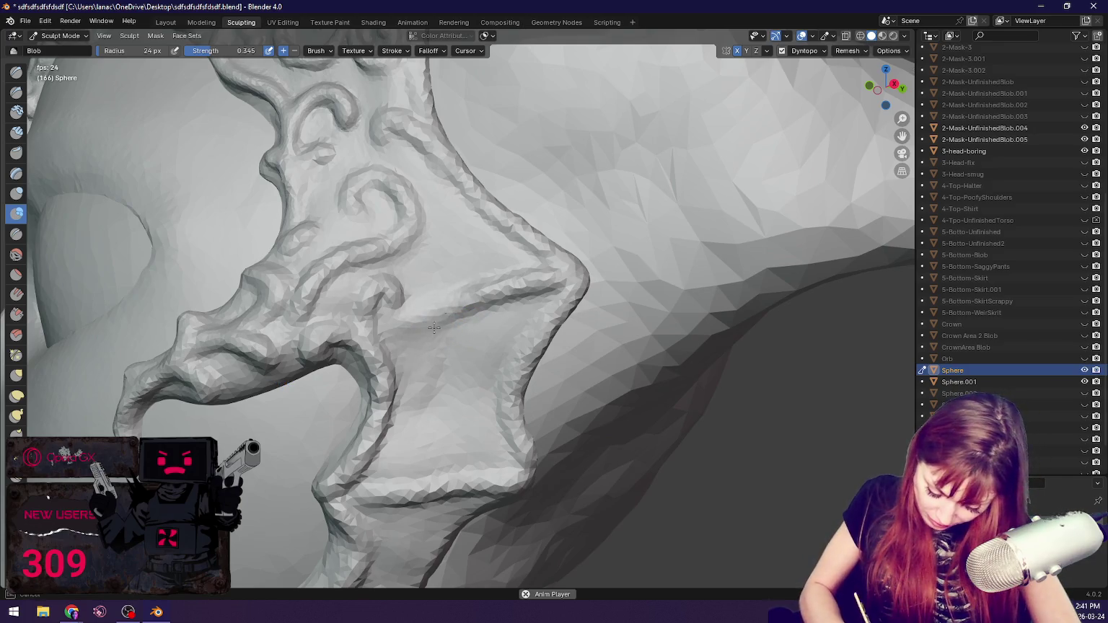
drag(448, 269, 447, 269)
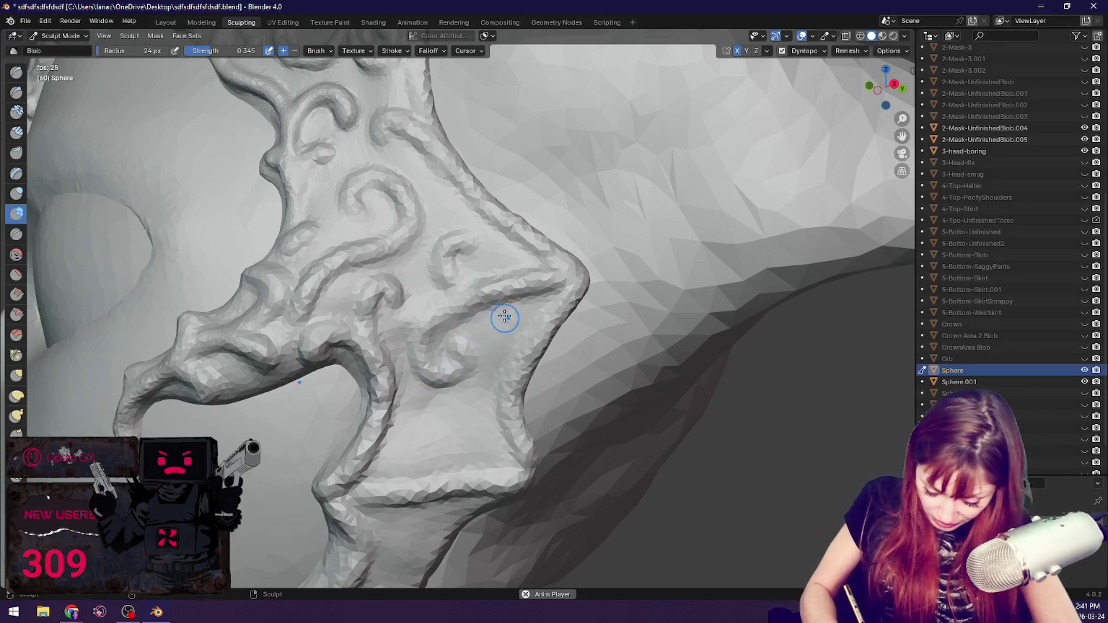
mouse_move(527, 290)
mouse_down()
mouse_move(496, 325)
mouse_move(479, 287)
mouse_up()
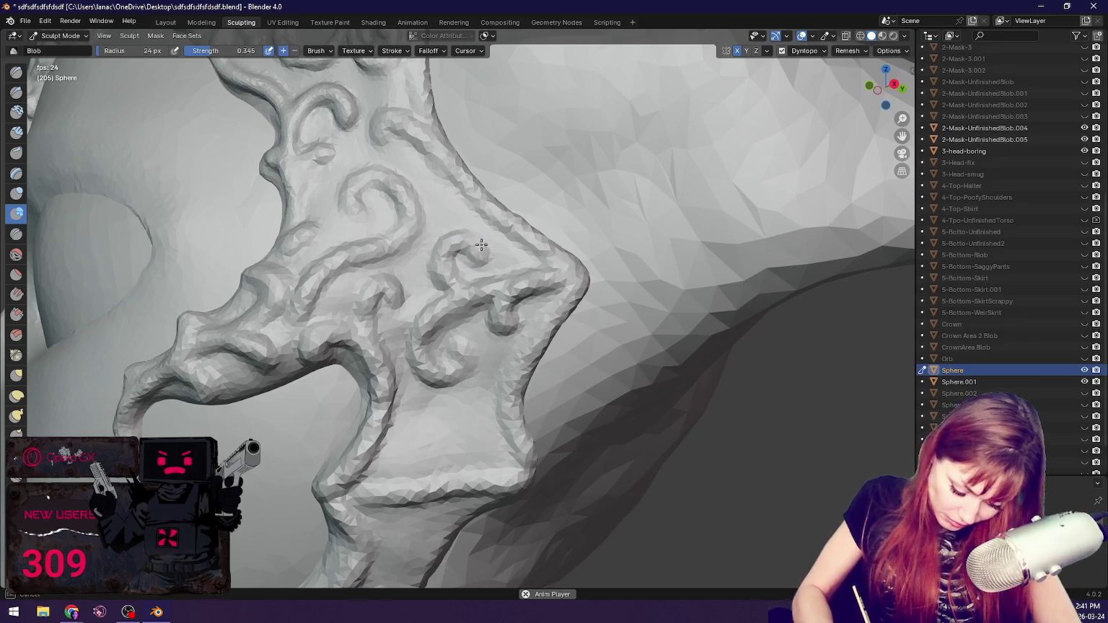
drag(475, 258, 438, 299)
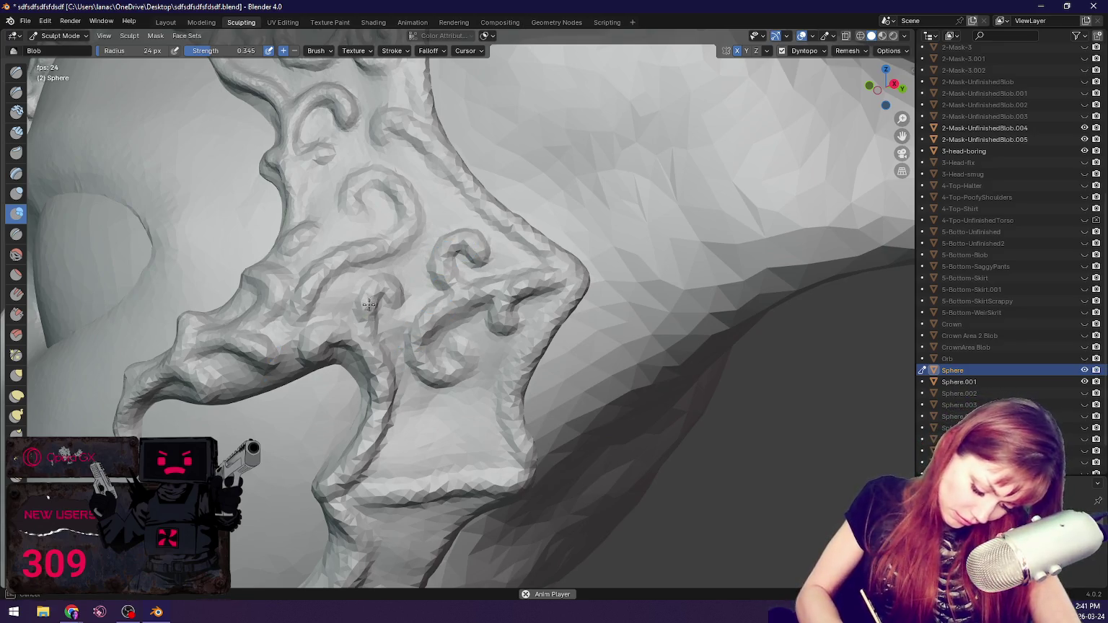
mouse_move(465, 472)
middle_down()
mouse_move(476, 420)
mouse_move(315, 374)
mouse_move(434, 388)
middle_up()
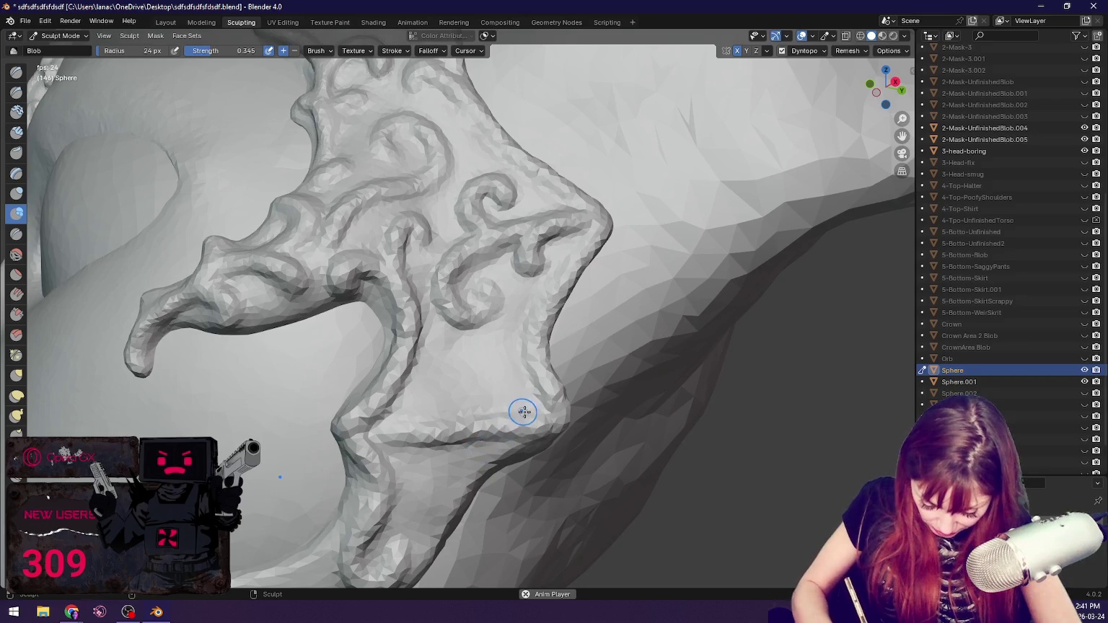
Step: Paint new Blob swirls along the band's lower edge
mouse_move(463, 400)
mouse_down()
mouse_move(491, 361)
mouse_move(508, 372)
mouse_move(487, 376)
mouse_move(549, 383)
mouse_move(532, 422)
mouse_move(520, 399)
mouse_up()
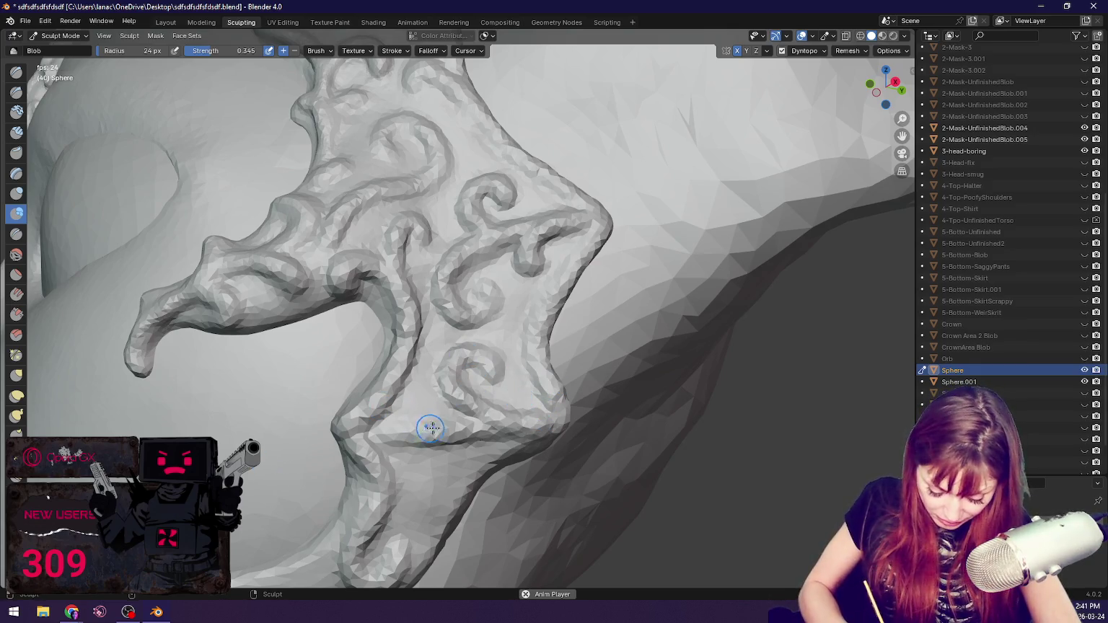
middle_drag(503, 426, 398, 363)
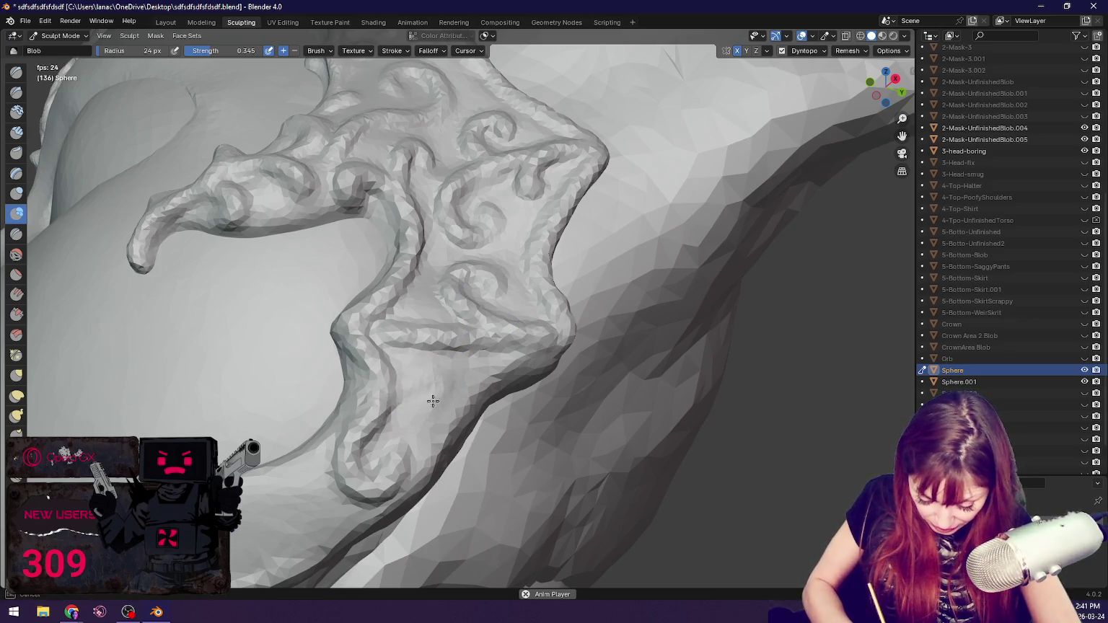
drag(440, 372, 425, 396)
drag(446, 351, 432, 395)
drag(455, 346, 384, 331)
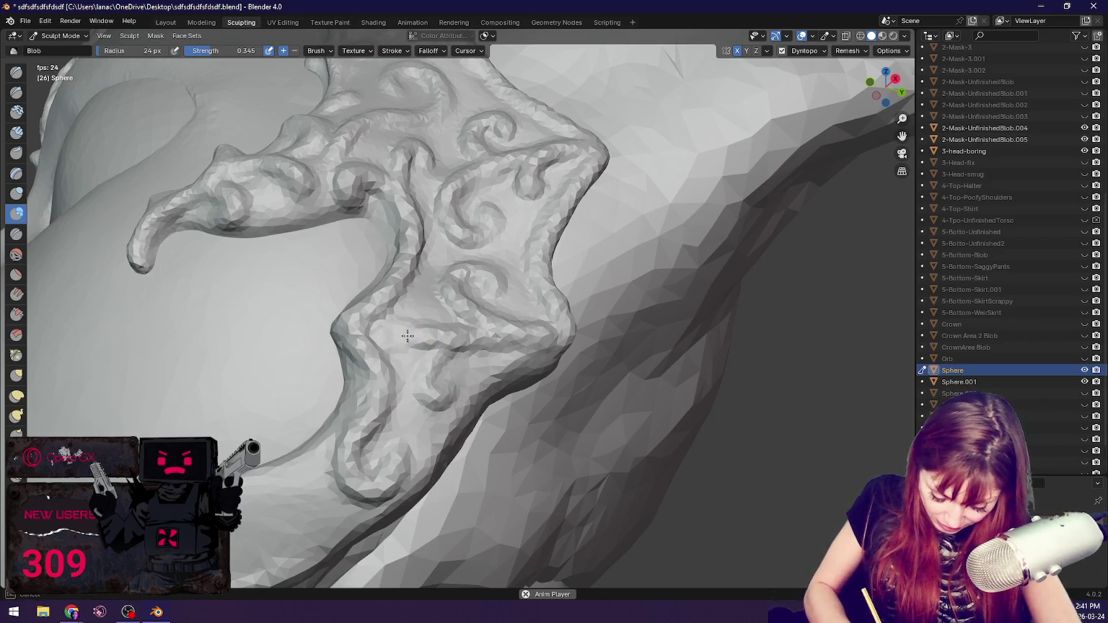
drag(458, 359, 427, 400)
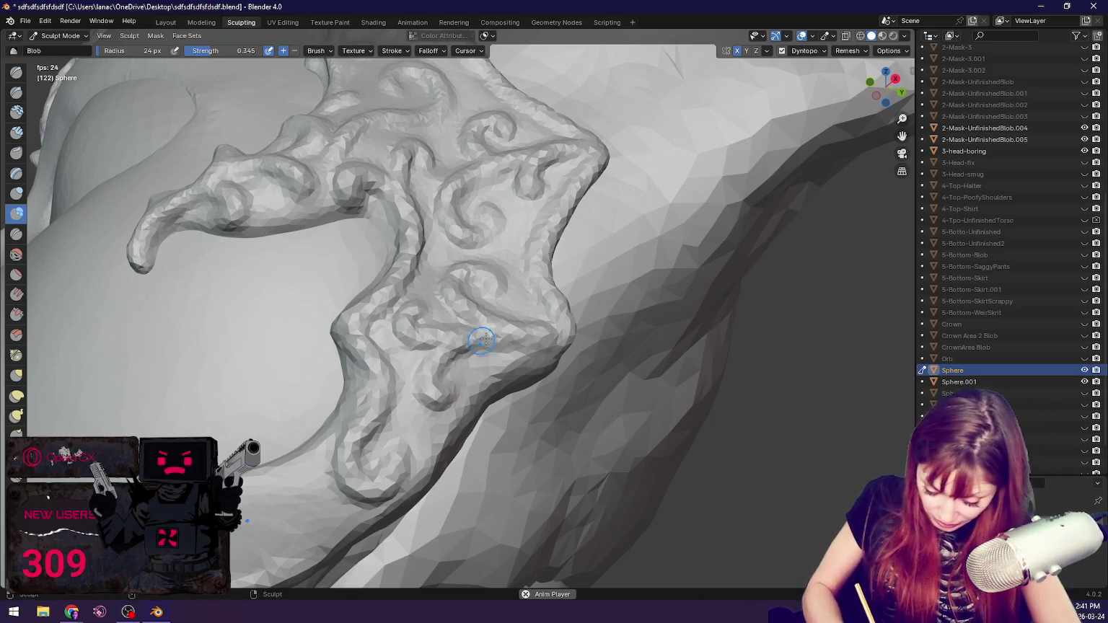
Step: Nudge the band surface with Grab and zoom out to face the head front-on
key(g)
drag(437, 339, 424, 352)
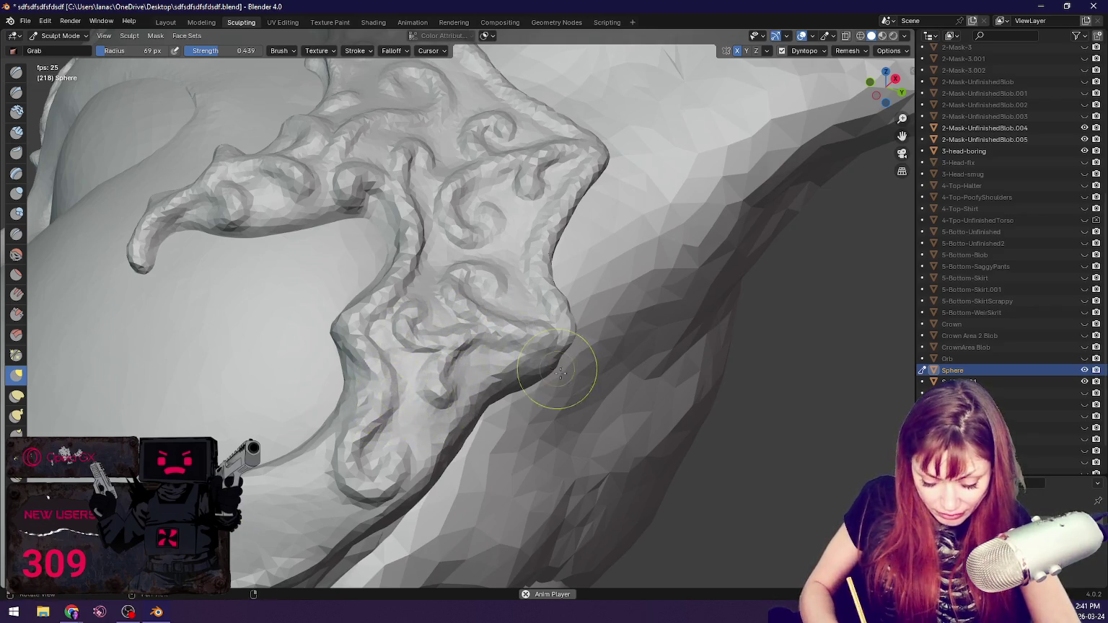
middle_drag(564, 367, 552, 395)
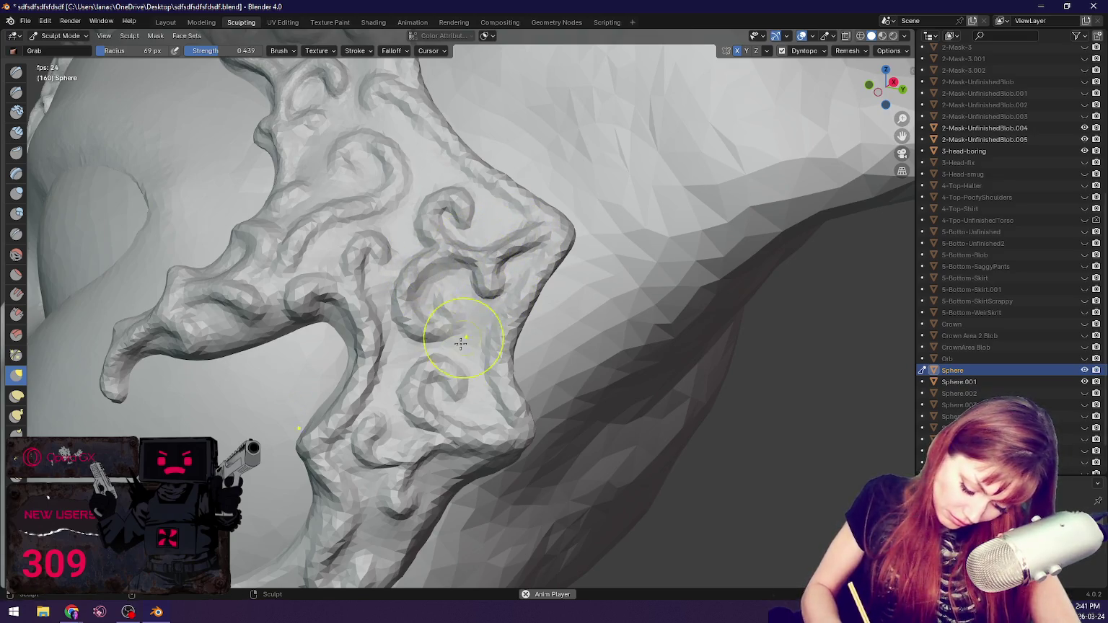
scroll(517, 342, down, 8)
mouse_move(516, 342)
middle_down()
mouse_move(638, 363)
mouse_move(548, 365)
middle_up()
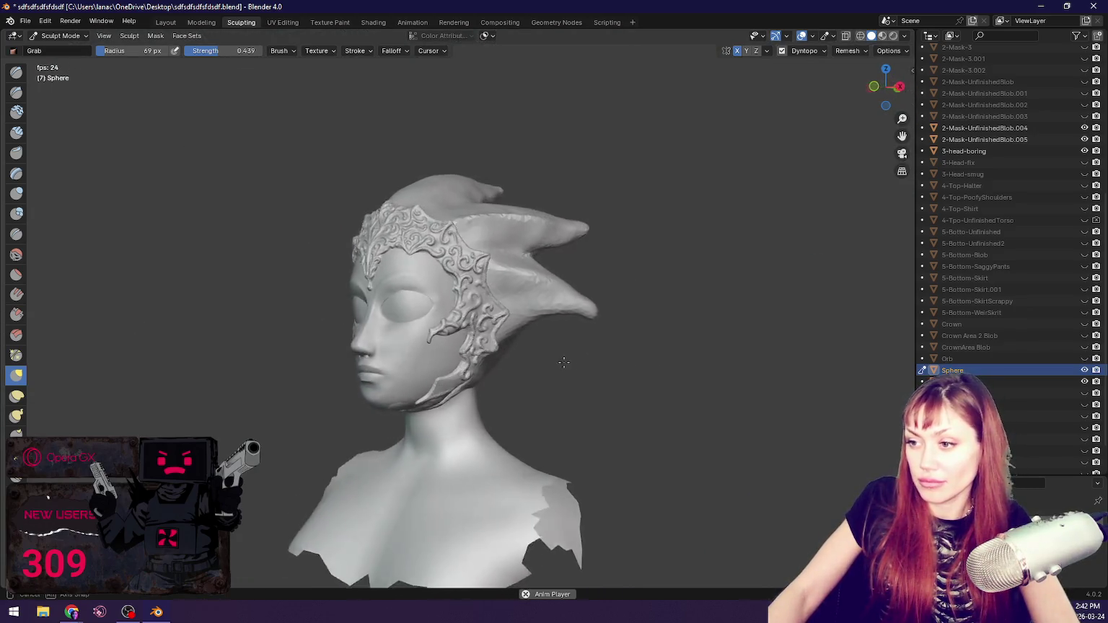
Step: Zoom in close on the side band and cycle through Blob, Grab and Crease brushes
scroll(548, 365, up, 4)
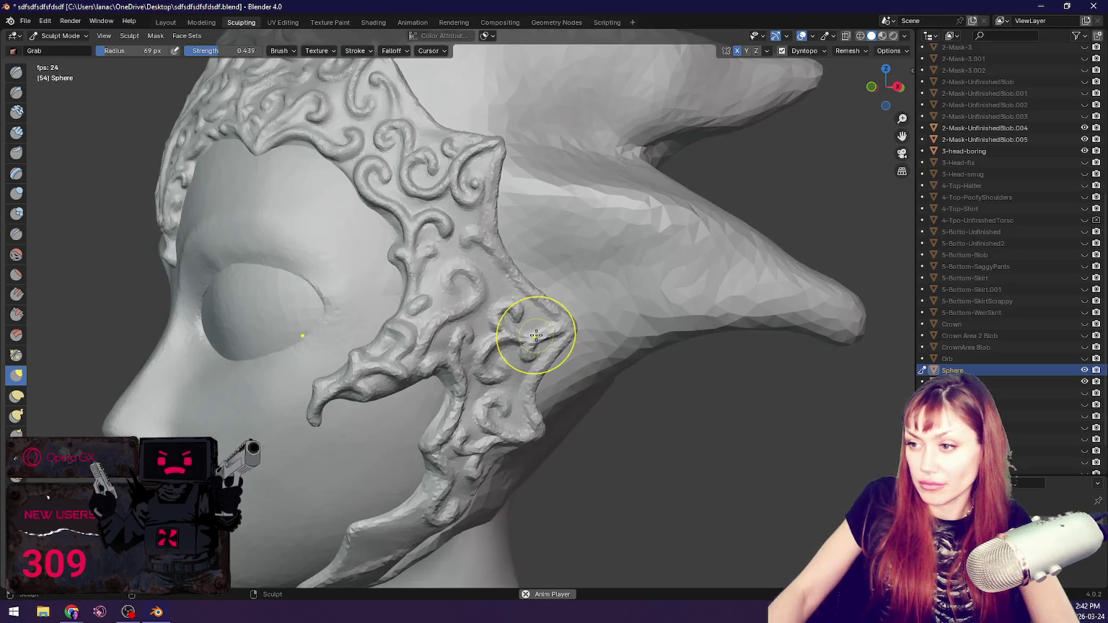
scroll(531, 334, up, 2)
scroll(539, 317, up, 2)
scroll(514, 356, up, 1)
scroll(514, 356, up, 2)
scroll(520, 357, up, 1)
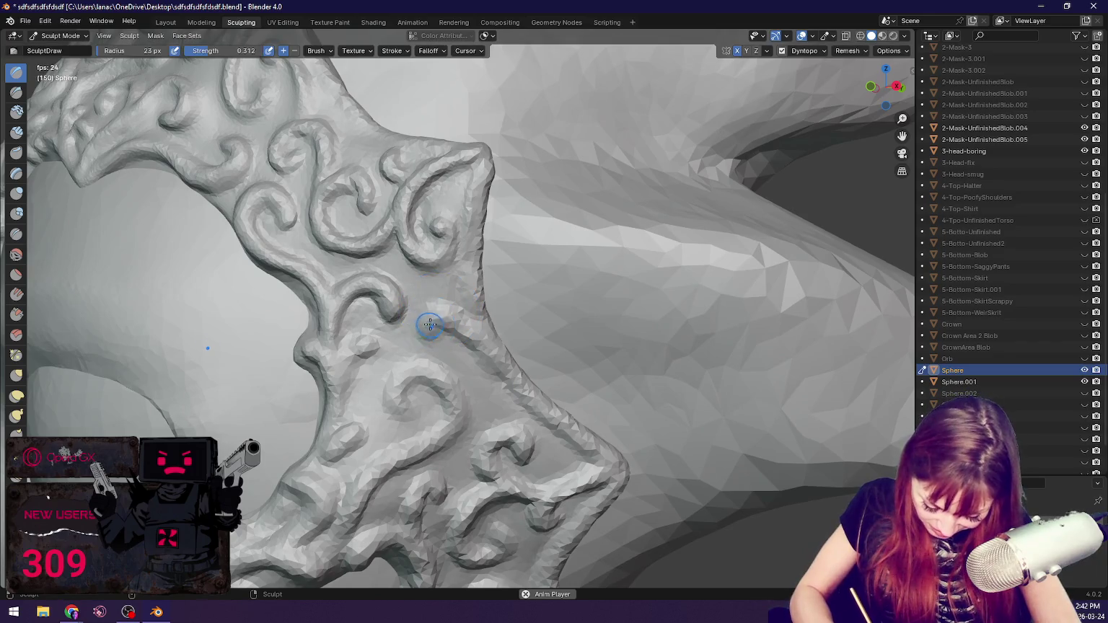
key(b)
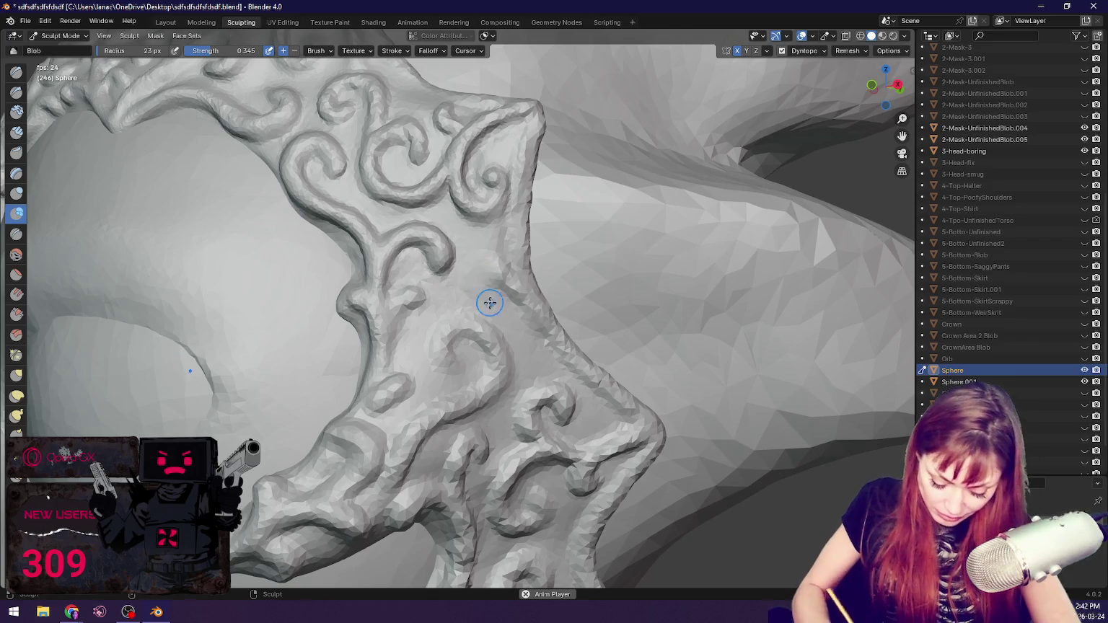
key(g)
key(shift+c)
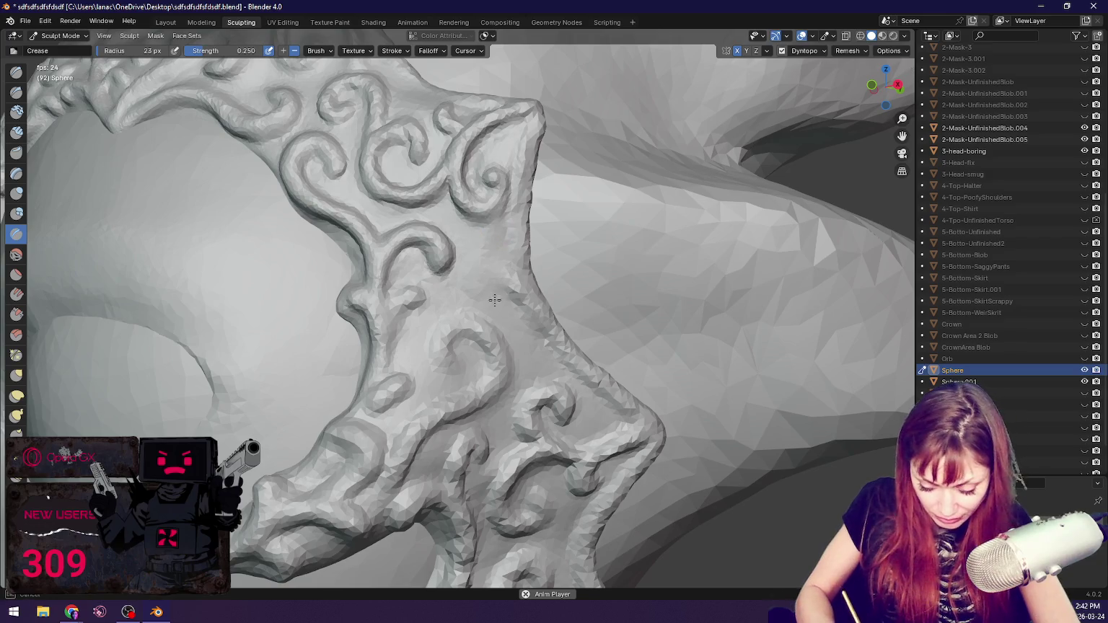
key(shift+c)
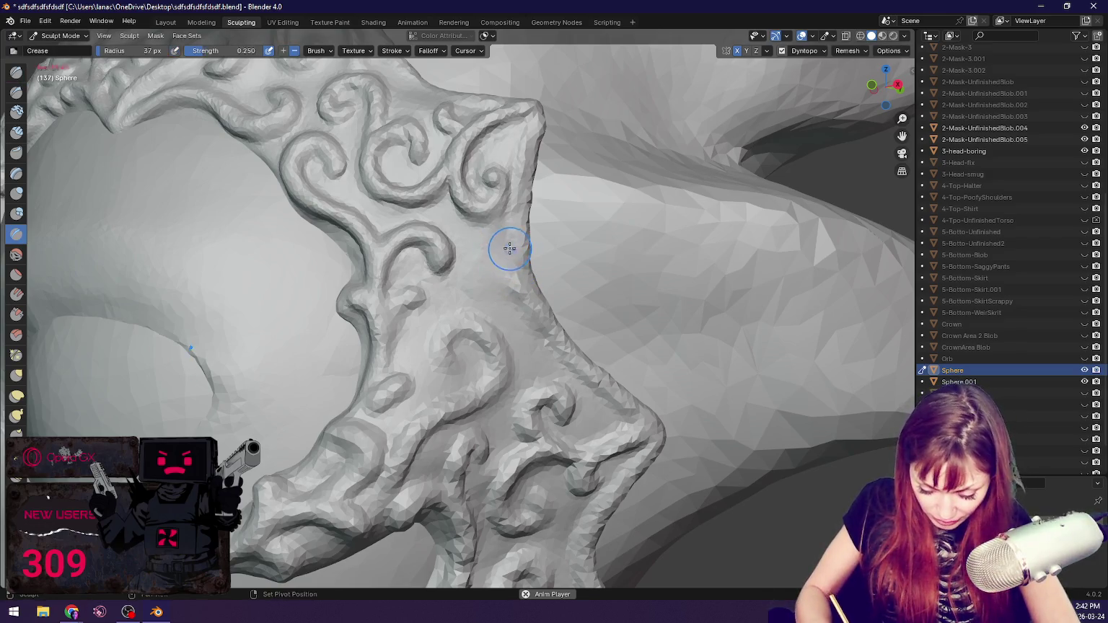
Step: Pull the band's outer edge into shape with Grab, then maximize the viewport
mouse_move(562, 282)
middle_down()
mouse_move(552, 231)
mouse_move(635, 250)
middle_up()
key(g)
drag(609, 282, 624, 239)
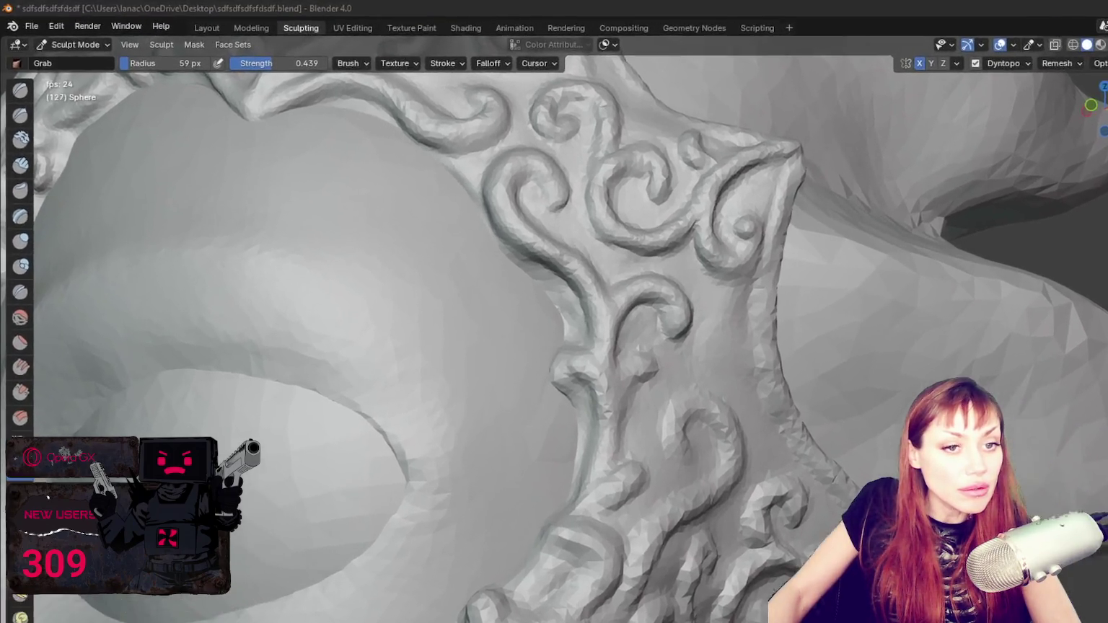
key(ctrl+alt+space)
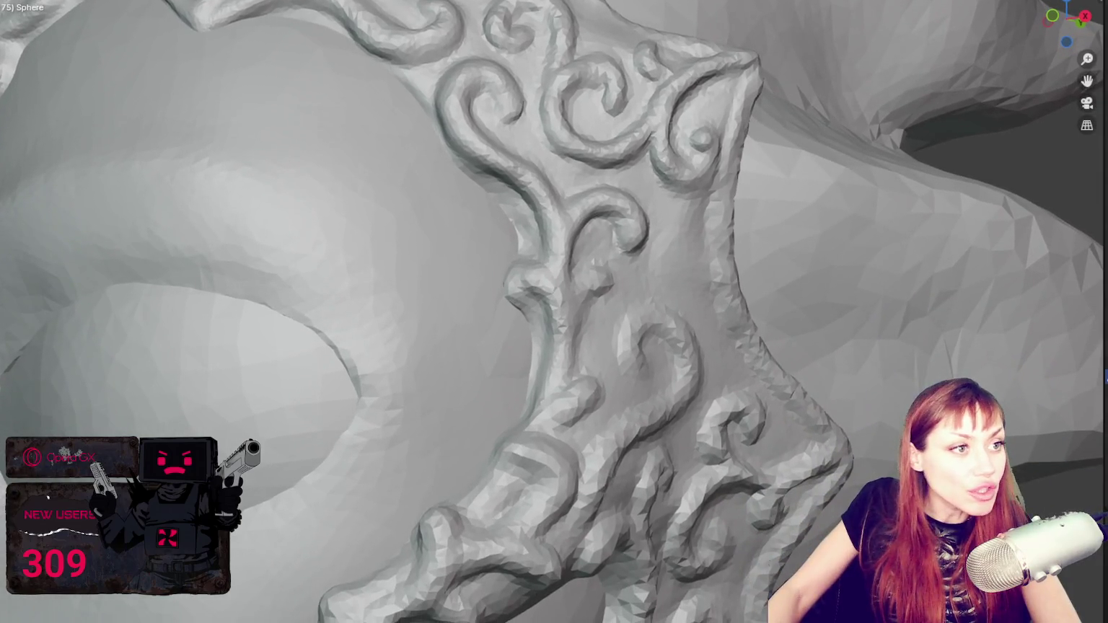
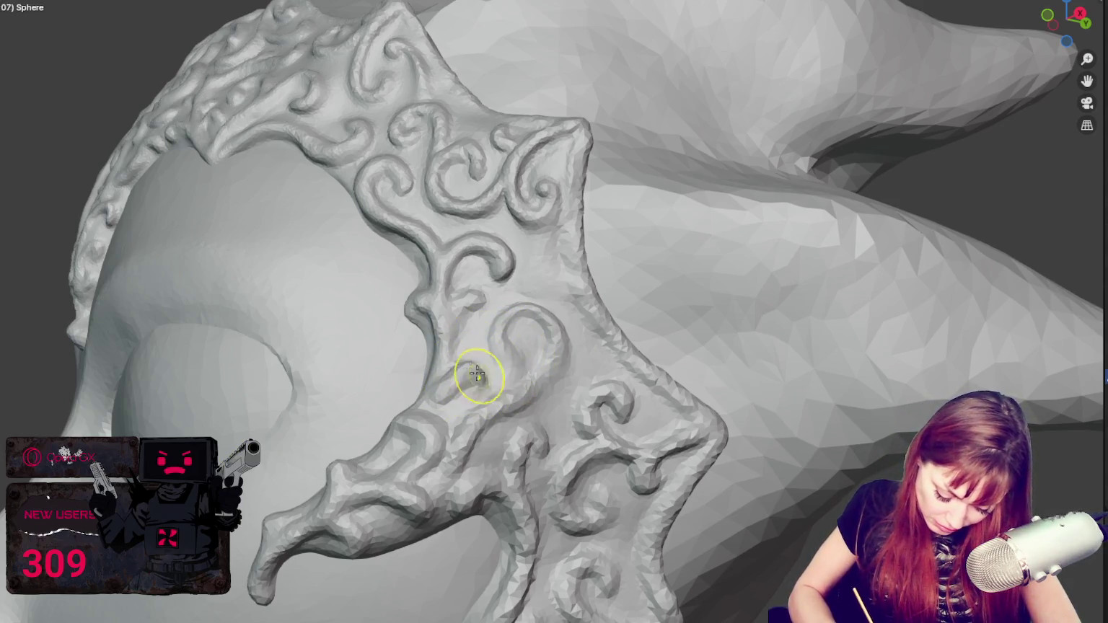
Step: Sculpt new swirl ridges around the side-band spiral beside the eye, smoothing and deepening its curls
mouse_move(449, 398)
mouse_down()
mouse_move(490, 376)
mouse_move(528, 312)
mouse_up()
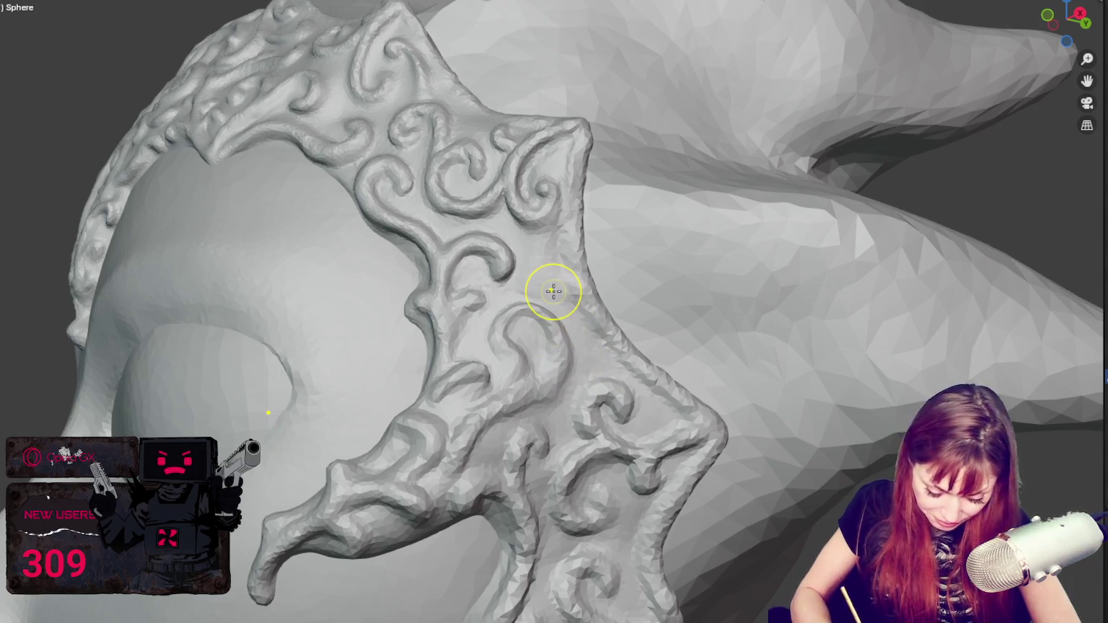
scroll(554, 291, up, 3)
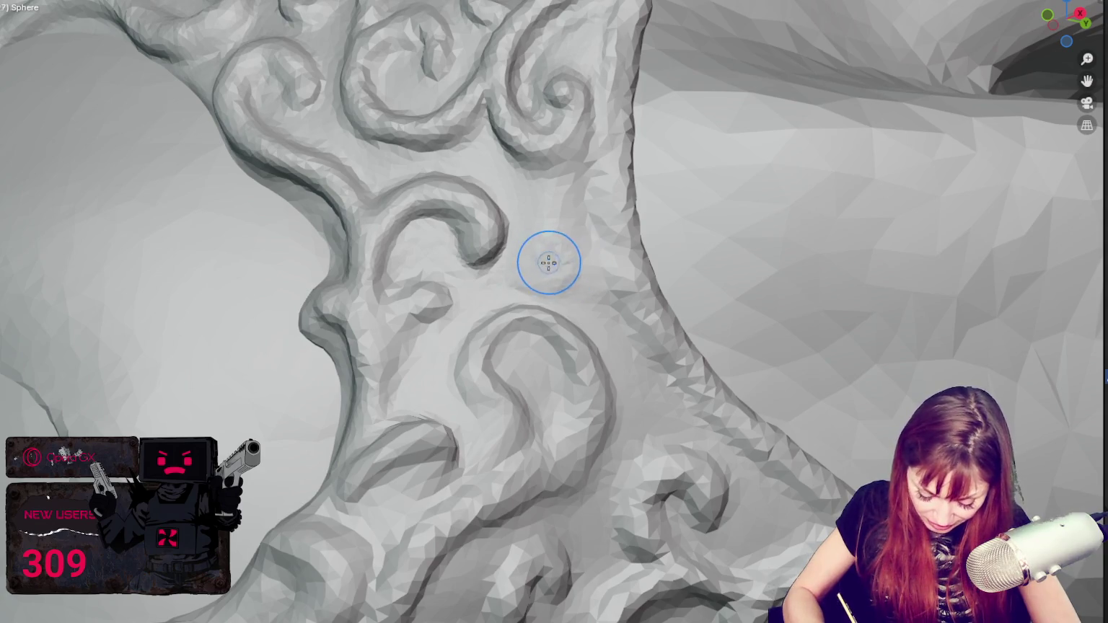
mouse_move(546, 241)
mouse_down()
mouse_move(604, 357)
mouse_move(549, 441)
mouse_up()
mouse_move(474, 381)
mouse_down()
mouse_move(548, 325)
mouse_move(512, 366)
mouse_move(513, 388)
mouse_up()
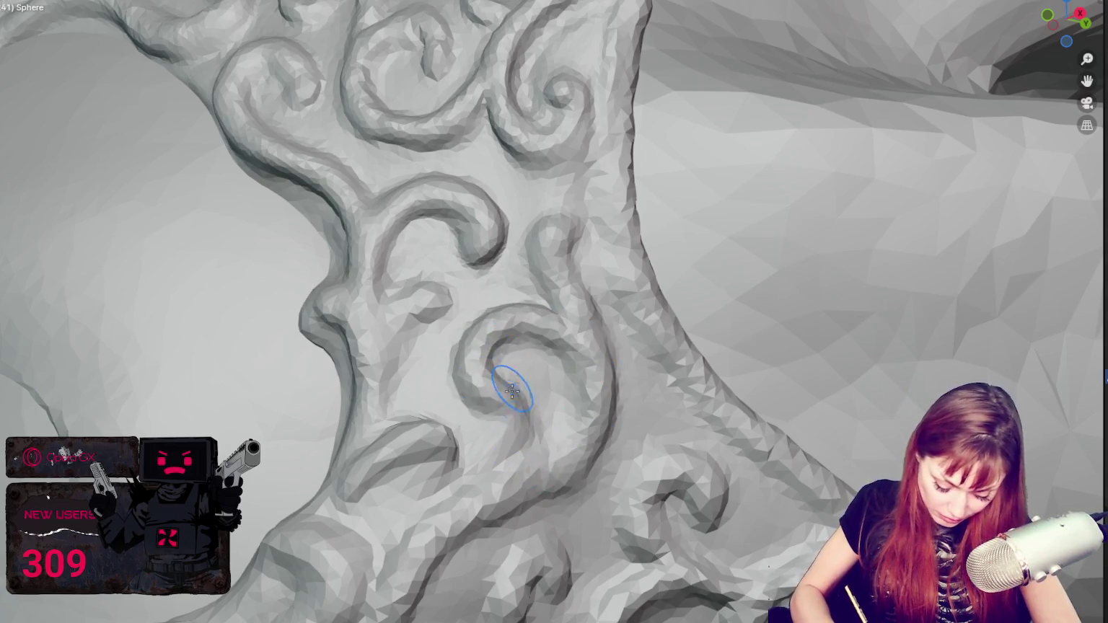
mouse_move(454, 441)
mouse_down()
mouse_move(409, 478)
mouse_move(438, 468)
mouse_move(350, 459)
mouse_up()
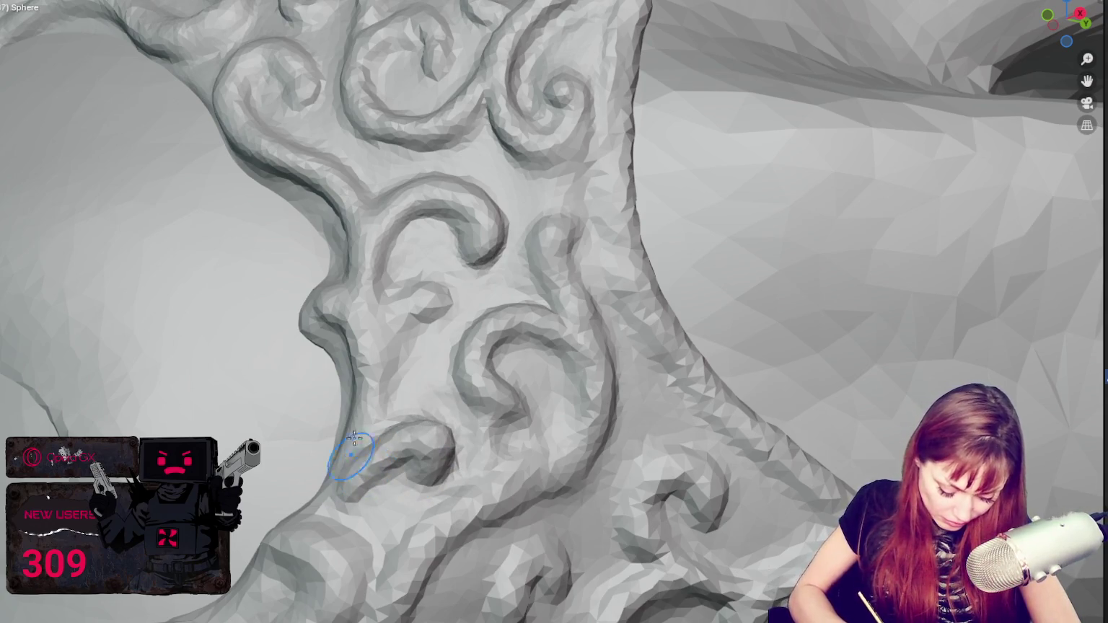
drag(373, 329, 409, 309)
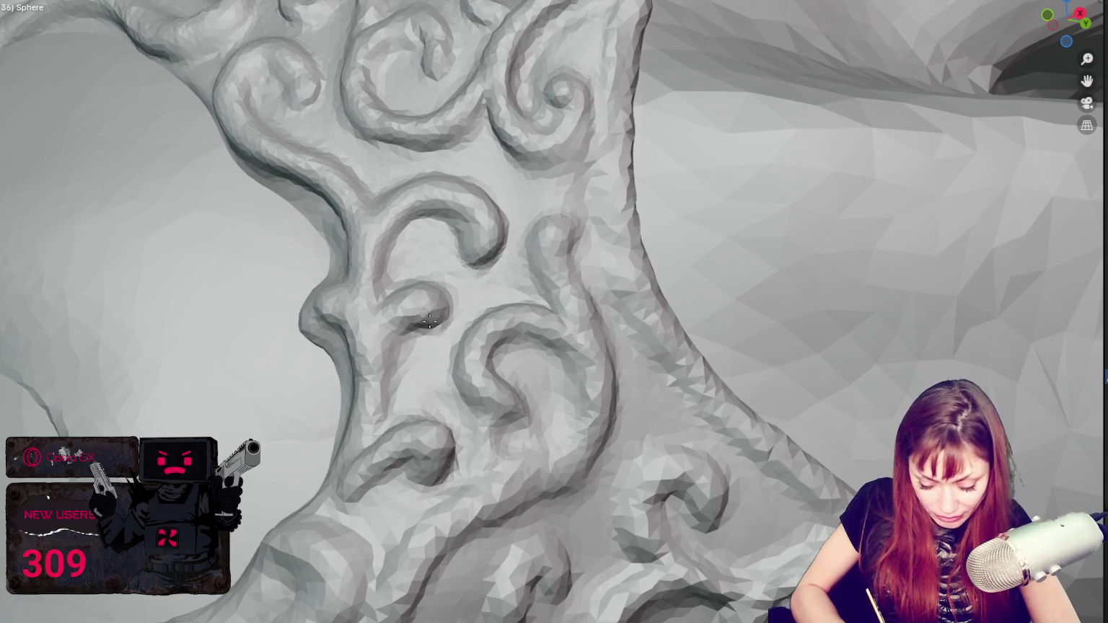
mouse_move(485, 402)
mouse_down()
mouse_move(498, 404)
mouse_move(532, 359)
mouse_move(581, 388)
mouse_up()
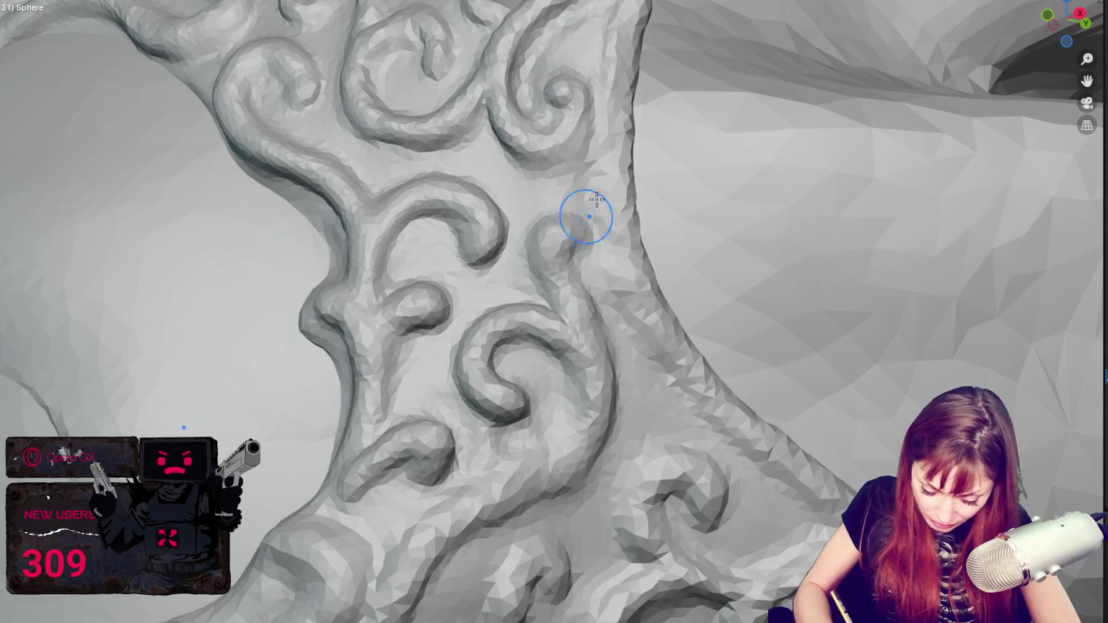
mouse_move(554, 47)
mouse_down()
mouse_move(566, 111)
mouse_move(582, 111)
mouse_move(593, 50)
mouse_move(601, 116)
mouse_move(638, 180)
mouse_move(660, 332)
mouse_up()
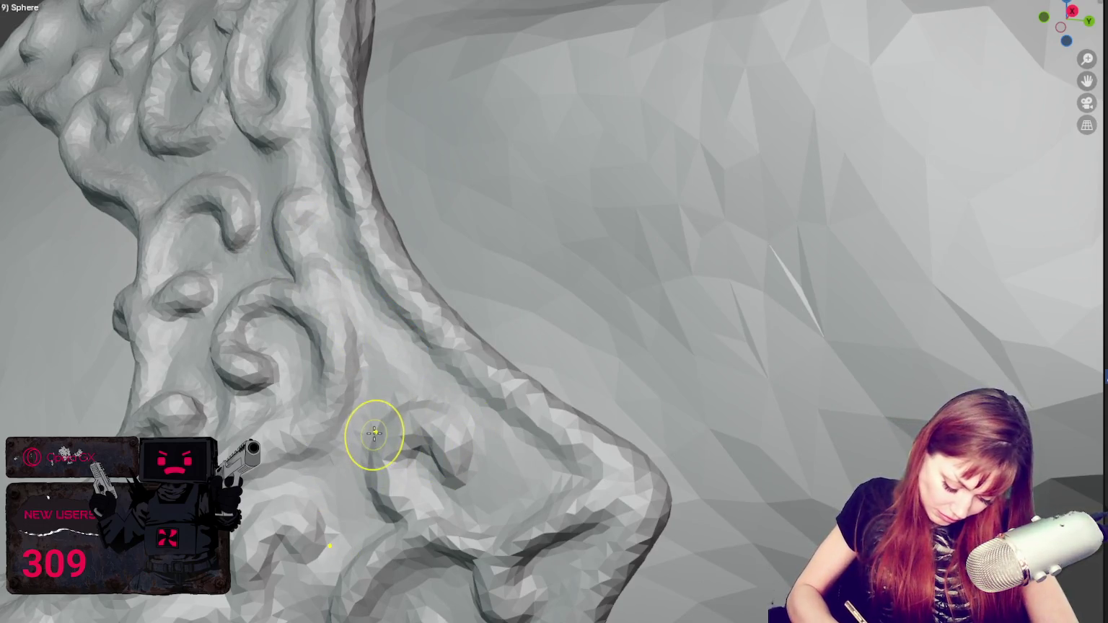
scroll(370, 433, down, 10)
mouse_move(420, 396)
middle_down()
mouse_move(534, 396)
mouse_move(570, 426)
middle_up()
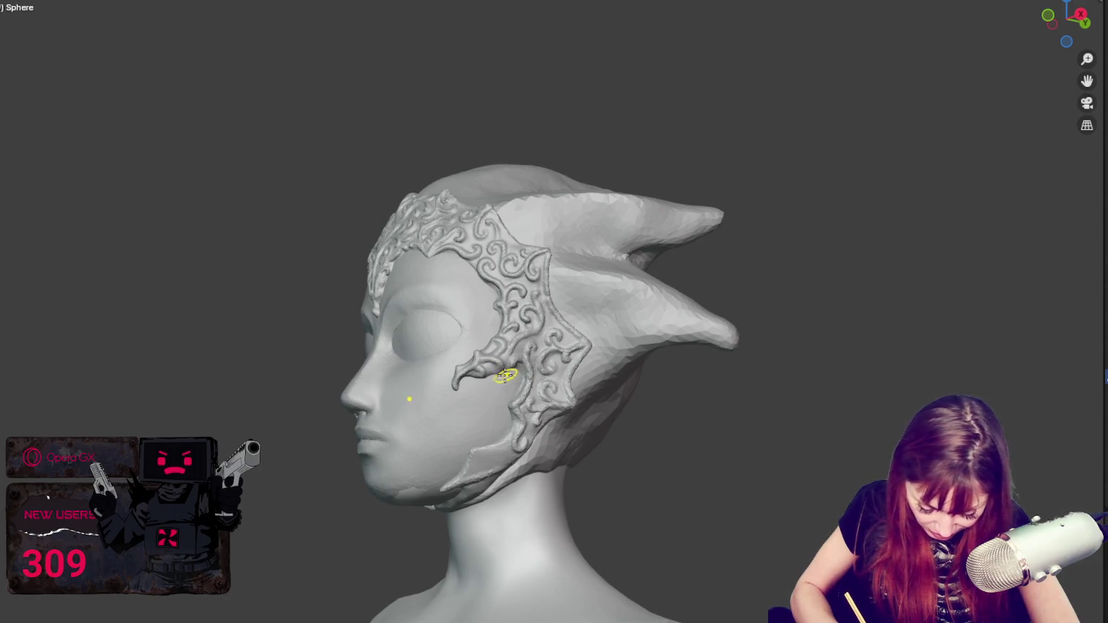
middle_drag(511, 370, 546, 376)
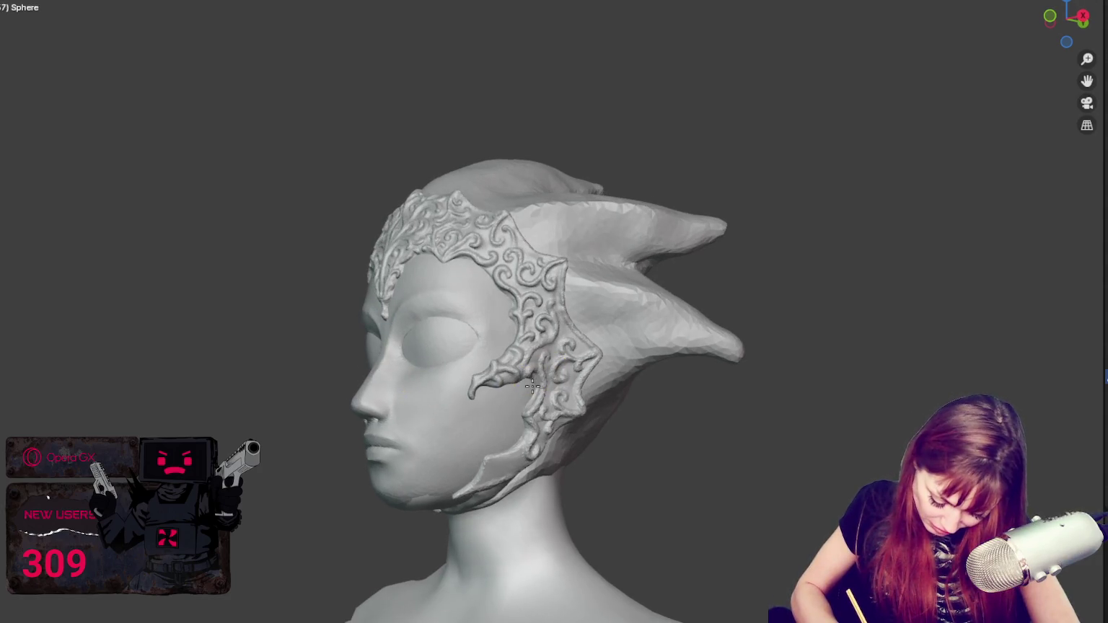
mouse_move(537, 381)
middle_down()
mouse_move(497, 381)
mouse_move(730, 383)
mouse_move(590, 372)
middle_up()
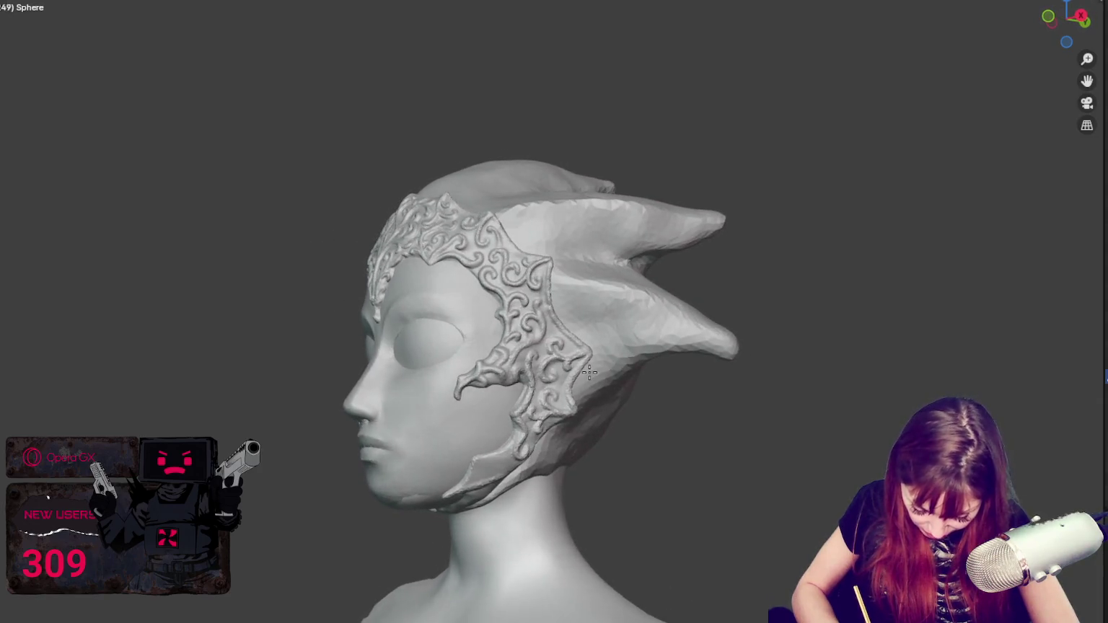
mouse_move(485, 400)
middle_down()
mouse_move(651, 403)
mouse_move(592, 381)
mouse_move(571, 398)
mouse_move(662, 434)
mouse_move(589, 403)
middle_up()
Step: Zoom in on the side ornament, then reshape and smooth its curl relief
scroll(588, 404, up, 3)
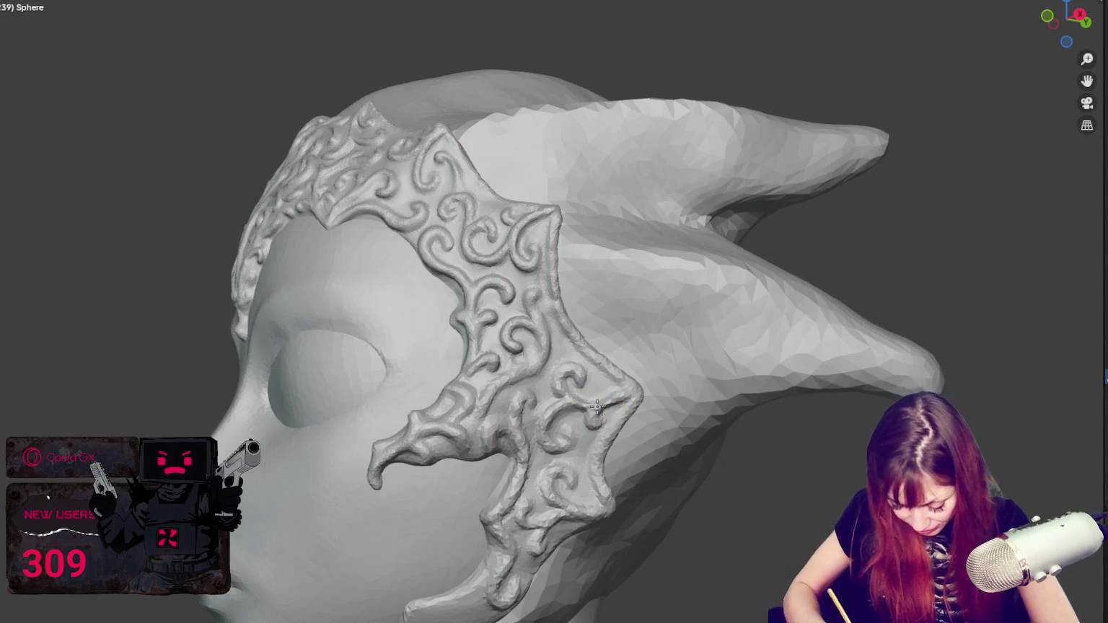
scroll(584, 388, up, 1)
scroll(581, 388, up, 2)
scroll(530, 468, up, 2)
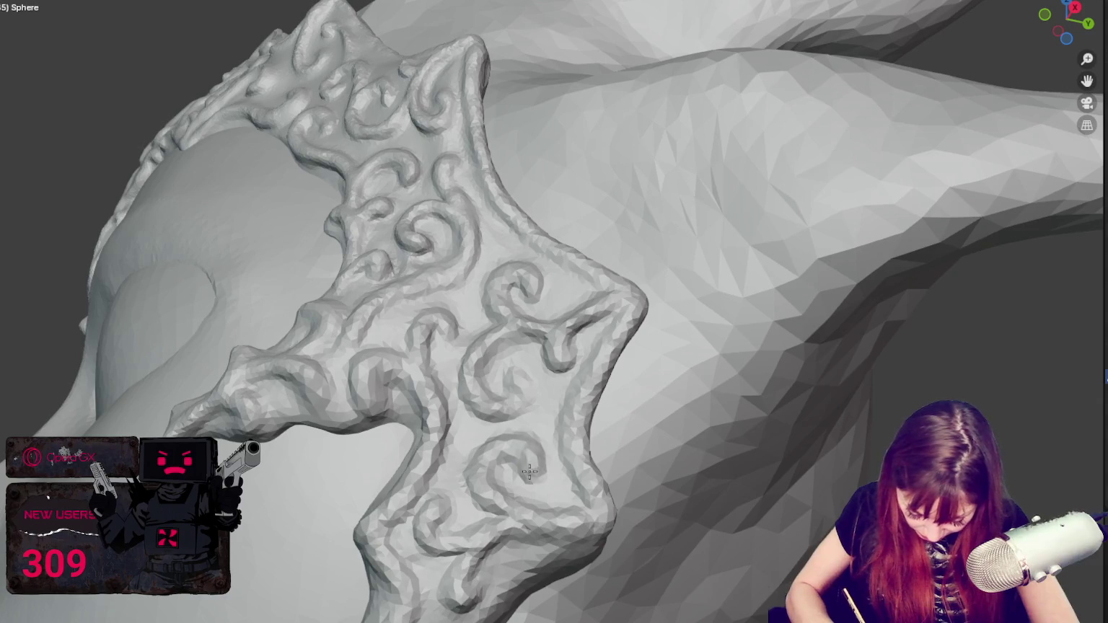
middle_drag(534, 466, 548, 452)
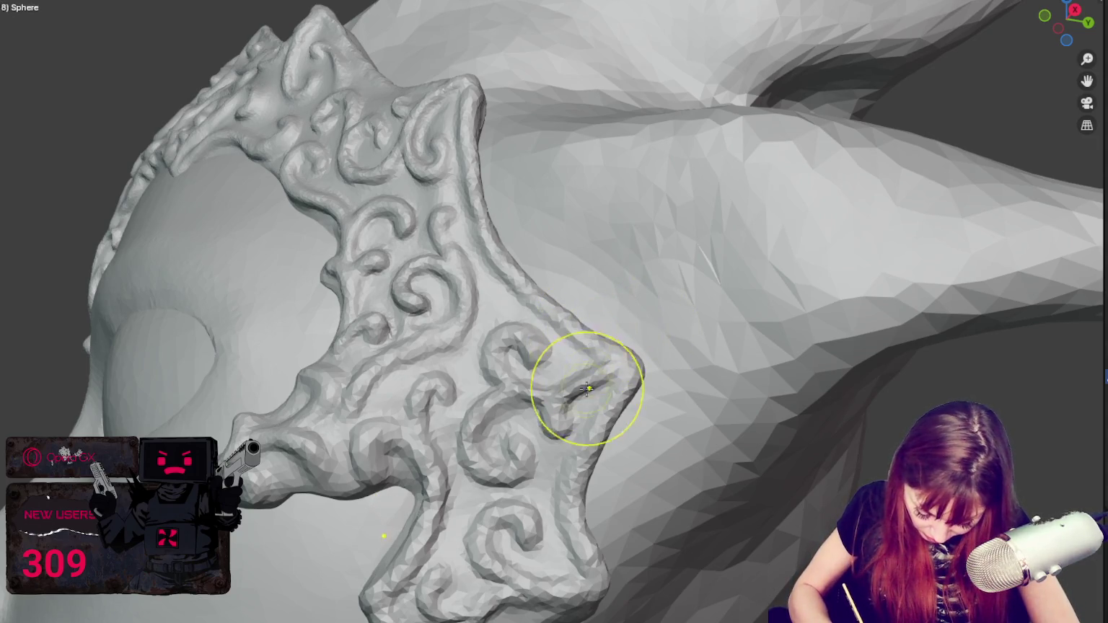
drag(588, 385, 553, 353)
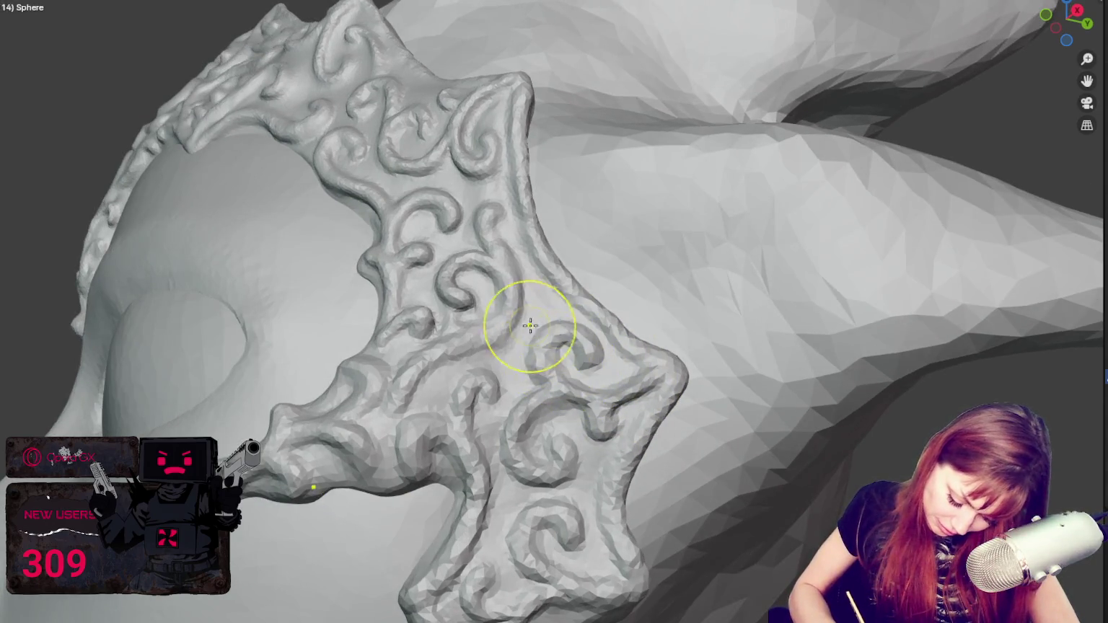
drag(530, 326, 472, 381)
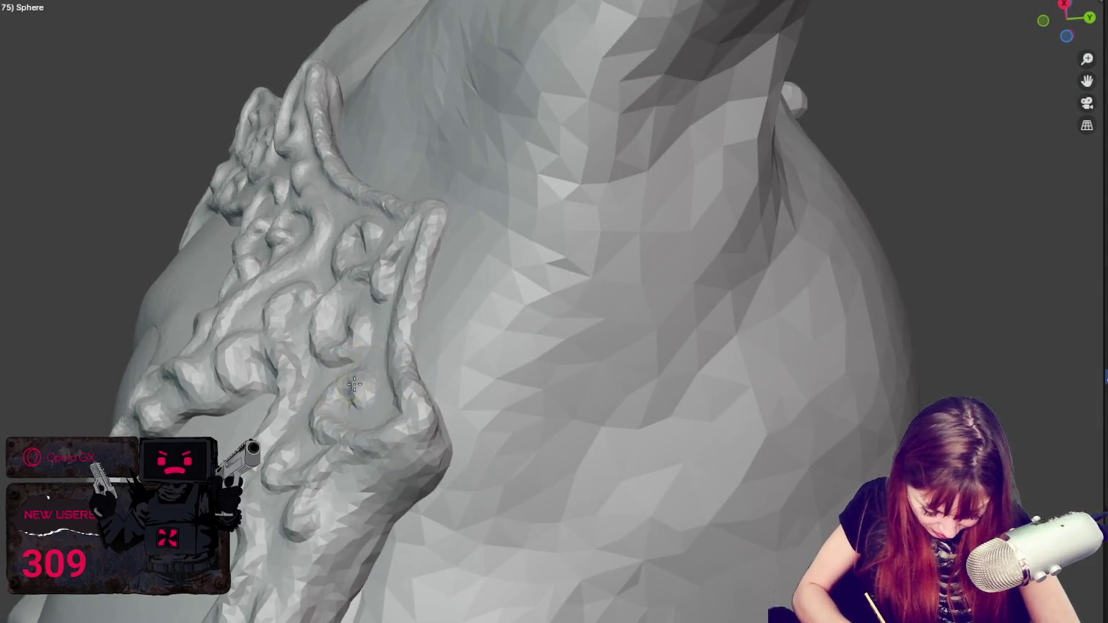
Step: Reshape the surface detail along the ornament's upper swirl ridge
mouse_move(354, 383)
mouse_down()
mouse_move(346, 255)
mouse_move(322, 317)
mouse_move(228, 310)
mouse_move(278, 216)
mouse_up()
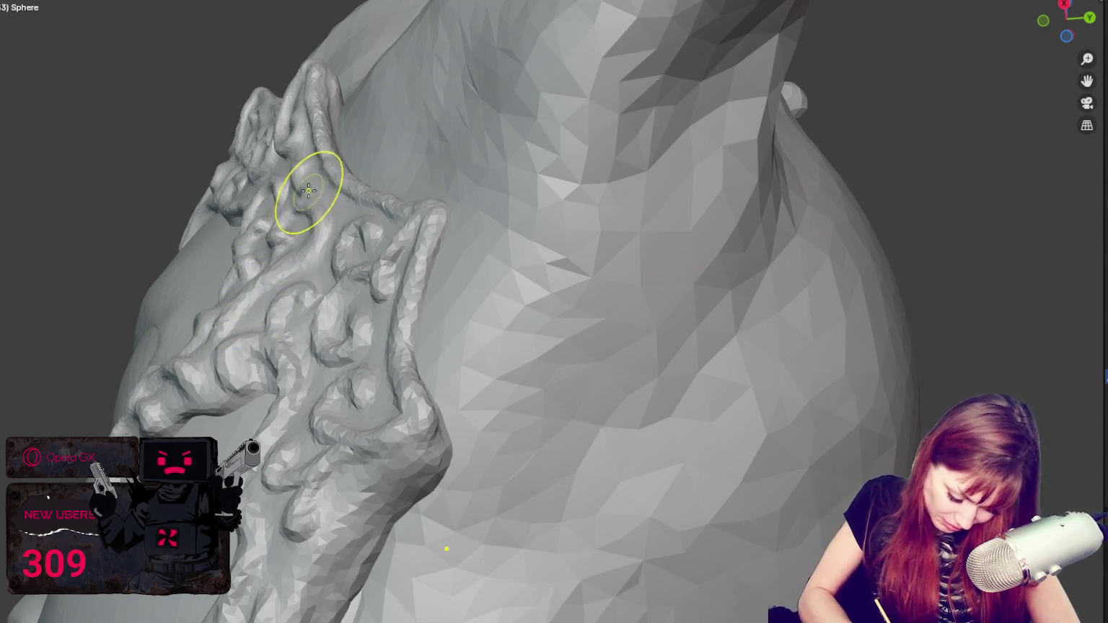
mouse_move(302, 161)
middle_down()
mouse_move(381, 224)
mouse_move(334, 210)
middle_up()
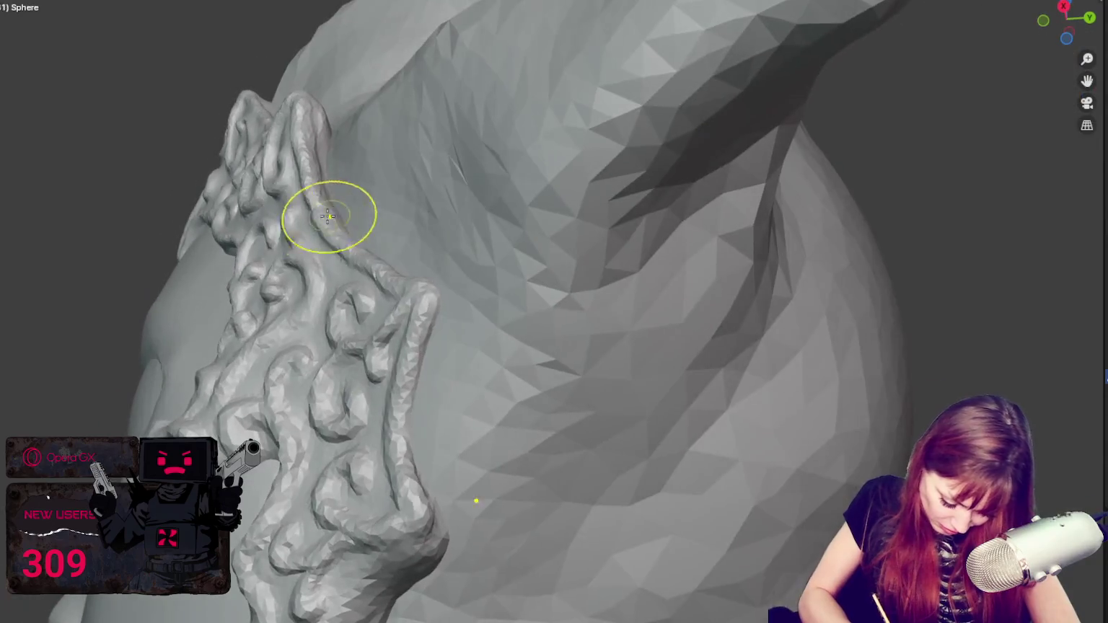
middle_drag(289, 248, 327, 170)
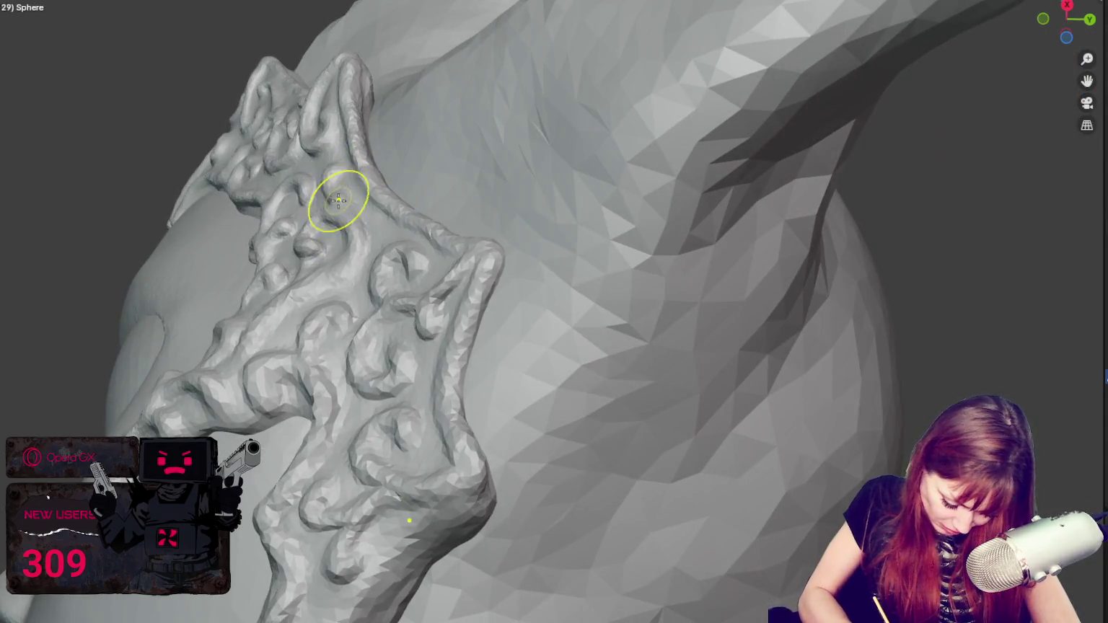
mouse_move(317, 218)
middle_down()
mouse_move(344, 204)
mouse_move(343, 243)
mouse_move(358, 254)
middle_up()
mouse_move(388, 365)
middle_down()
mouse_move(526, 457)
mouse_move(623, 222)
middle_up()
Step: Sculpt and deepen the crease along the ridge of the jaw ornament strip
scroll(526, 457, down, 5)
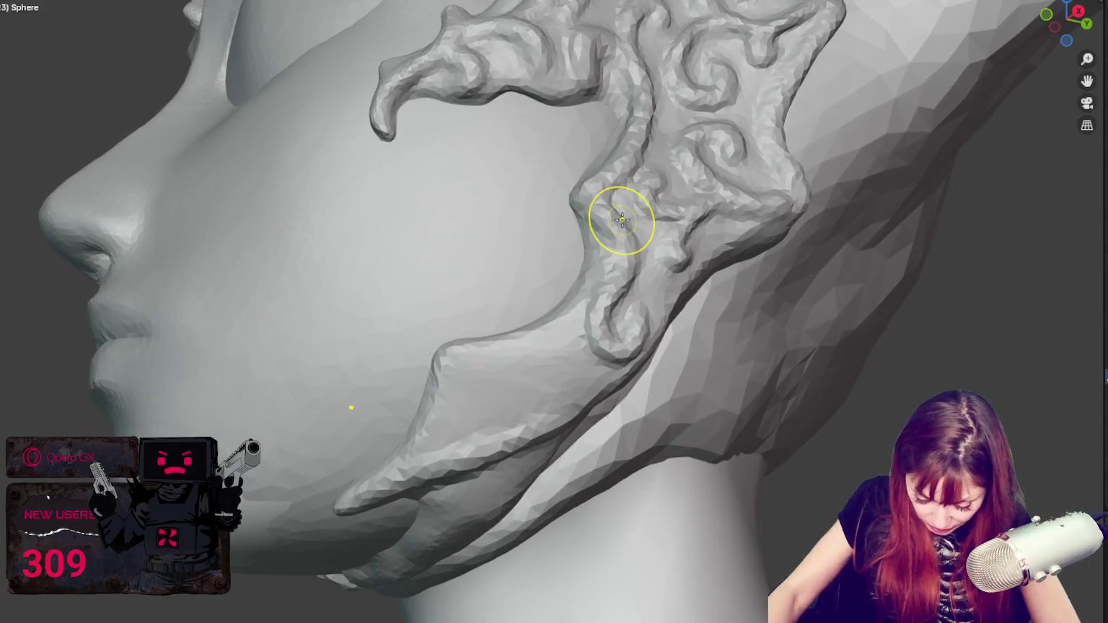
mouse_move(438, 412)
middle_down()
mouse_move(495, 327)
mouse_move(518, 331)
middle_up()
scroll(517, 332, up, 3)
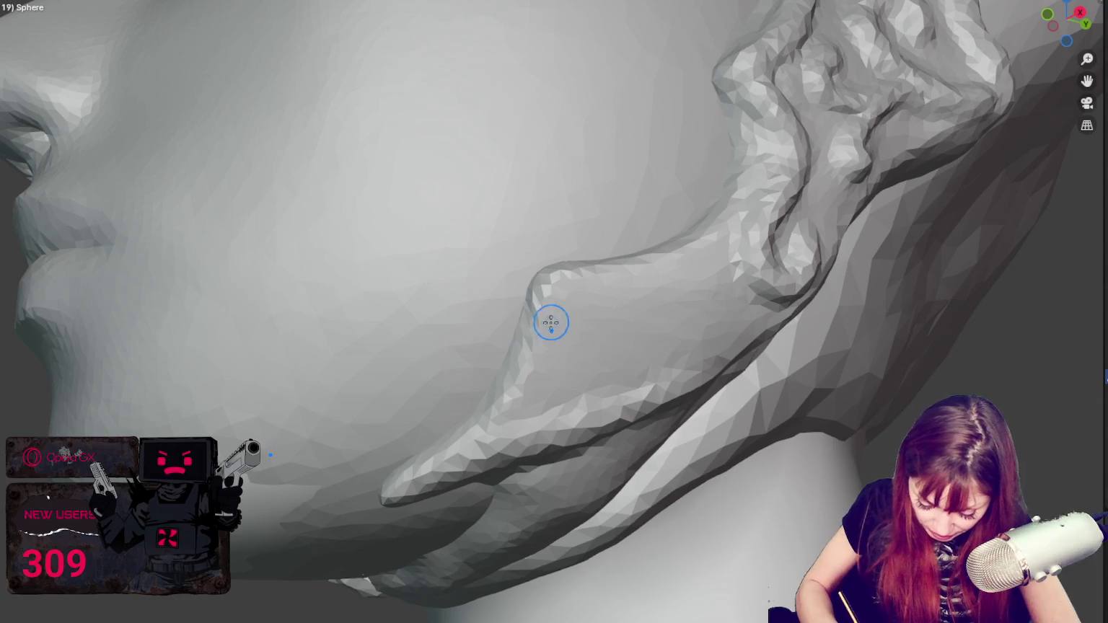
drag(559, 303, 500, 405)
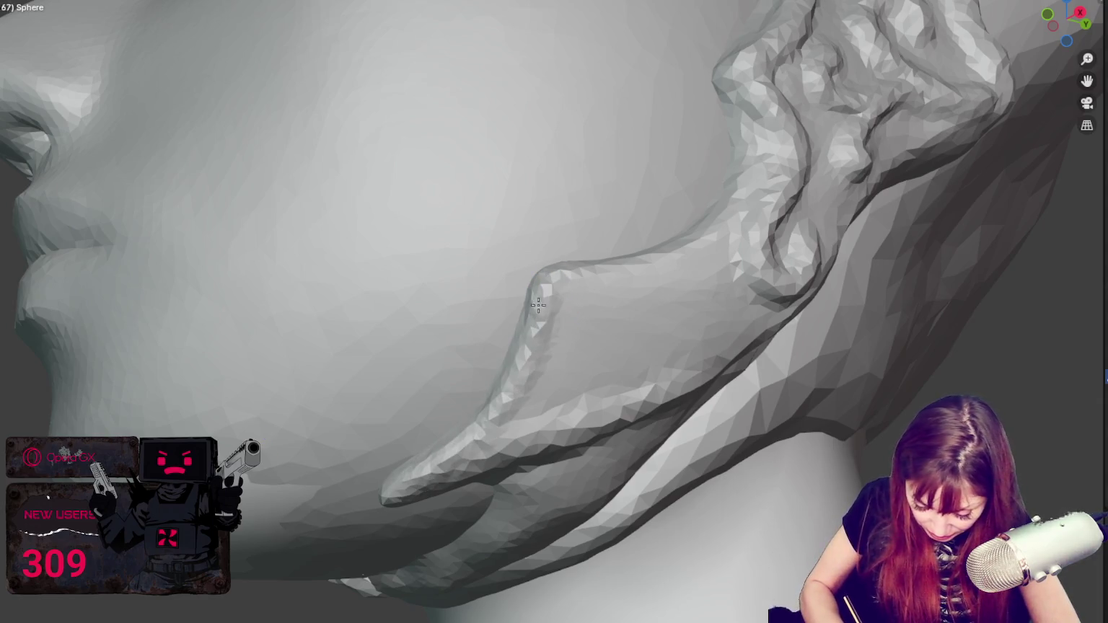
mouse_move(737, 214)
mouse_down()
mouse_move(671, 260)
mouse_move(559, 278)
mouse_up()
middle_drag(559, 278, 746, 205)
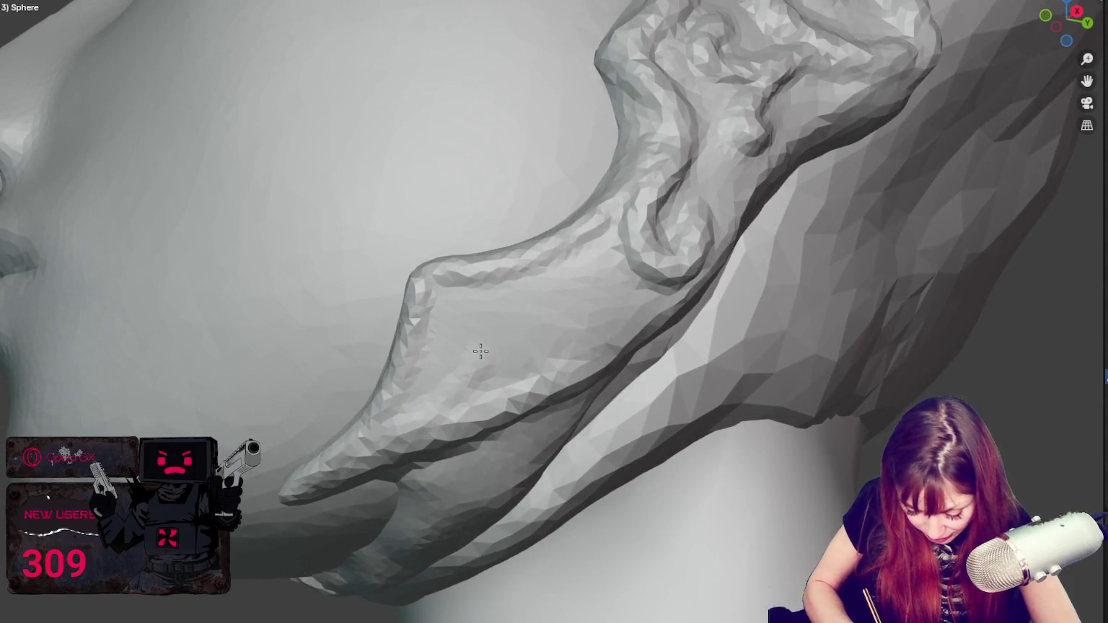
Step: Smooth away the round bump near the strip's tip and add two looping curls
drag(456, 326, 373, 450)
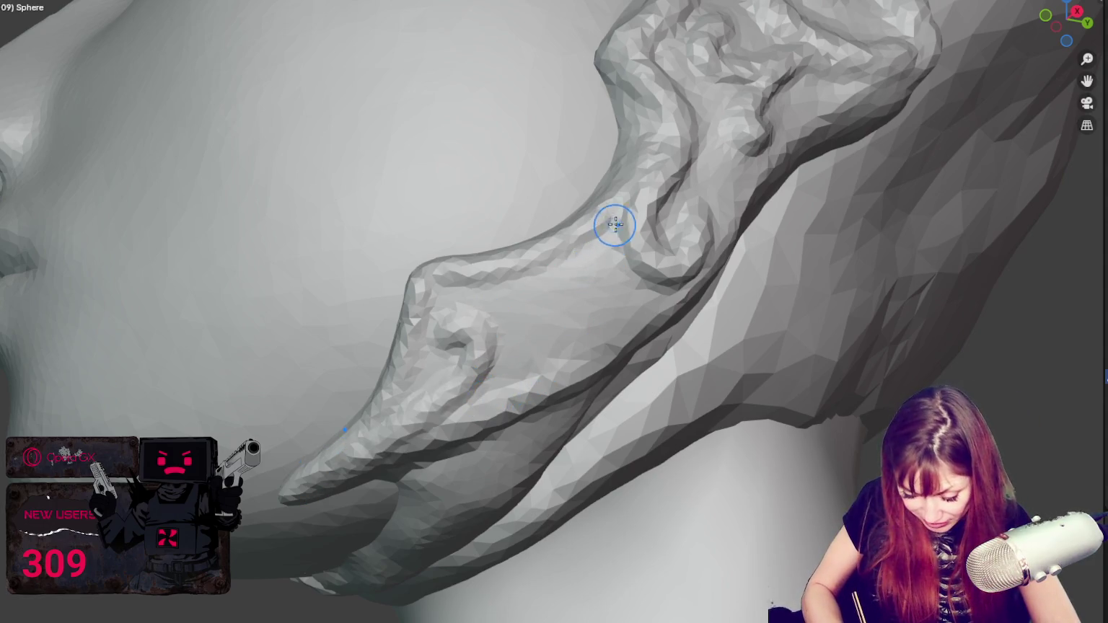
drag(554, 287, 599, 274)
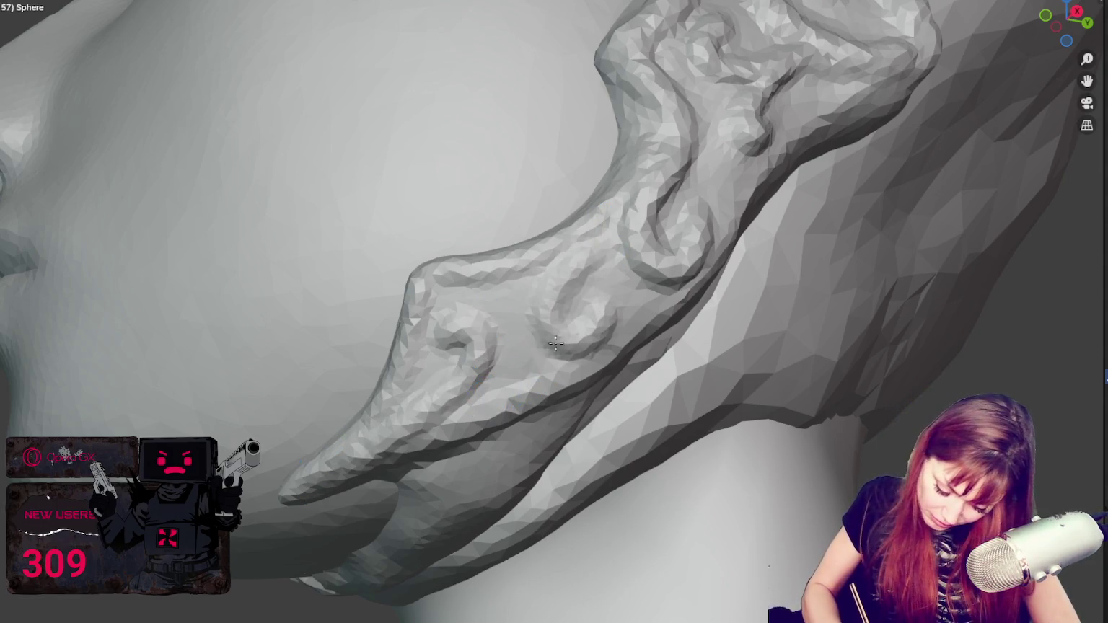
mouse_move(600, 275)
middle_down()
mouse_move(599, 243)
mouse_move(373, 303)
middle_up()
mouse_move(218, 260)
mouse_down()
mouse_move(281, 260)
mouse_move(284, 198)
mouse_up()
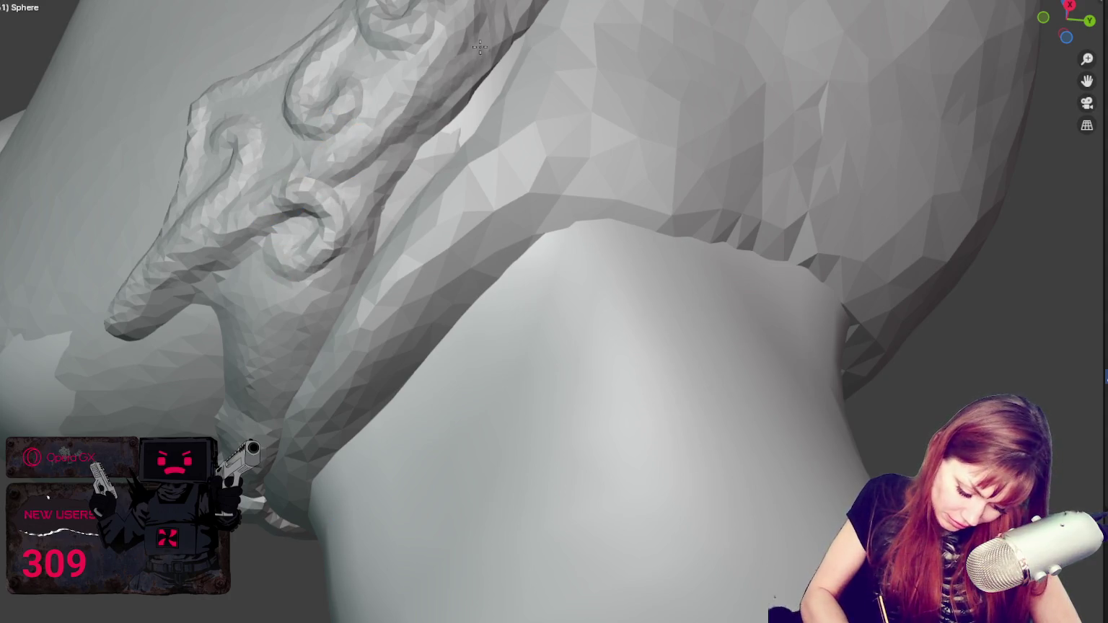
Step: Carve a new loop into the side prong and deepen the crease along its ridge
middle_drag(210, 254, 352, 173)
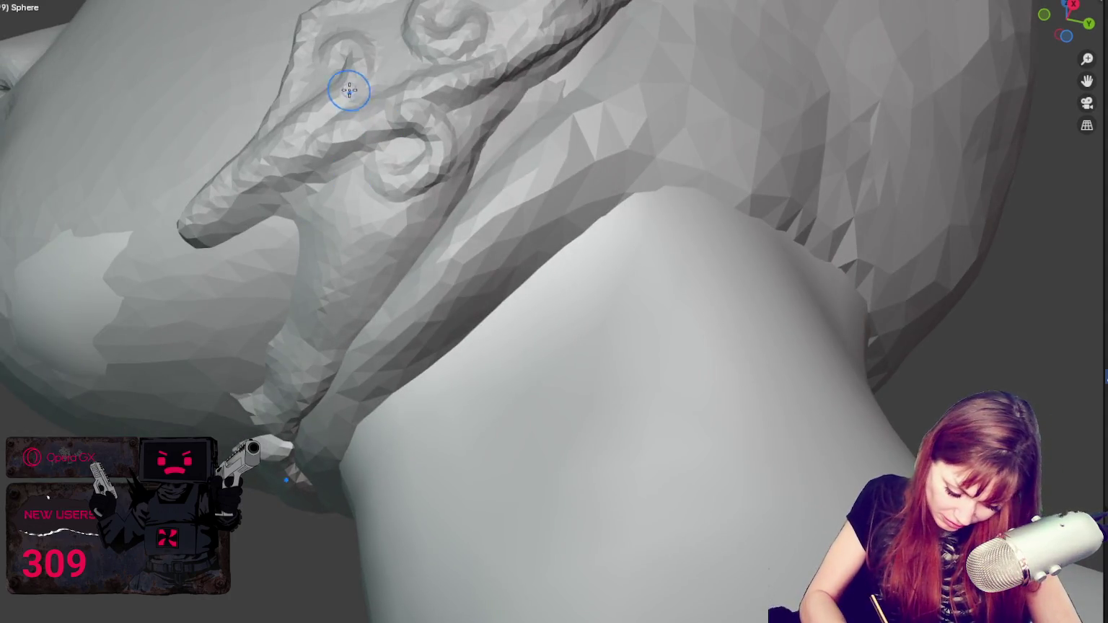
middle_drag(357, 255, 346, 329)
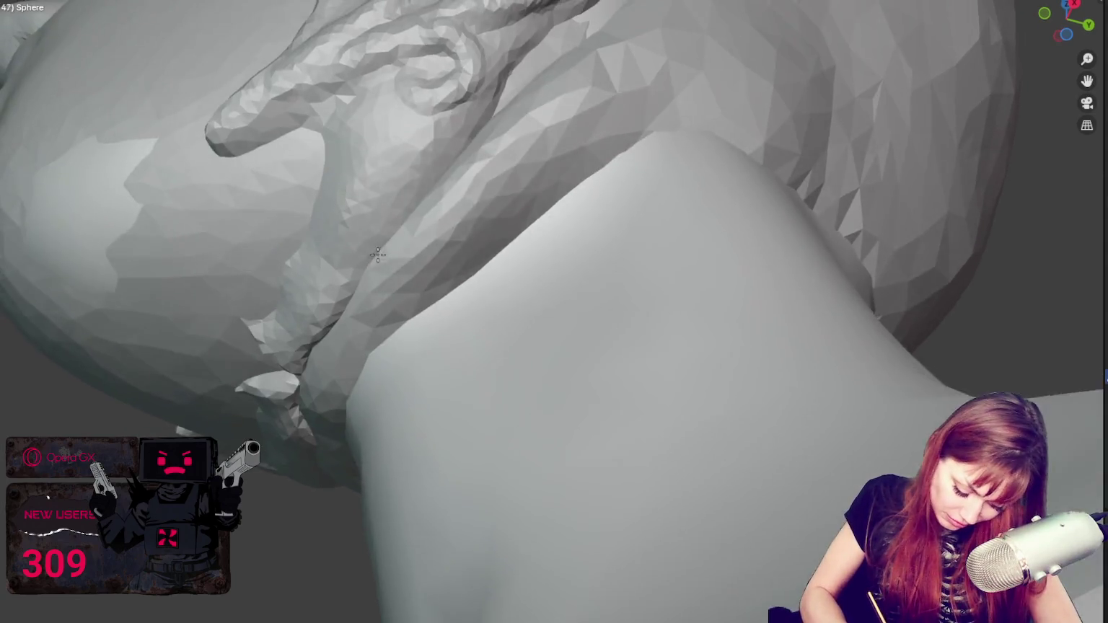
mouse_move(405, 156)
mouse_down()
mouse_move(397, 216)
mouse_move(396, 198)
mouse_move(371, 260)
mouse_move(389, 216)
mouse_up()
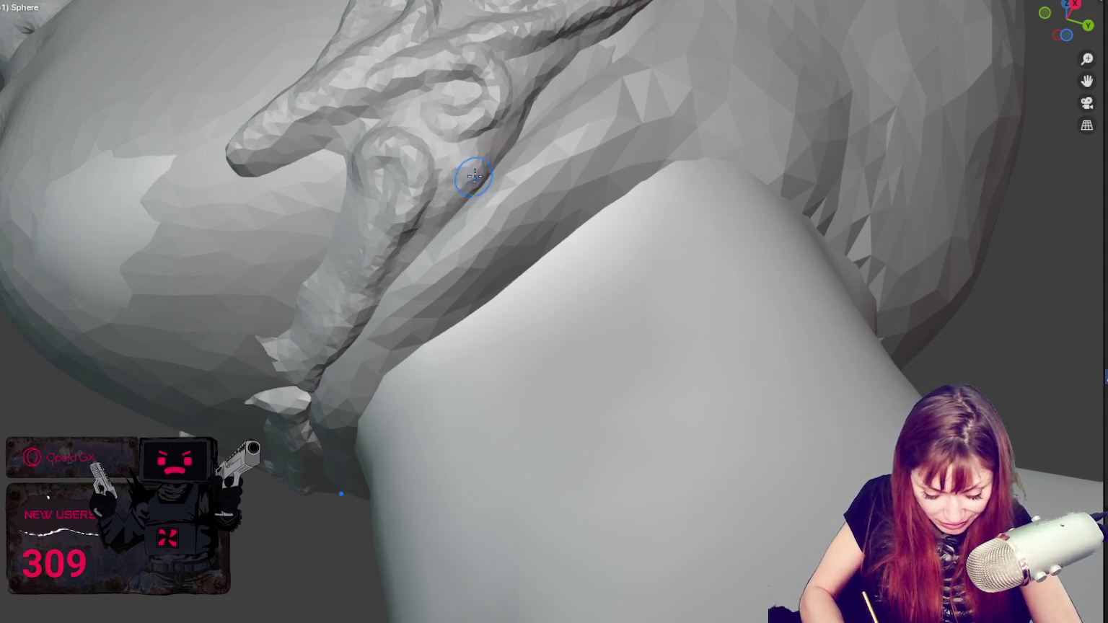
middle_drag(476, 186, 384, 231)
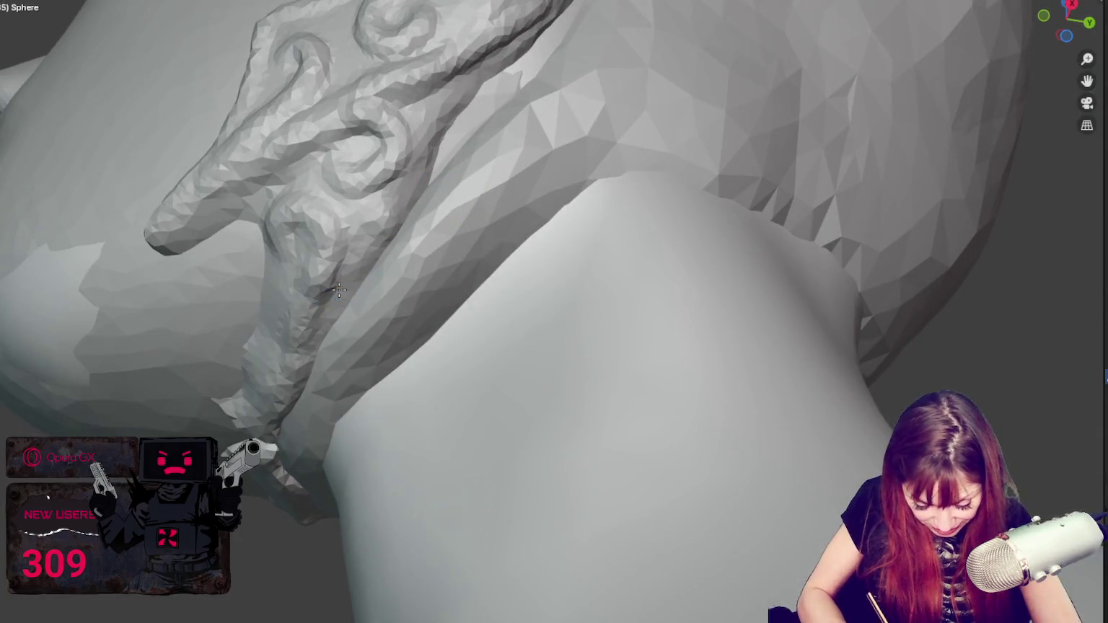
mouse_move(341, 277)
mouse_down()
mouse_move(321, 310)
mouse_move(389, 236)
mouse_up()
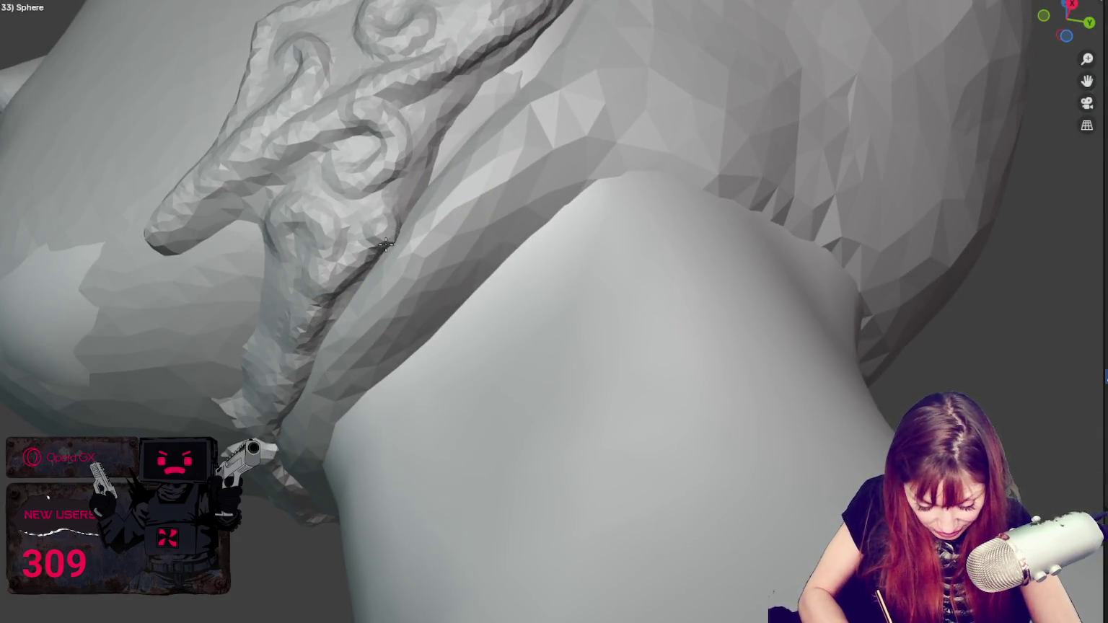
drag(388, 175, 404, 129)
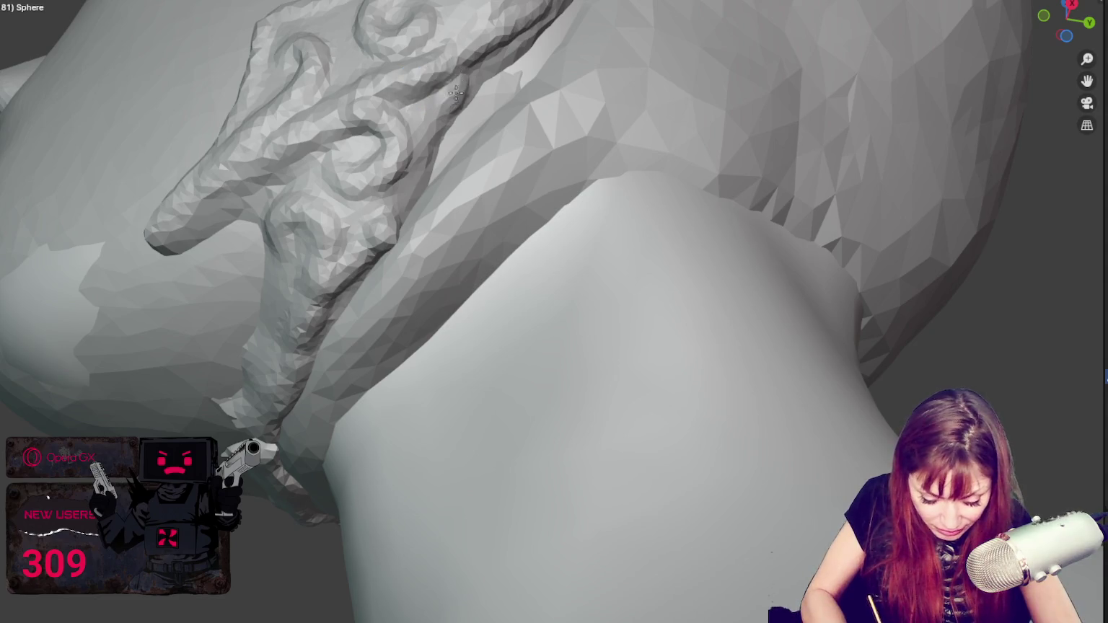
drag(451, 101, 449, 87)
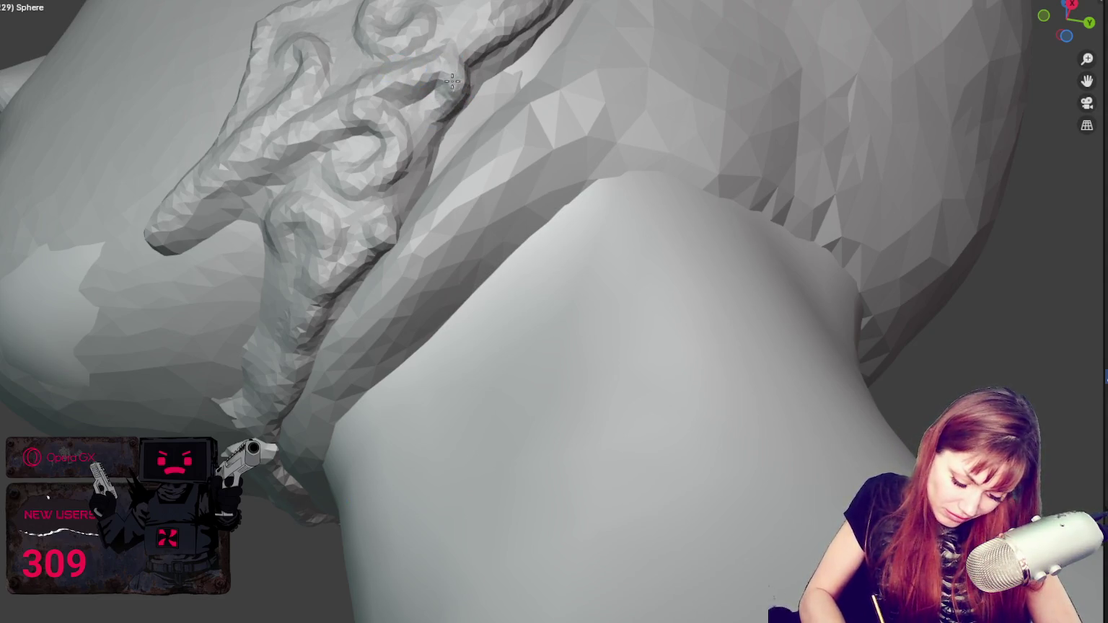
Step: Sharpen the crease across the hand-shaped prong's wrist and carve another swirl
middle_drag(478, 34, 530, 132)
drag(507, 155, 592, 99)
mouse_move(483, 128)
mouse_down()
mouse_move(426, 168)
mouse_move(452, 143)
mouse_move(400, 119)
mouse_move(392, 139)
mouse_move(349, 149)
mouse_move(353, 168)
mouse_move(321, 173)
mouse_move(326, 153)
mouse_up()
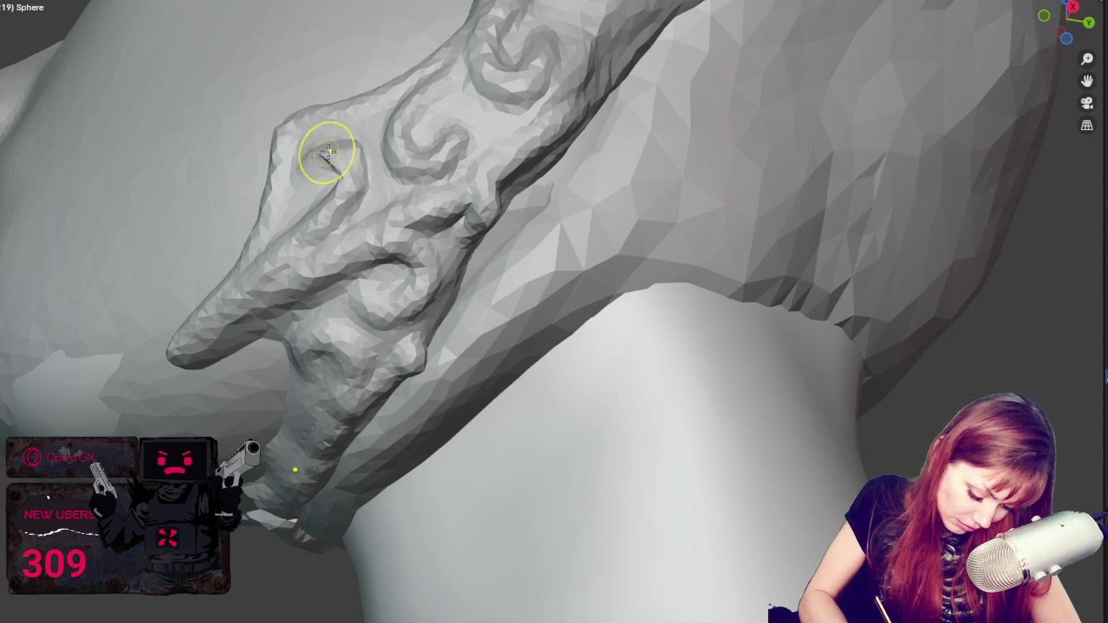
Step: Lightly refine the prong's surface, then view the lower band from below
middle_drag(325, 153, 409, 181)
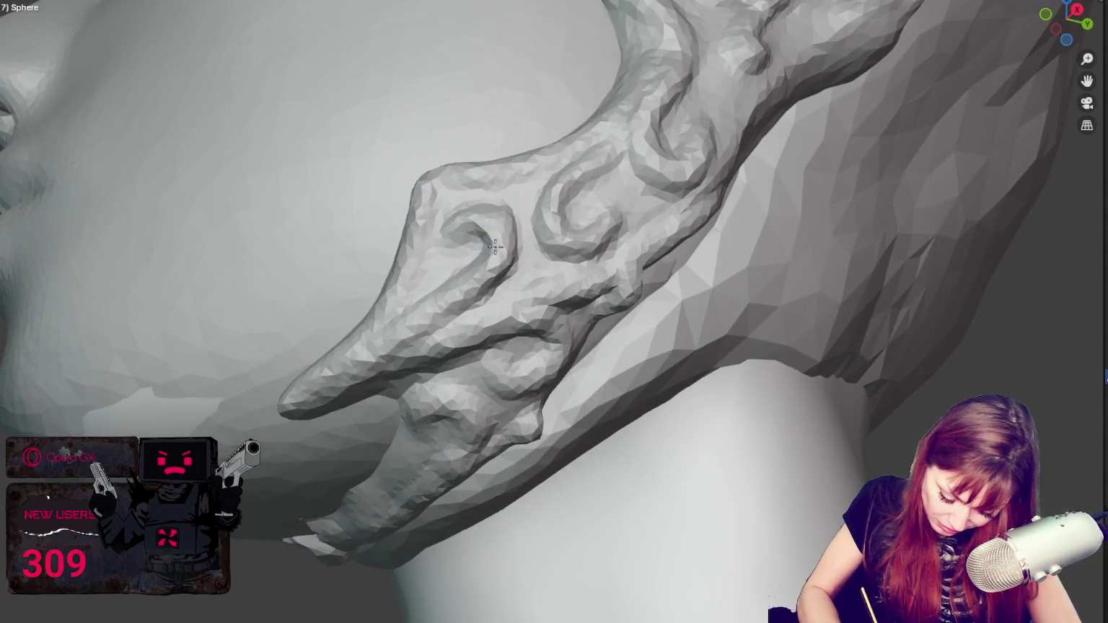
mouse_move(503, 219)
mouse_down()
mouse_move(419, 308)
mouse_move(441, 277)
mouse_move(498, 238)
mouse_move(453, 317)
mouse_move(514, 304)
mouse_move(465, 315)
mouse_move(486, 292)
mouse_move(433, 314)
mouse_move(470, 311)
mouse_move(467, 290)
mouse_move(456, 338)
mouse_up()
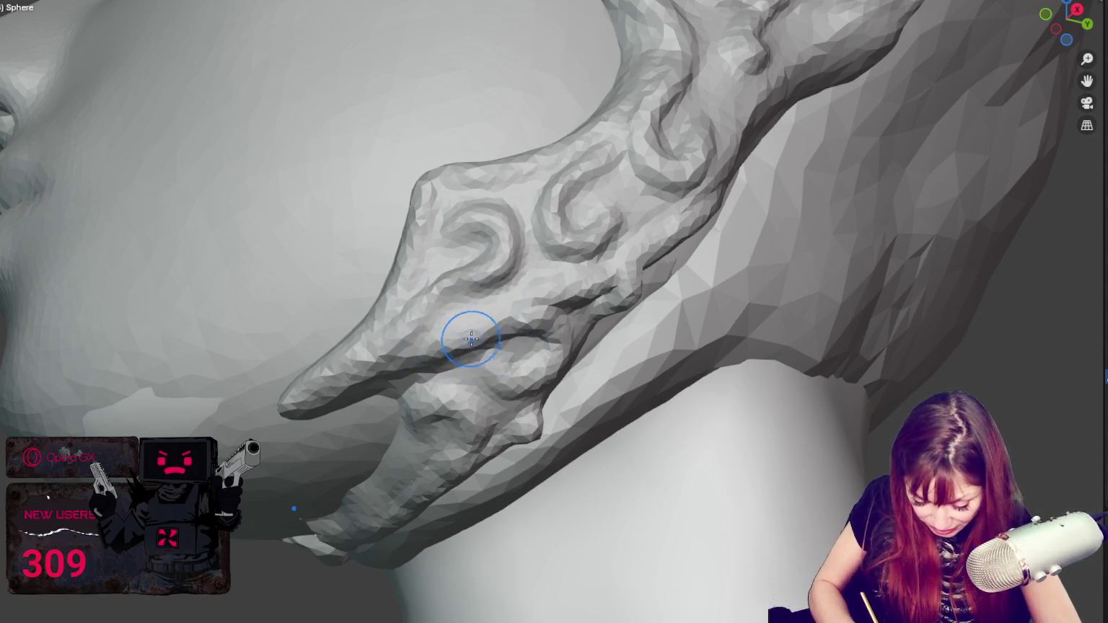
shift+middle_drag(469, 334, 376, 231)
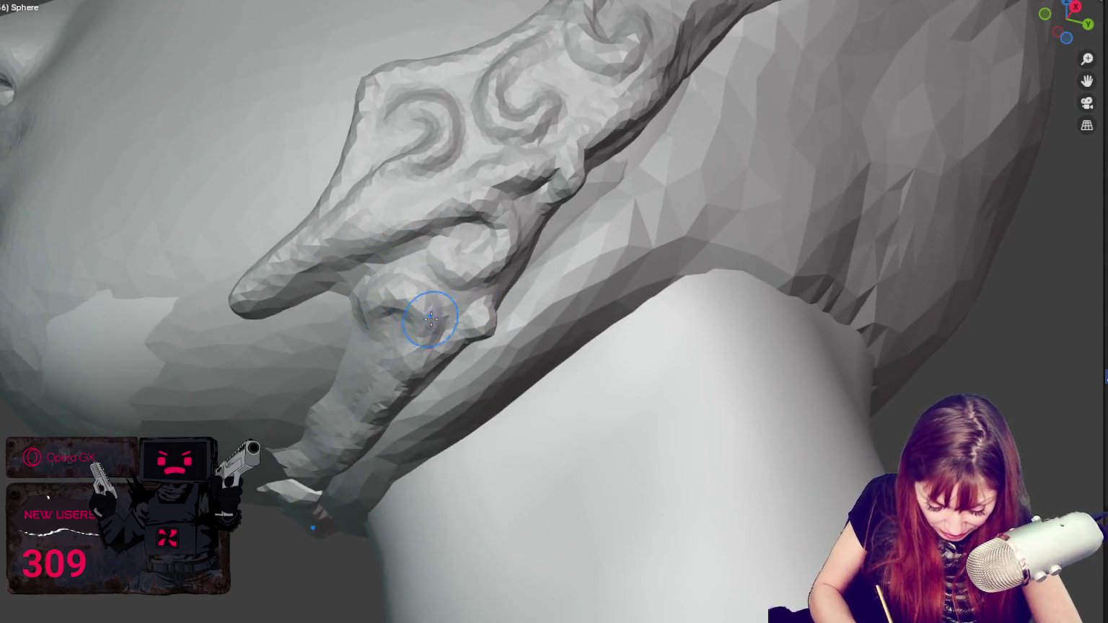
middle_drag(401, 309, 481, 304)
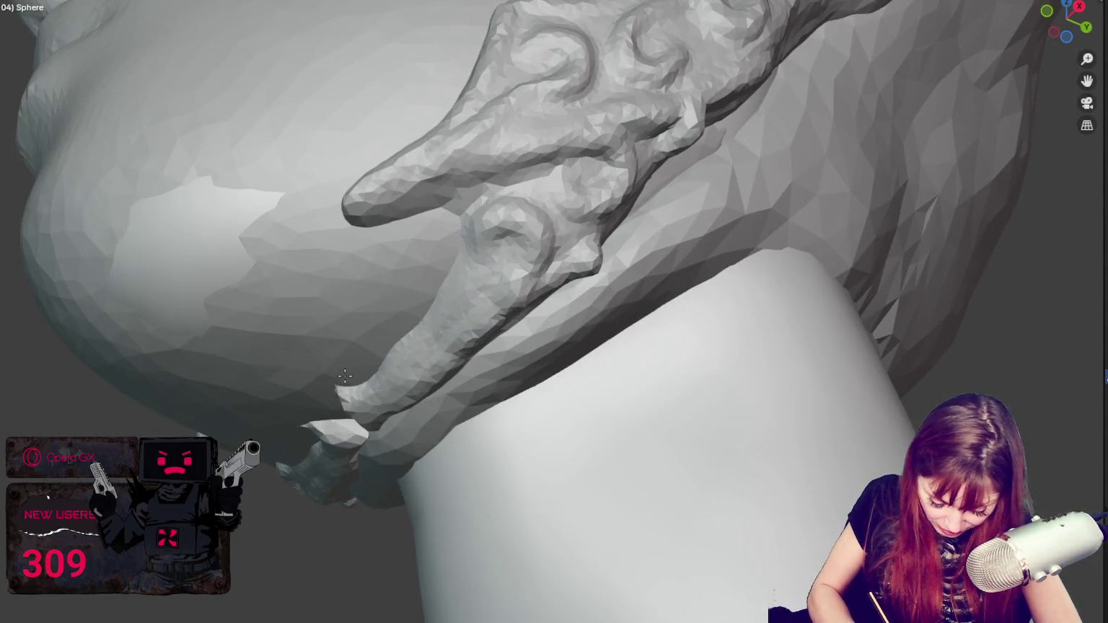
middle_drag(349, 372, 511, 253)
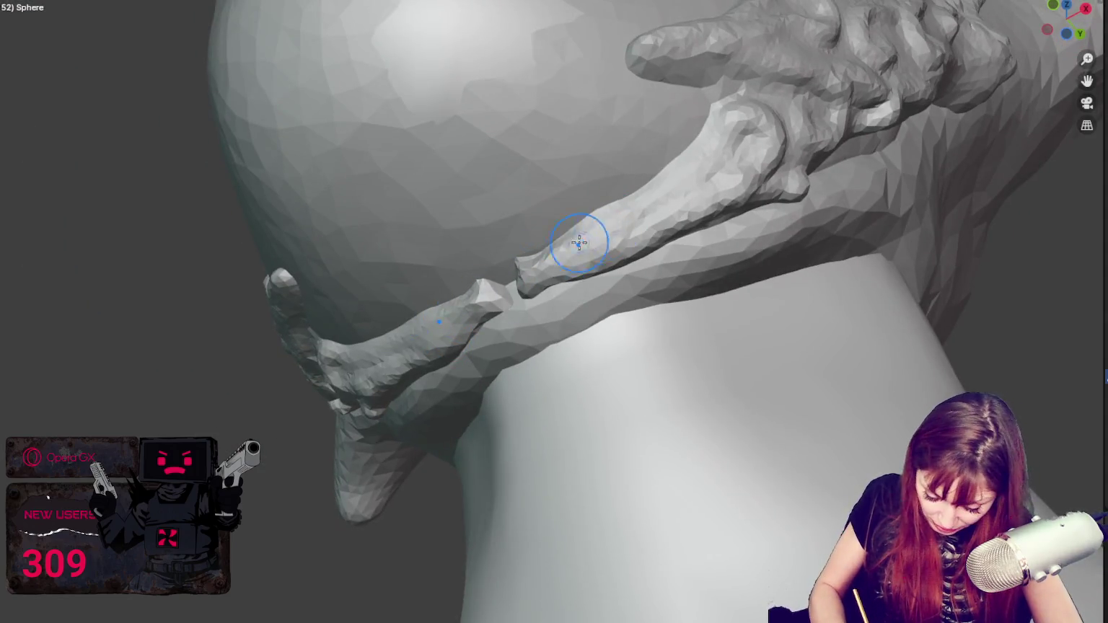
middle_drag(713, 188, 802, 329)
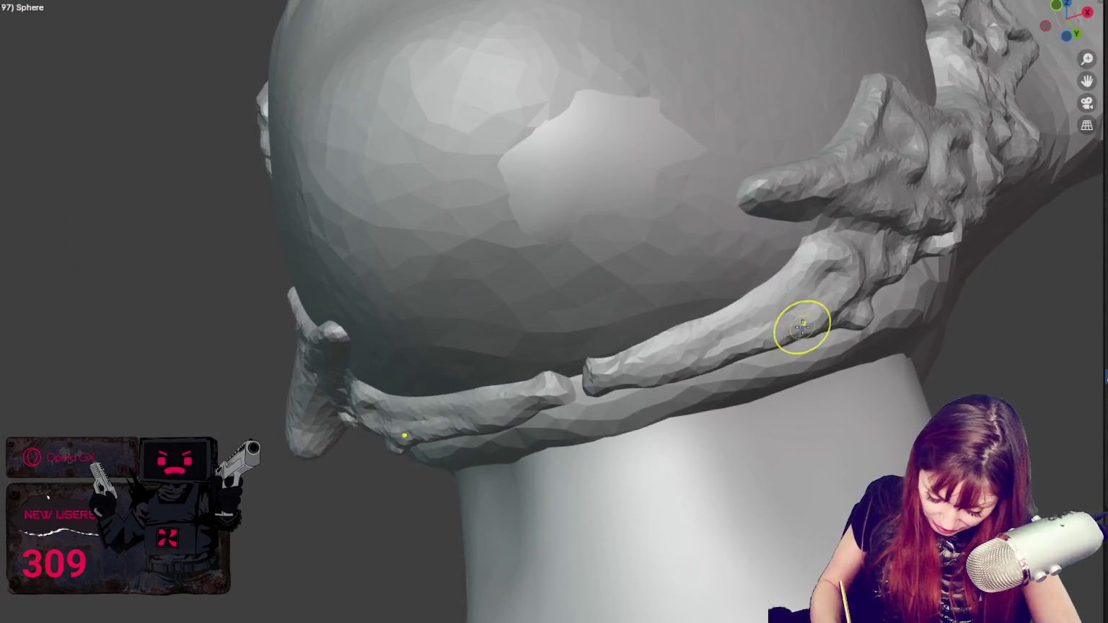
Step: Switch brushes with G and reshape the band's tapered ends, smoothing its right half
key(g)
drag(820, 315, 807, 307)
middle_drag(807, 307, 841, 458)
drag(751, 498, 687, 502)
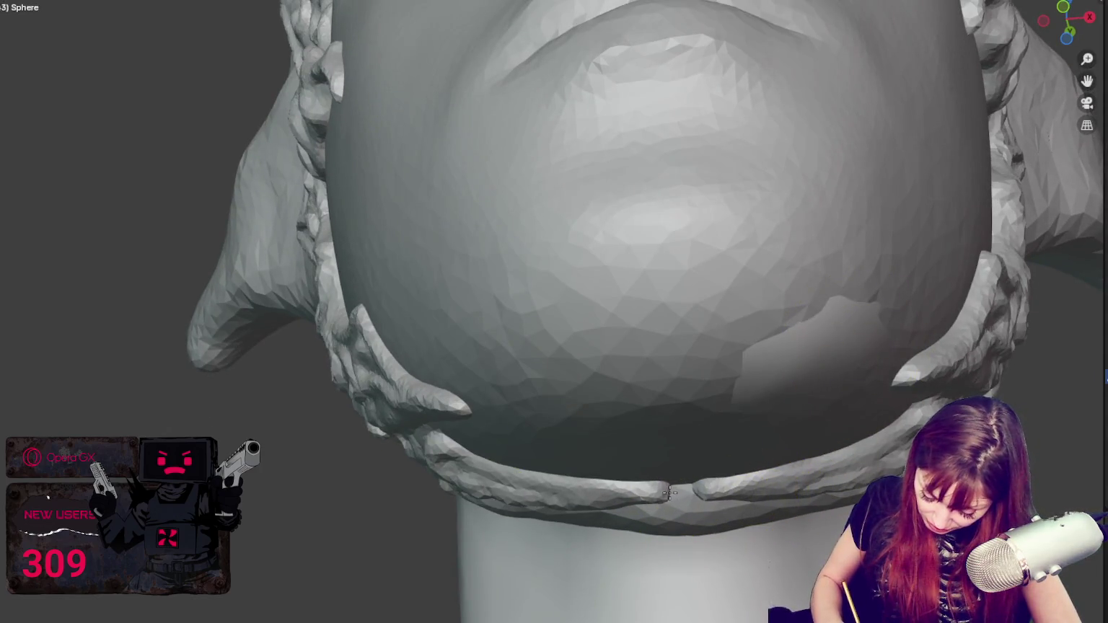
drag(729, 483, 780, 487)
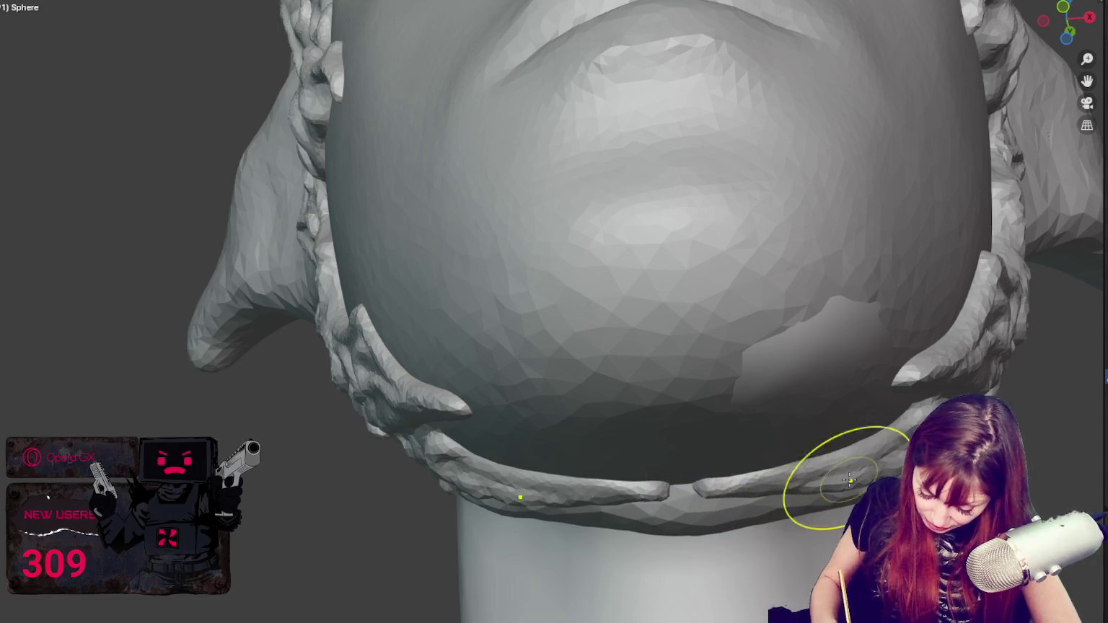
middle_drag(837, 479, 845, 505)
Step: Pull the band's tips toward each other to close the gap beneath the head
middle_drag(730, 479, 547, 358)
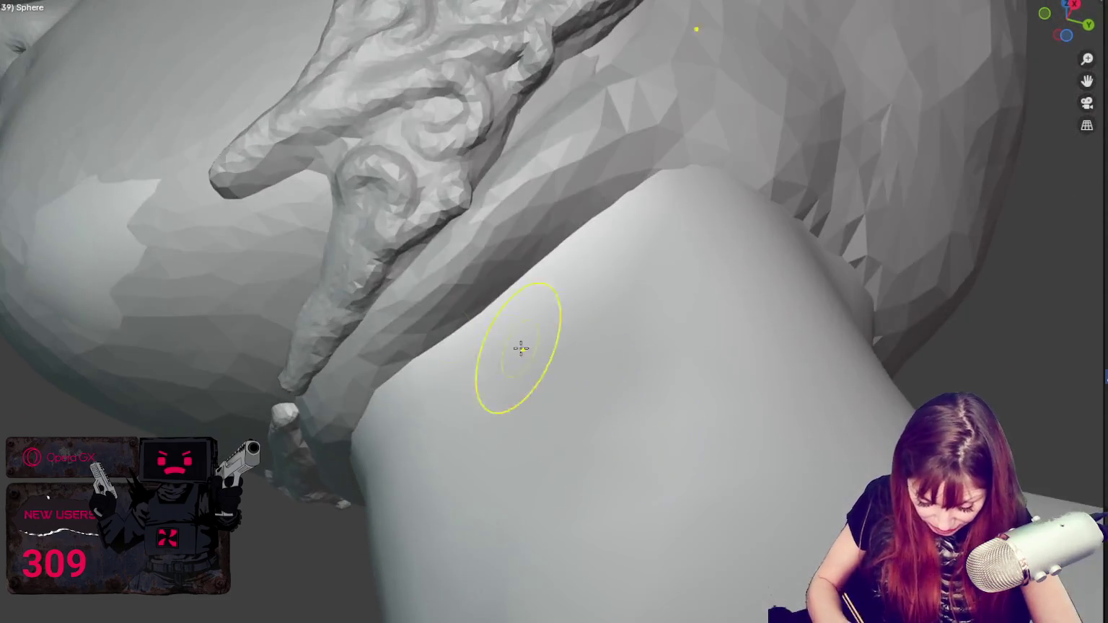
mouse_move(329, 260)
mouse_down()
mouse_move(334, 235)
mouse_move(312, 243)
mouse_up()
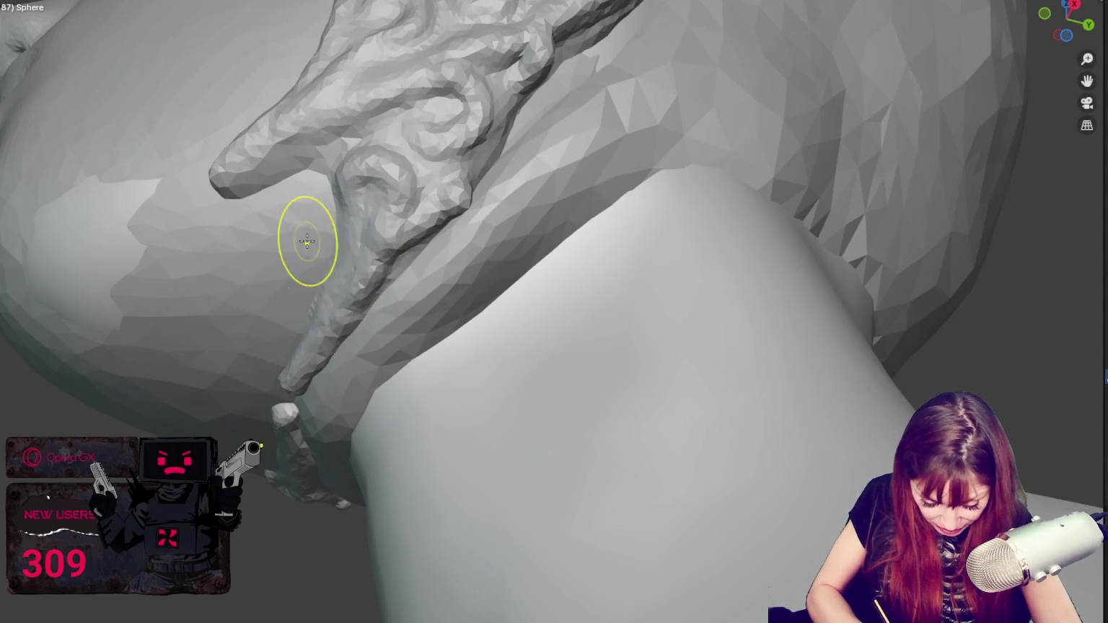
middle_drag(277, 358, 544, 218)
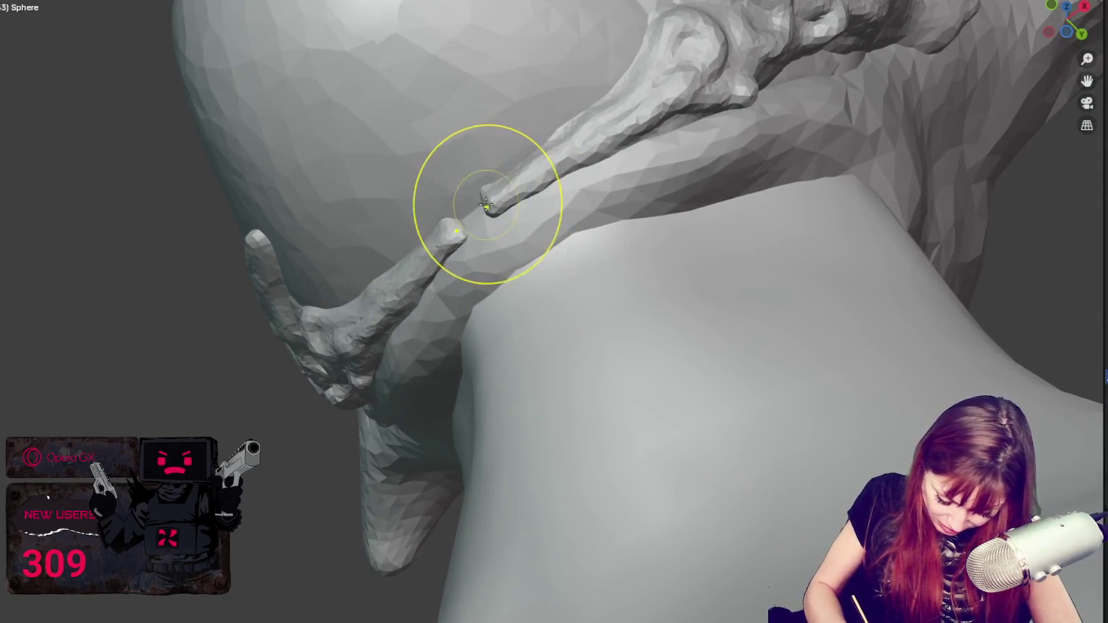
drag(460, 214, 457, 233)
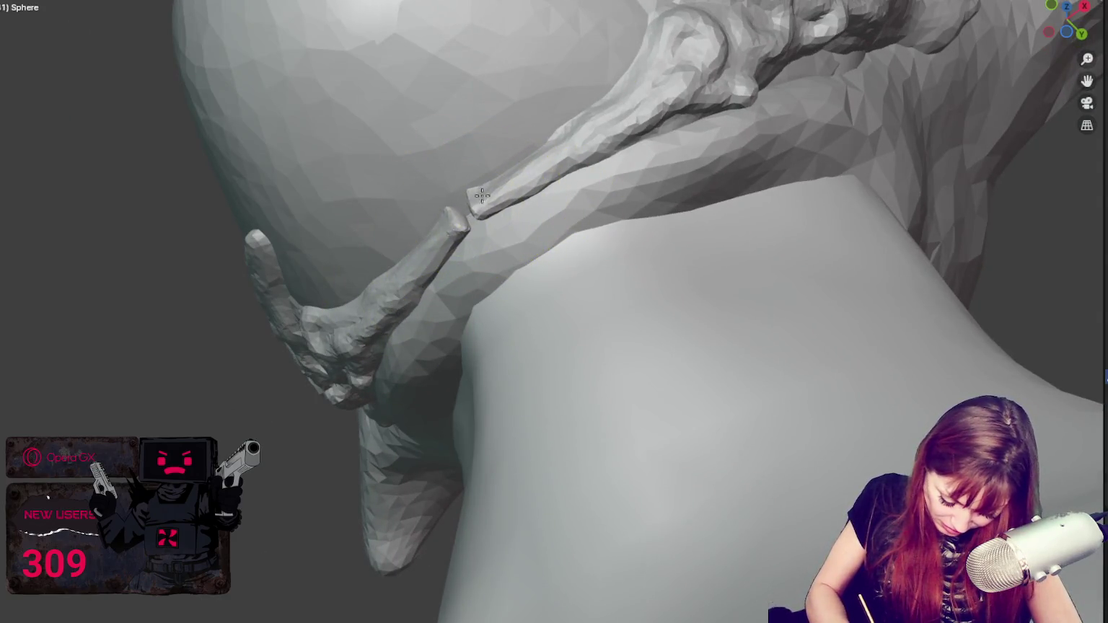
mouse_move(457, 233)
middle_down()
mouse_move(610, 248)
mouse_move(772, 426)
middle_up()
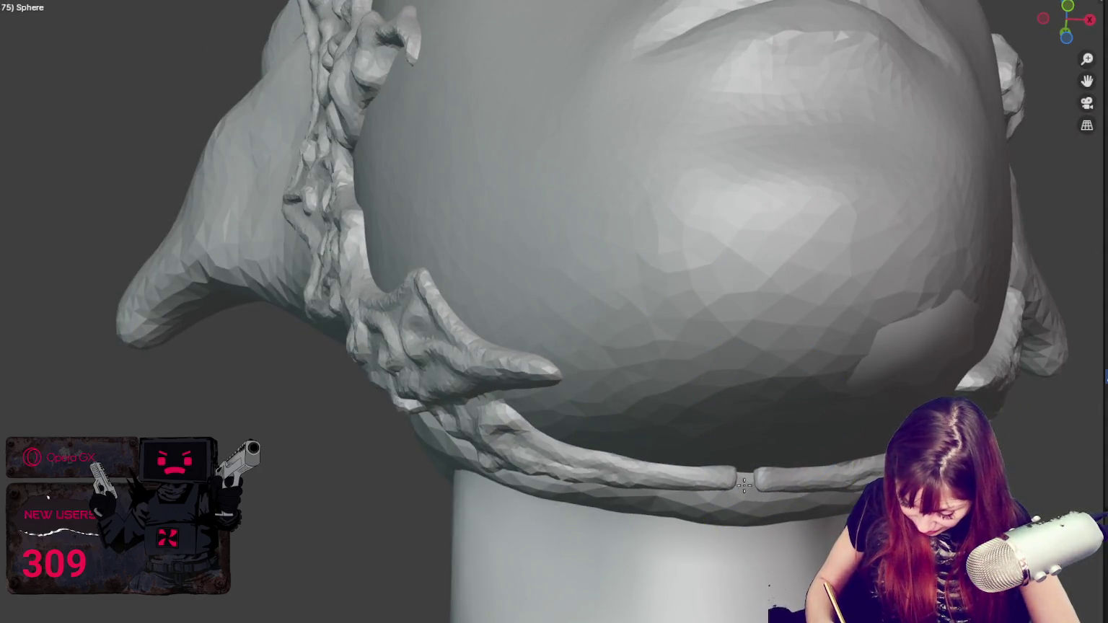
mouse_move(646, 472)
mouse_down()
mouse_move(736, 475)
mouse_move(767, 458)
mouse_up()
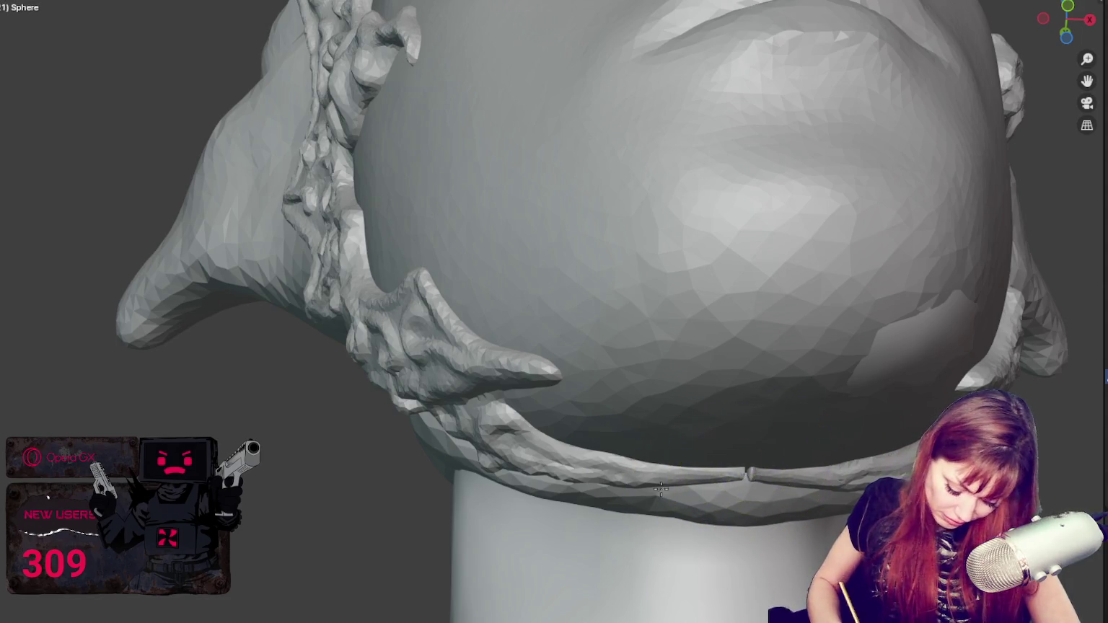
mouse_move(769, 455)
middle_down()
mouse_move(791, 446)
mouse_move(689, 369)
middle_up()
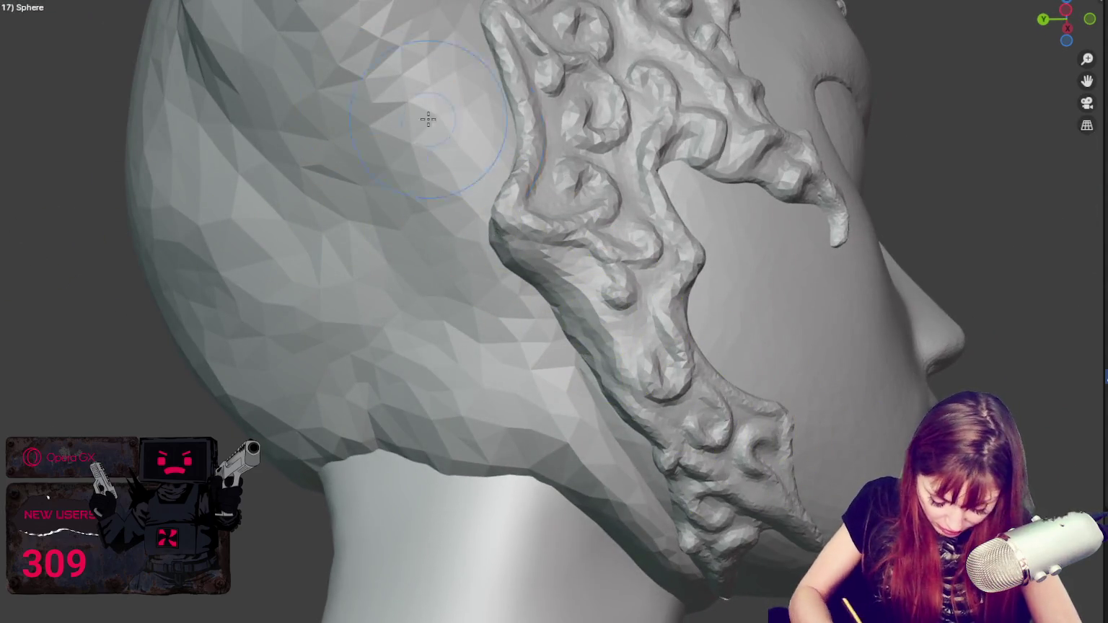
middle_drag(527, 211, 517, 199)
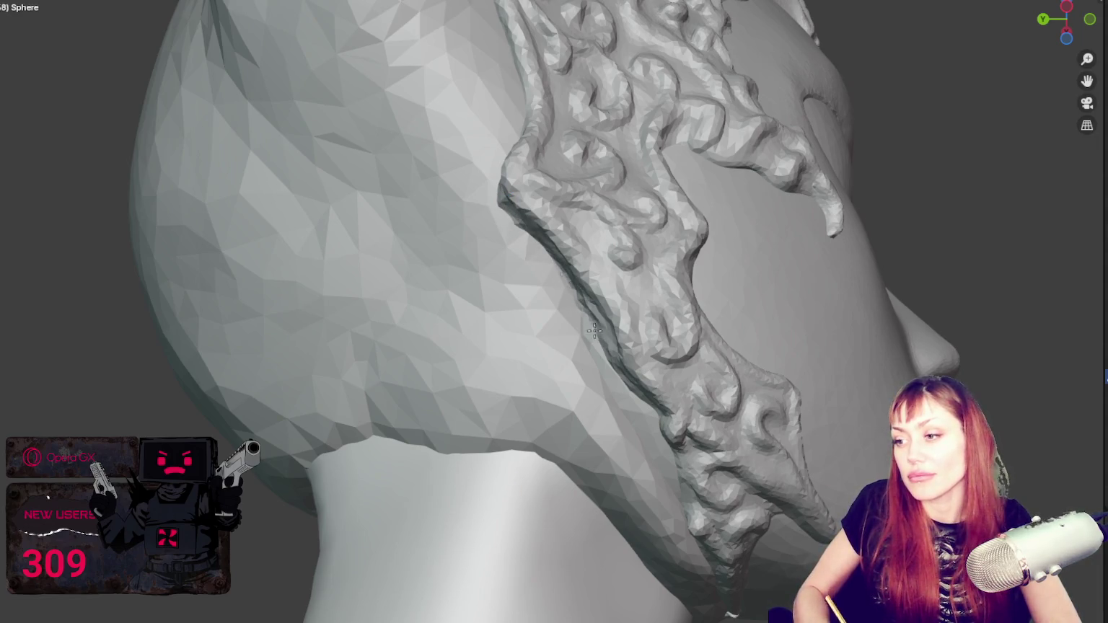
scroll(509, 187, down, 5)
mouse_move(529, 217)
middle_down()
mouse_move(637, 254)
mouse_move(515, 289)
mouse_move(581, 304)
mouse_move(642, 296)
mouse_move(584, 304)
mouse_move(628, 317)
mouse_move(679, 373)
middle_up()
scroll(642, 296, down, 2)
scroll(638, 291, down, 2)
scroll(681, 376, up, 2)
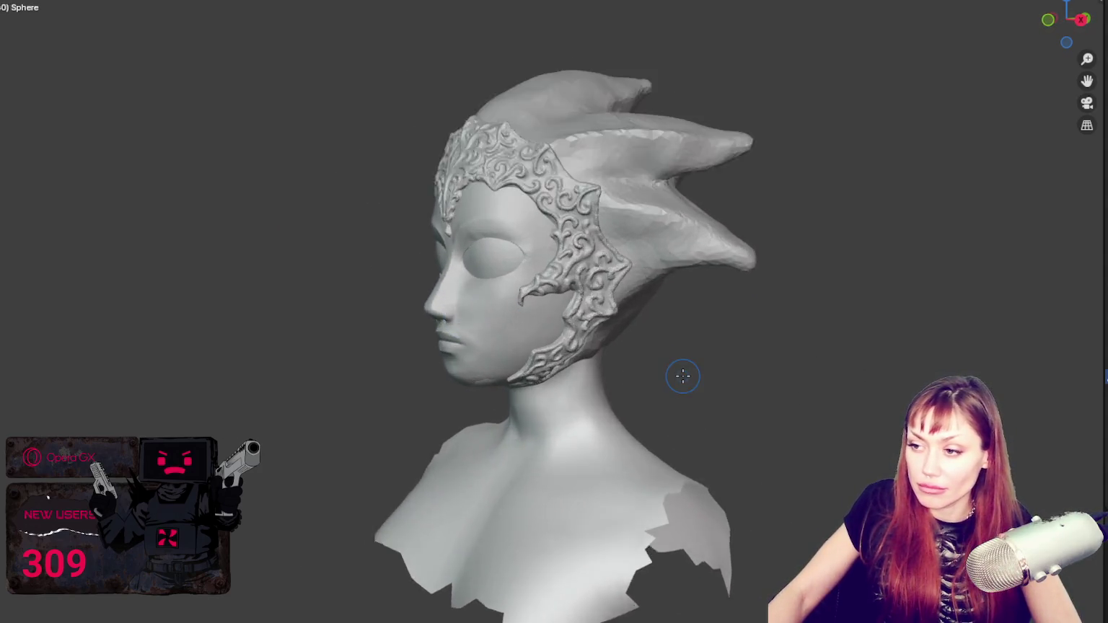
scroll(645, 366, up, 3)
scroll(635, 339, up, 3)
scroll(625, 389, up, 1)
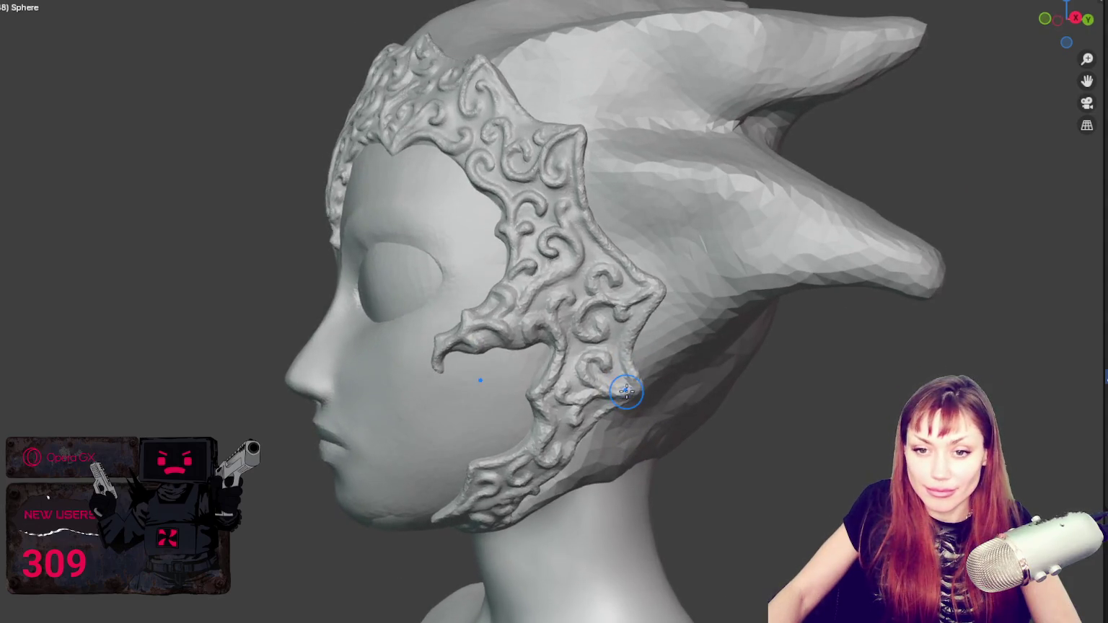
scroll(626, 390, up, 2)
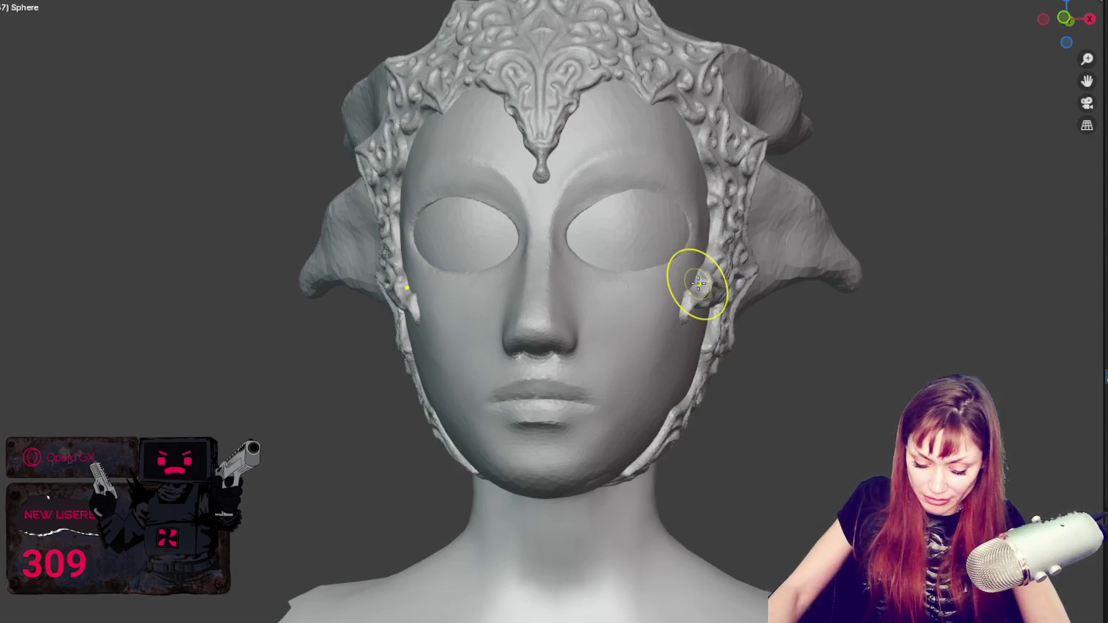
key(space)
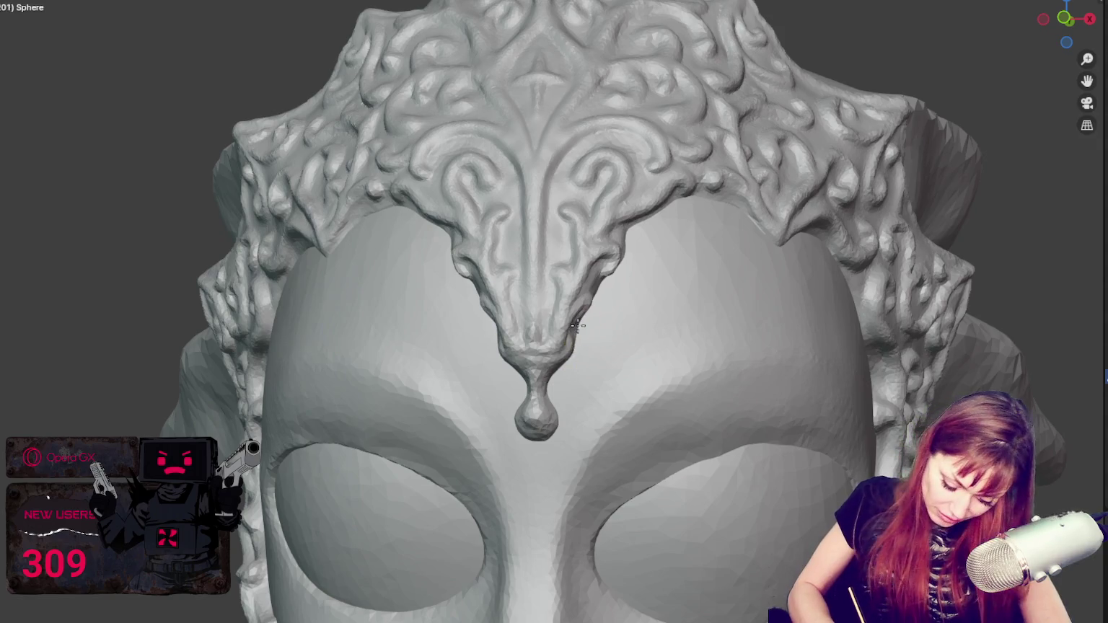
Step: Add two sculpt strokes of detail to the crown ornament above the brow
click(586, 244)
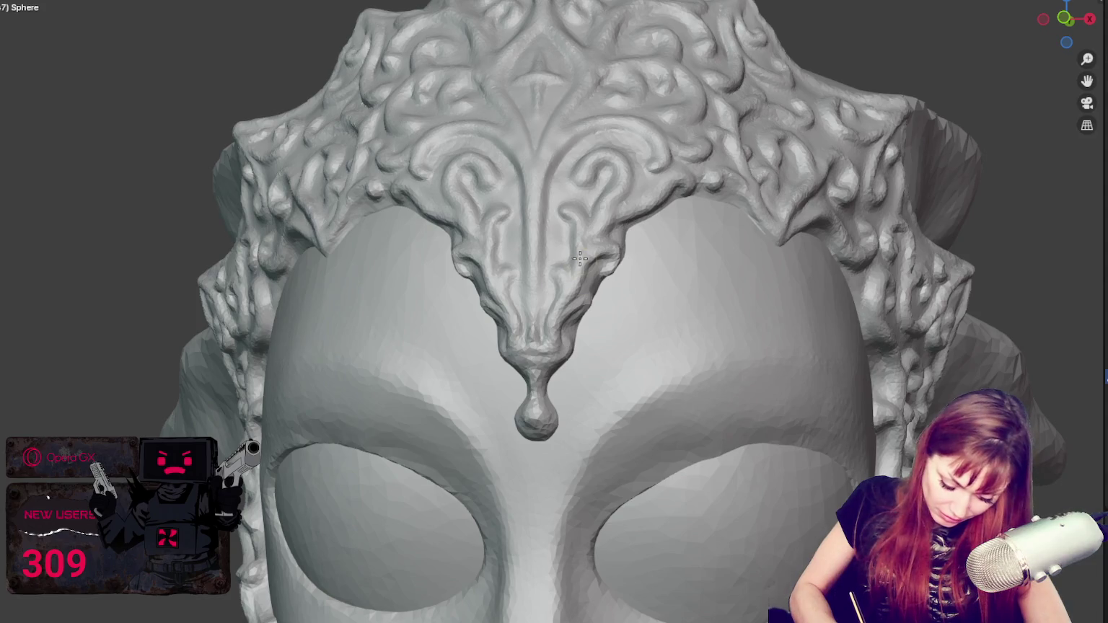
click(579, 288)
mouse_move(581, 266)
mouse_down()
mouse_move(589, 236)
mouse_move(574, 247)
mouse_move(557, 209)
mouse_move(567, 233)
mouse_move(554, 248)
mouse_up()
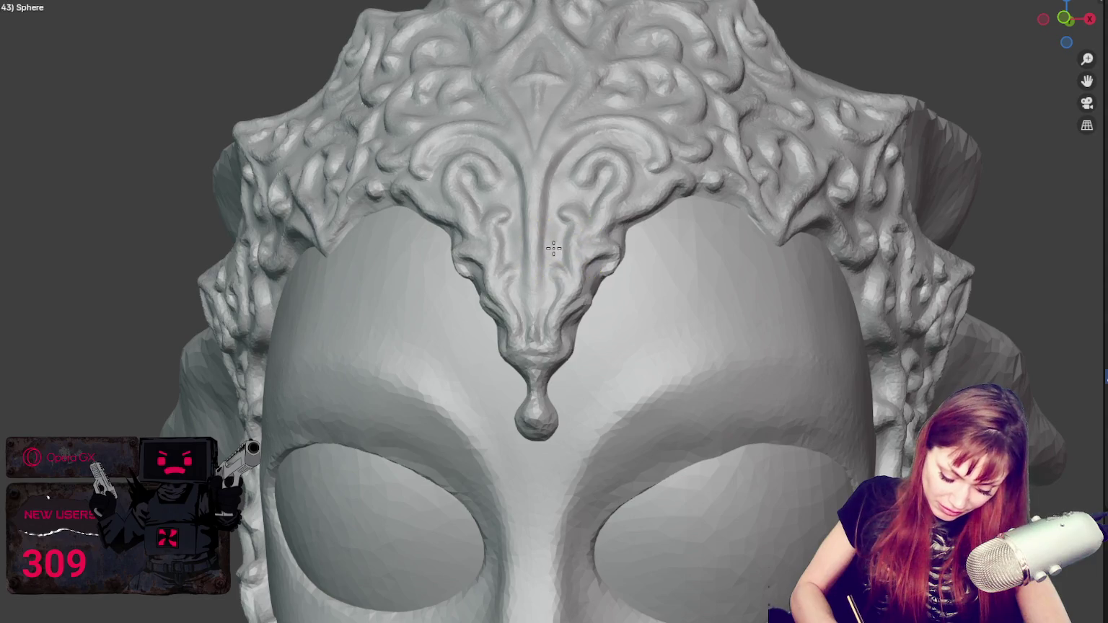
mouse_move(619, 238)
mouse_down()
mouse_move(541, 247)
mouse_move(540, 272)
mouse_up()
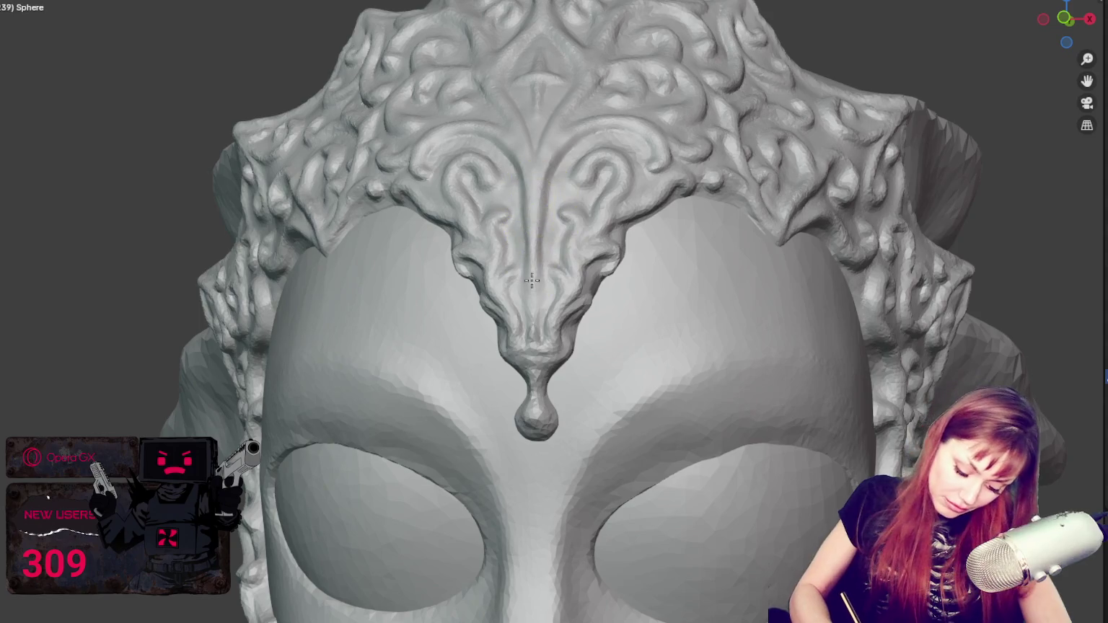
middle_drag(611, 240, 588, 275)
scroll(588, 275, up, 4)
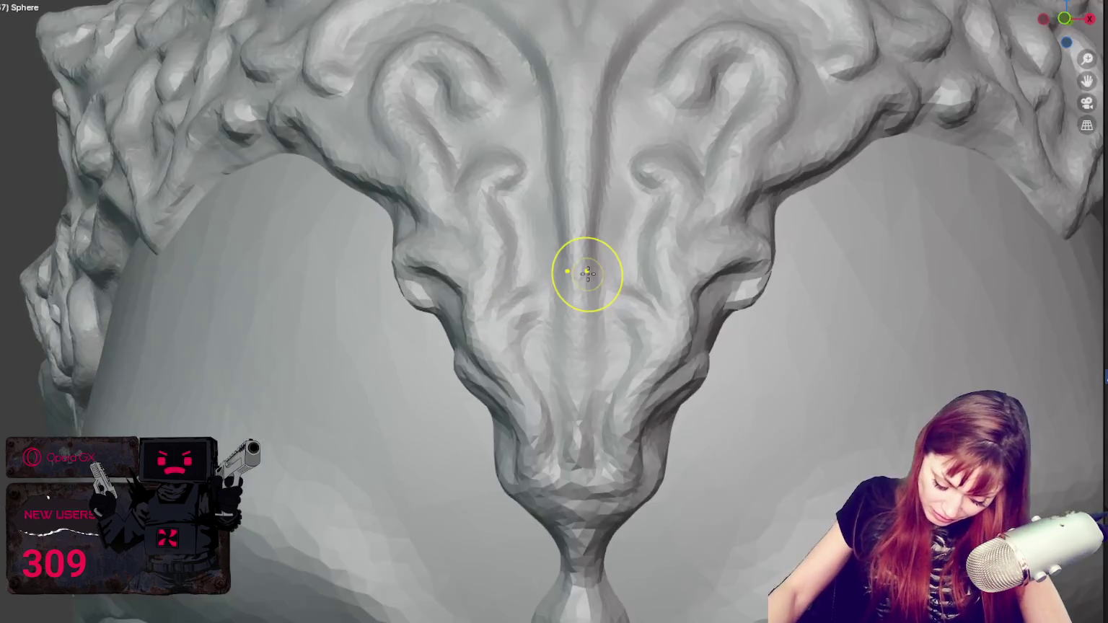
Step: Build up and deepen the centerpiece's central ridge and crease with mirrored strokes
mouse_move(588, 274)
mouse_down()
mouse_move(576, 339)
mouse_move(576, 322)
mouse_up()
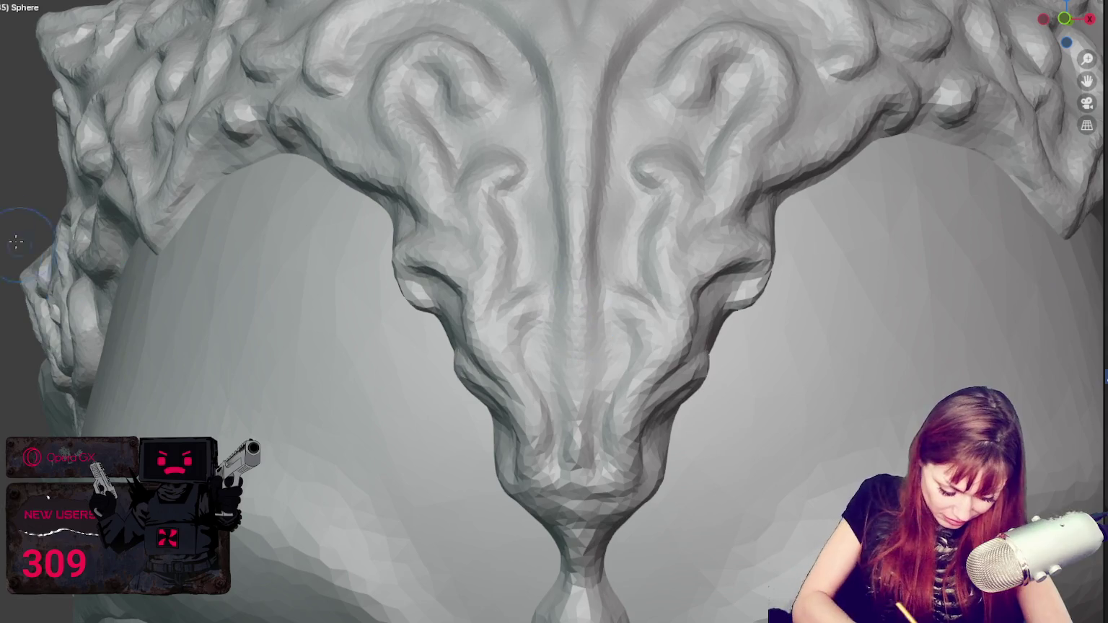
drag(574, 241, 578, 357)
drag(577, 260, 586, 289)
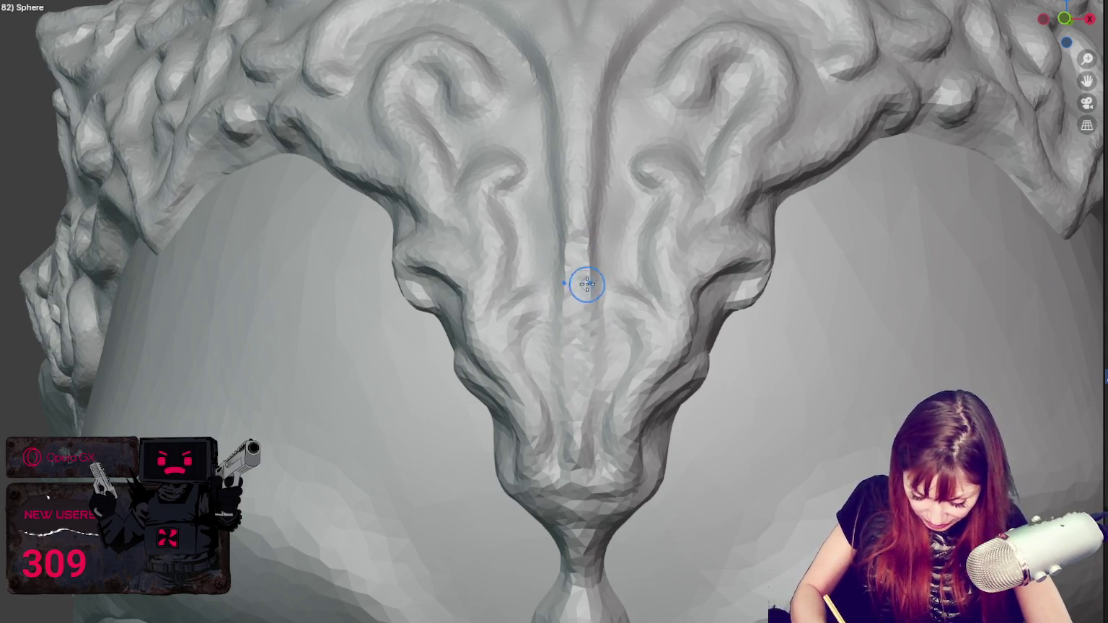
drag(577, 245, 585, 406)
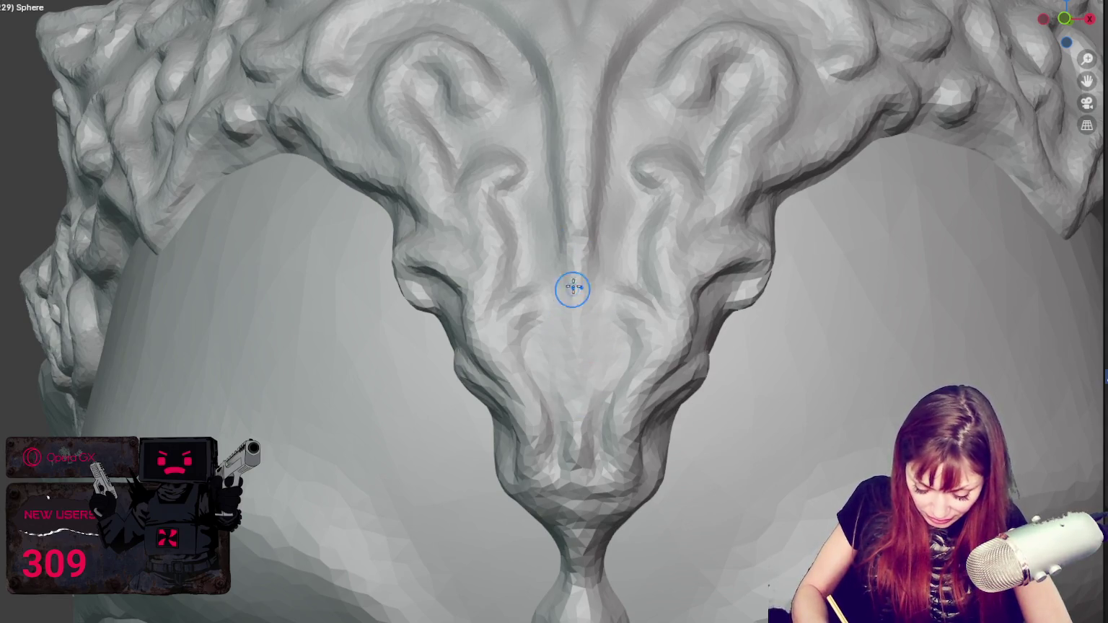
mouse_move(542, 316)
mouse_down()
mouse_move(560, 316)
mouse_move(576, 424)
mouse_move(578, 368)
mouse_up()
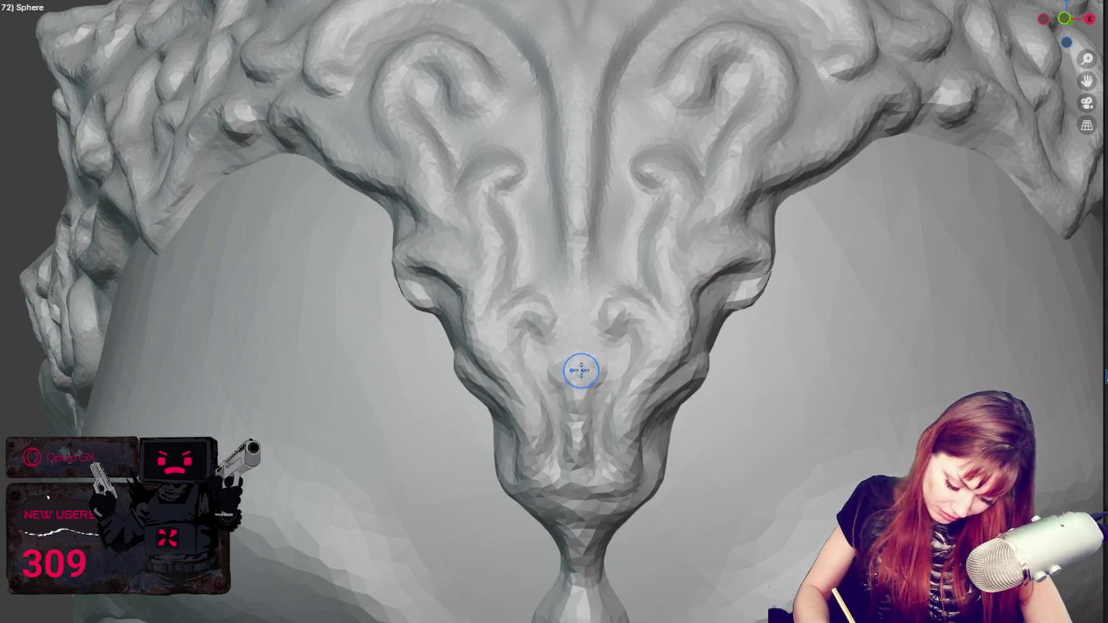
drag(598, 372, 573, 360)
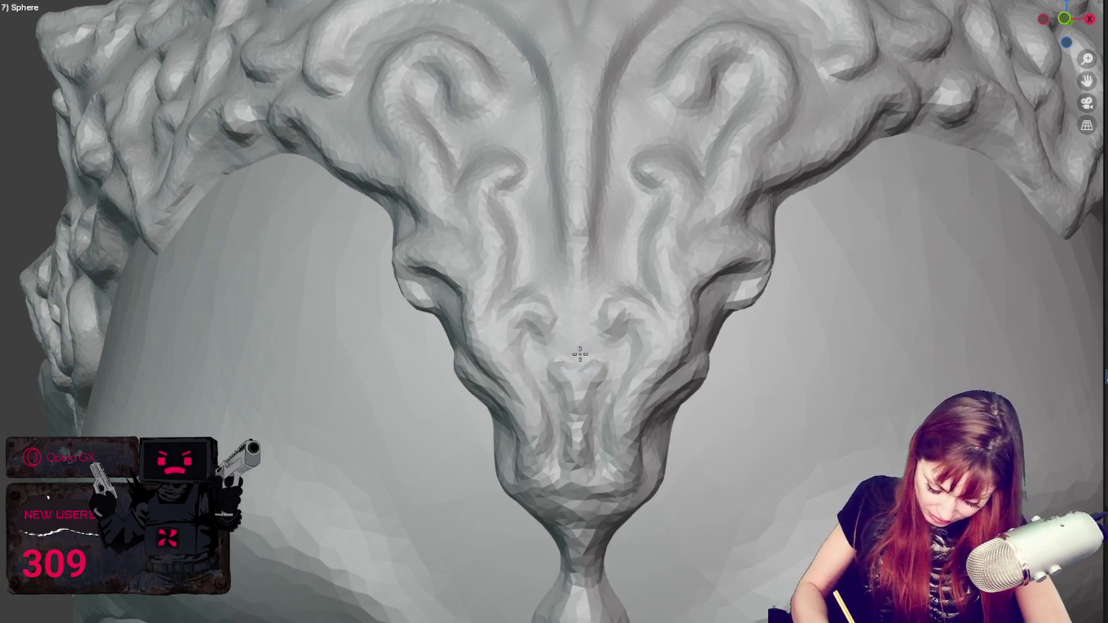
drag(580, 351, 577, 433)
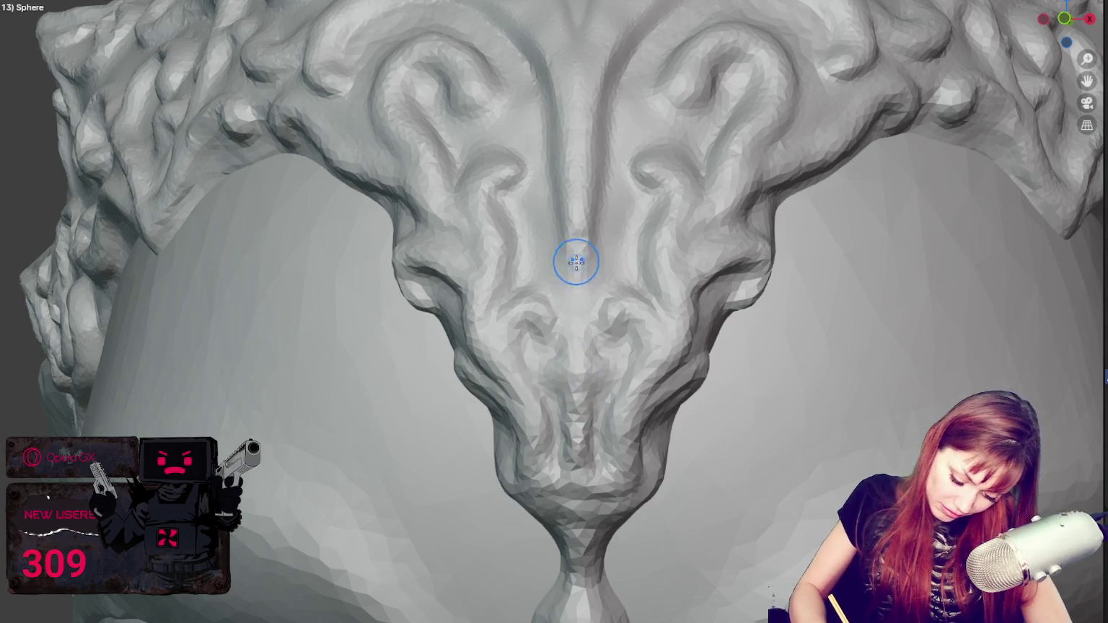
drag(575, 167, 605, 151)
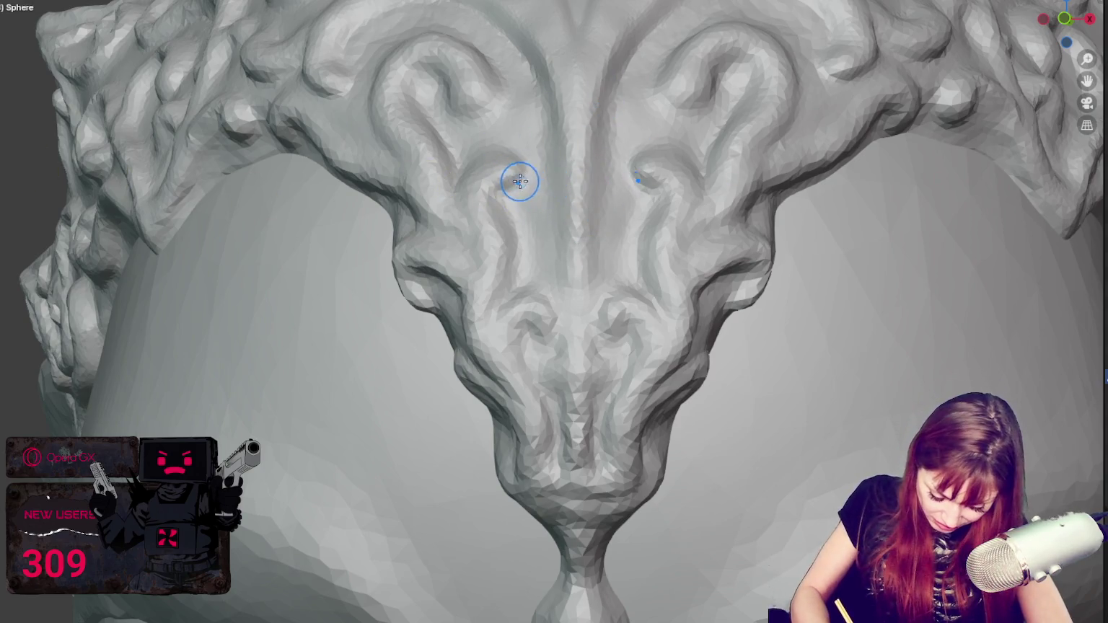
Step: Reshape the left swirl curls with X-mirror, adding a curled bump mirrored on both sides
middle_drag(555, 175, 583, 267)
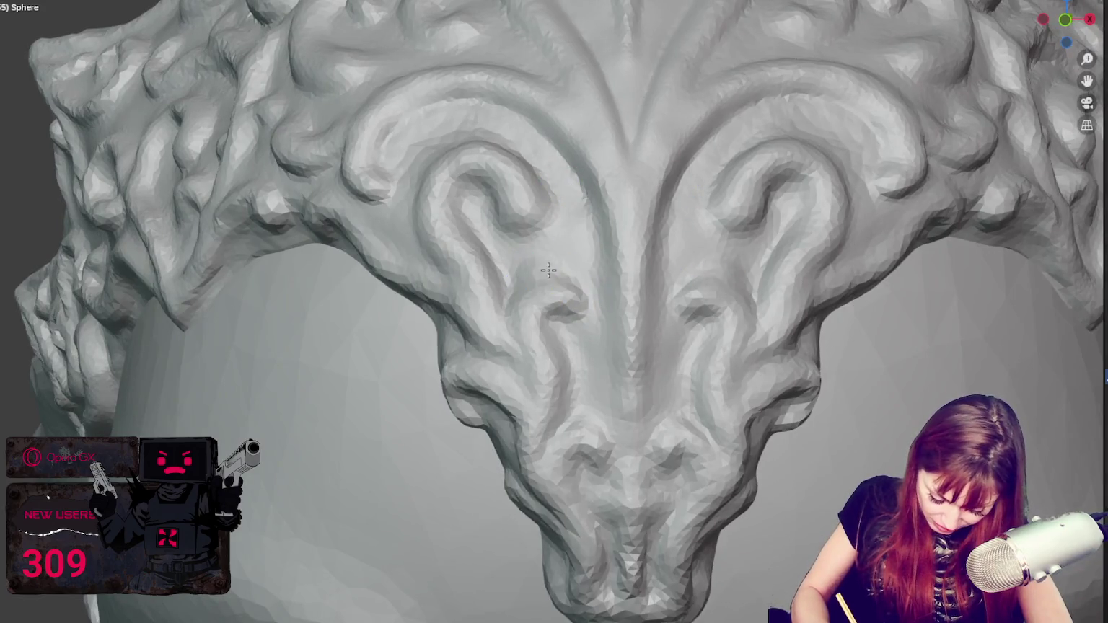
mouse_move(552, 273)
mouse_down()
mouse_move(565, 297)
mouse_move(525, 282)
mouse_up()
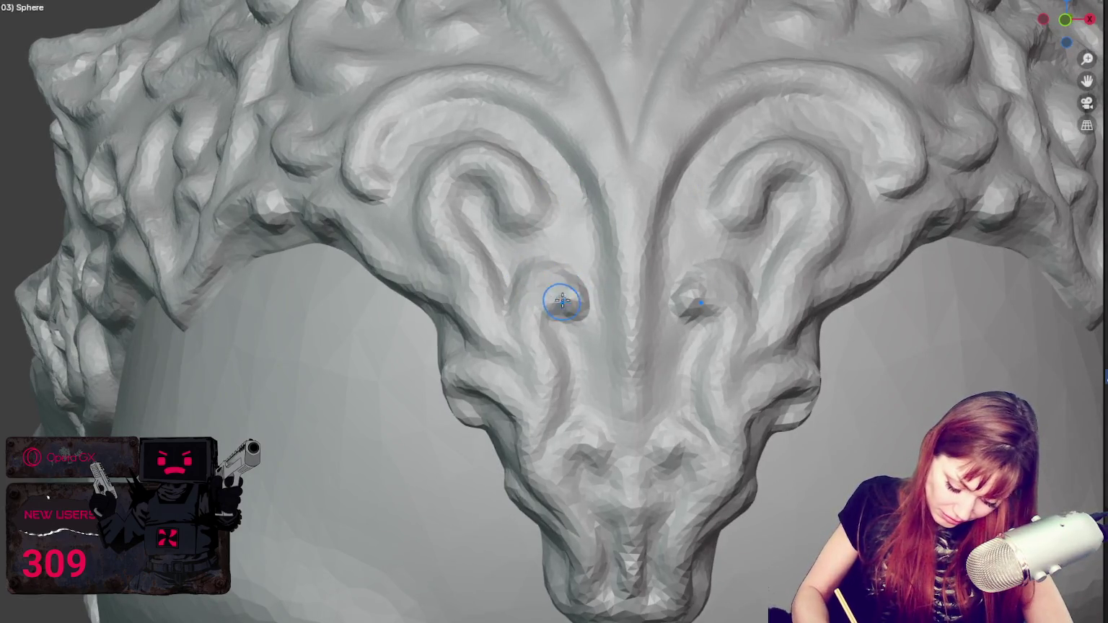
mouse_move(525, 225)
mouse_down()
mouse_move(542, 174)
mouse_move(518, 148)
mouse_up()
middle_drag(518, 148, 656, 176)
drag(656, 176, 647, 120)
mouse_move(656, 175)
mouse_down()
mouse_move(607, 210)
mouse_move(577, 210)
mouse_move(588, 215)
mouse_move(559, 178)
mouse_move(583, 101)
mouse_up()
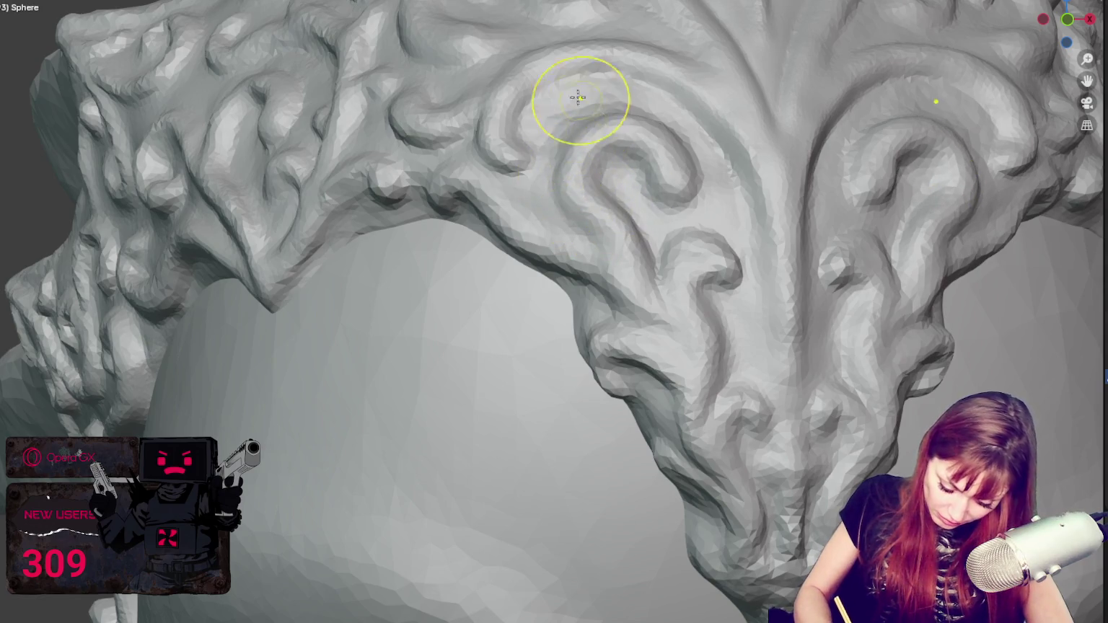
Step: From the numpad front view, add faint detail along the upper arch
key(KP_1)
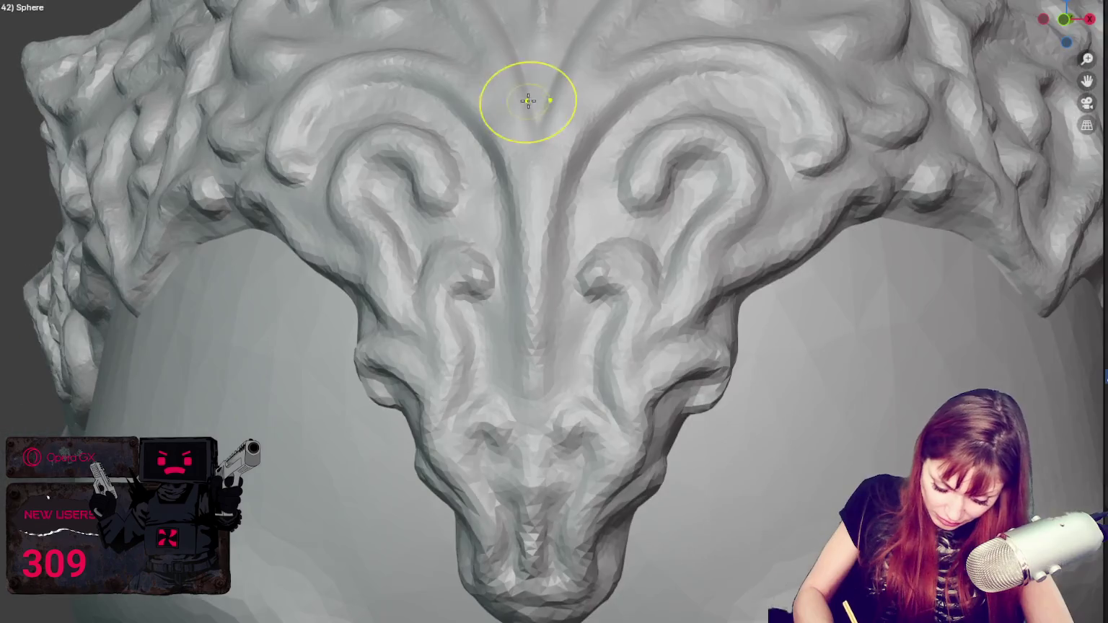
drag(403, 69, 443, 86)
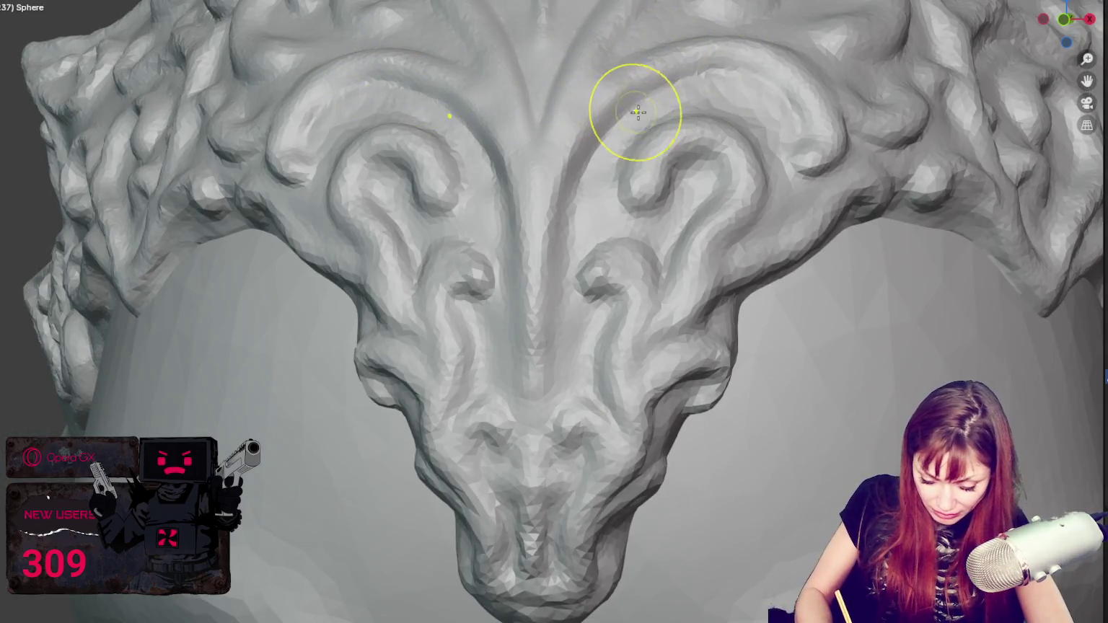
middle_drag(634, 104, 648, 128)
middle_drag(648, 287, 903, 296)
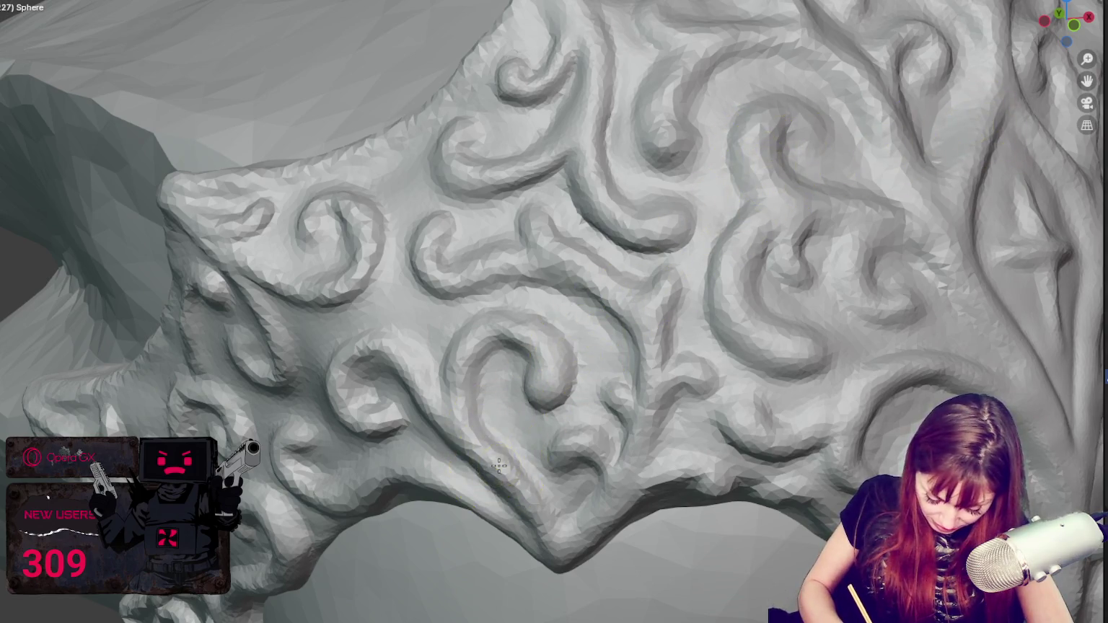
mouse_move(512, 456)
middle_down()
mouse_move(196, 424)
mouse_move(178, 391)
middle_up()
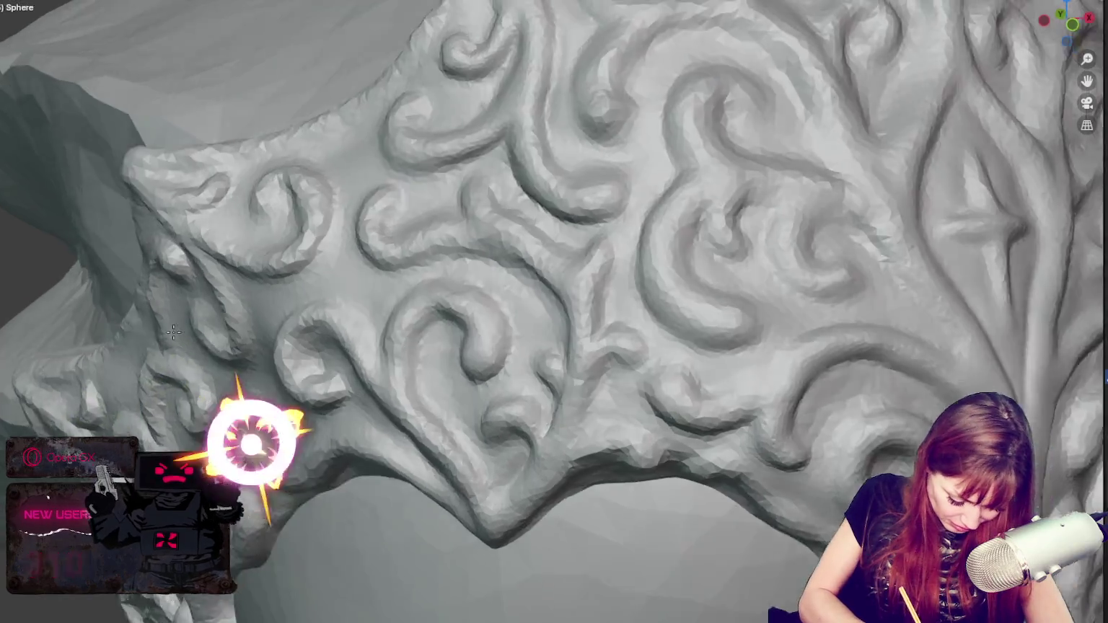
middle_drag(65, 372, 408, 305)
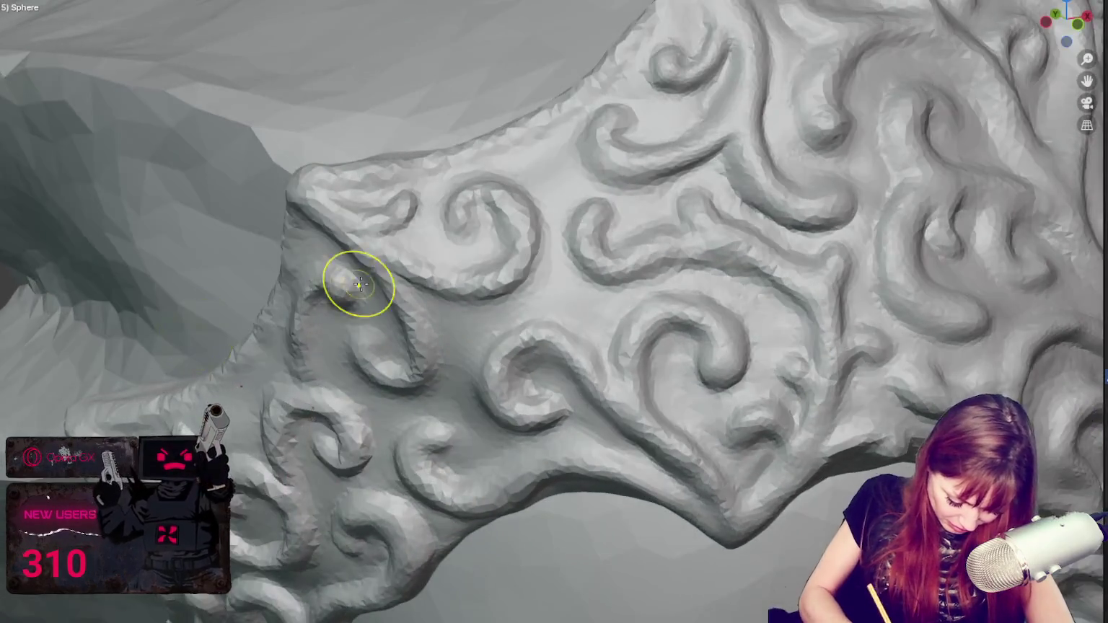
mouse_move(521, 306)
middle_down()
mouse_move(527, 285)
mouse_move(541, 303)
middle_up()
scroll(554, 329, up, 3)
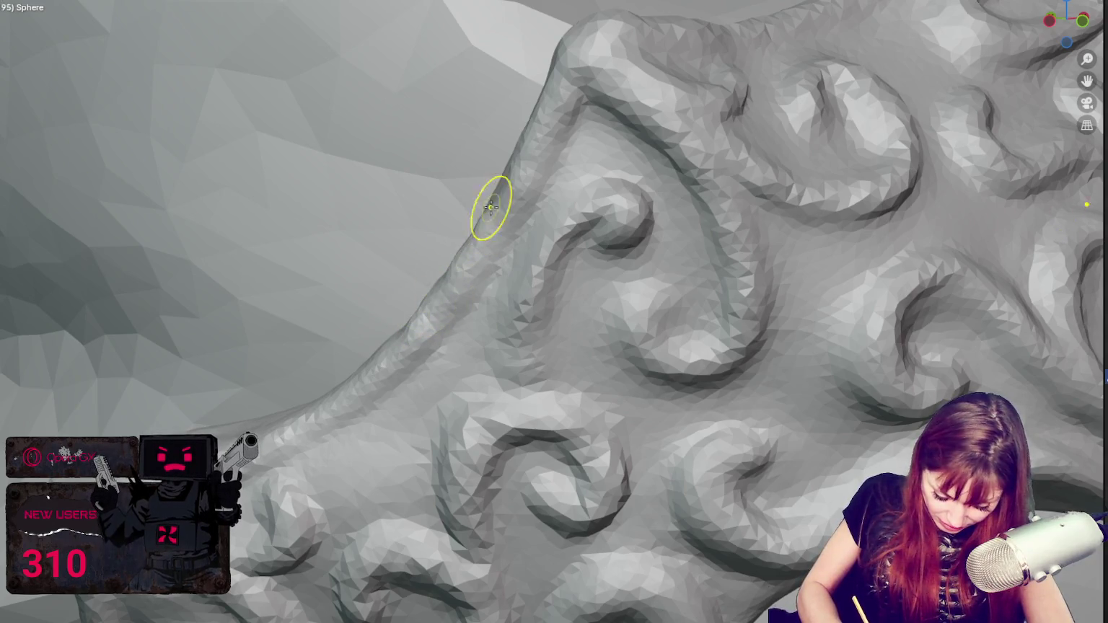
scroll(510, 158, down, 2)
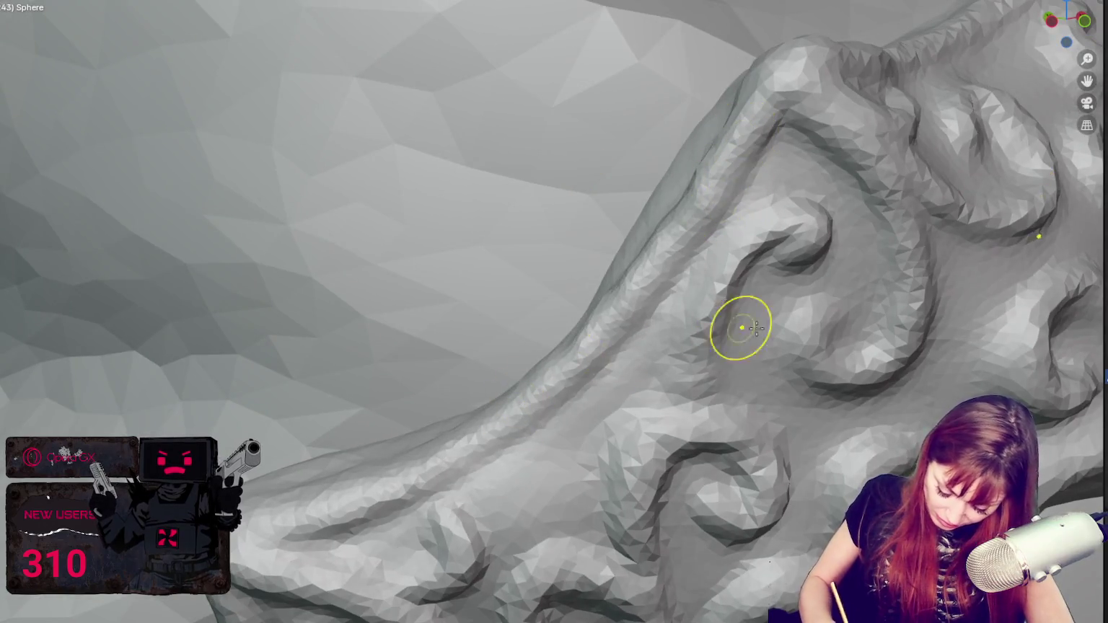
scroll(818, 338, up, 5)
middle_drag(818, 338, 574, 262)
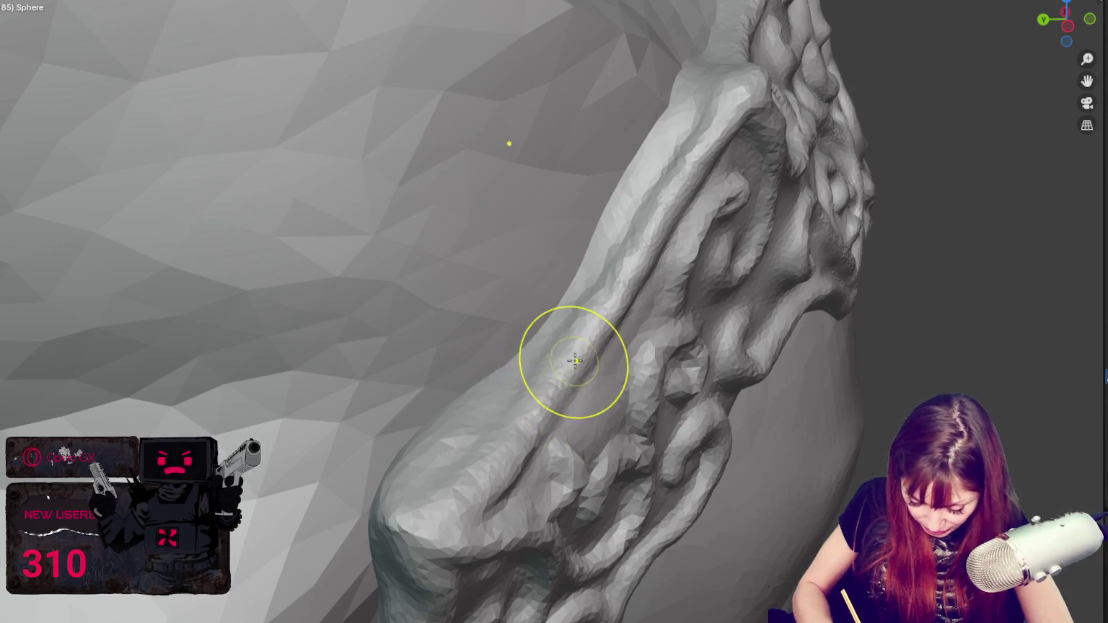
mouse_move(507, 458)
middle_down()
mouse_move(653, 361)
mouse_move(639, 346)
middle_up()
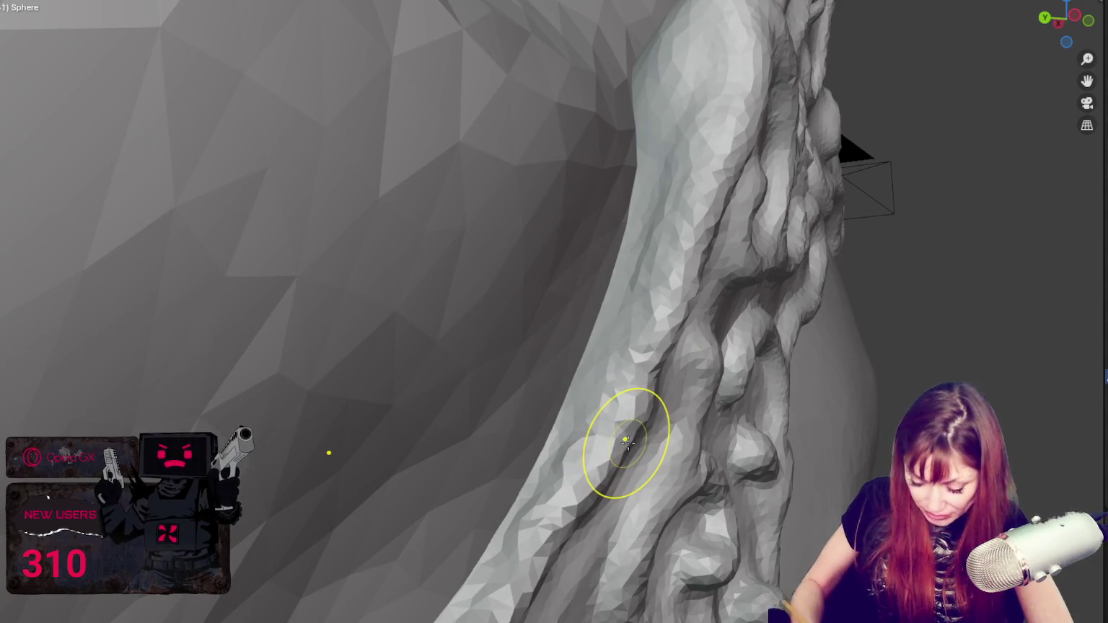
middle_drag(626, 441, 614, 446)
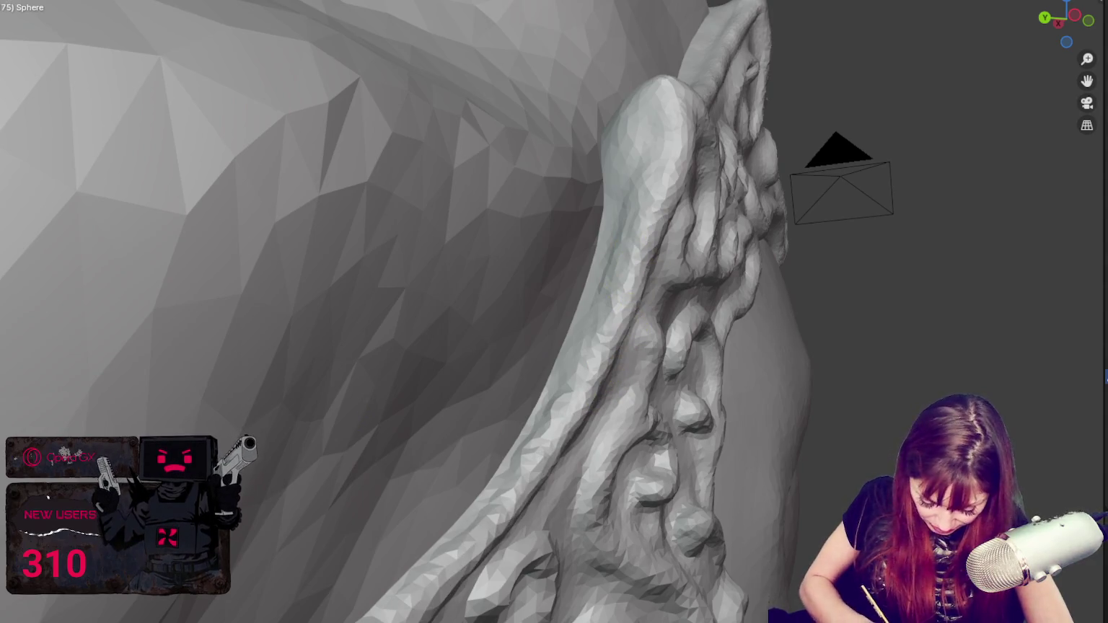
mouse_move(366, 617)
middle_down()
mouse_move(426, 462)
mouse_move(324, 292)
mouse_move(463, 366)
middle_up()
scroll(375, 458, up, 2)
scroll(374, 458, down, 2)
scroll(462, 365, up, 2)
scroll(458, 384, up, 3)
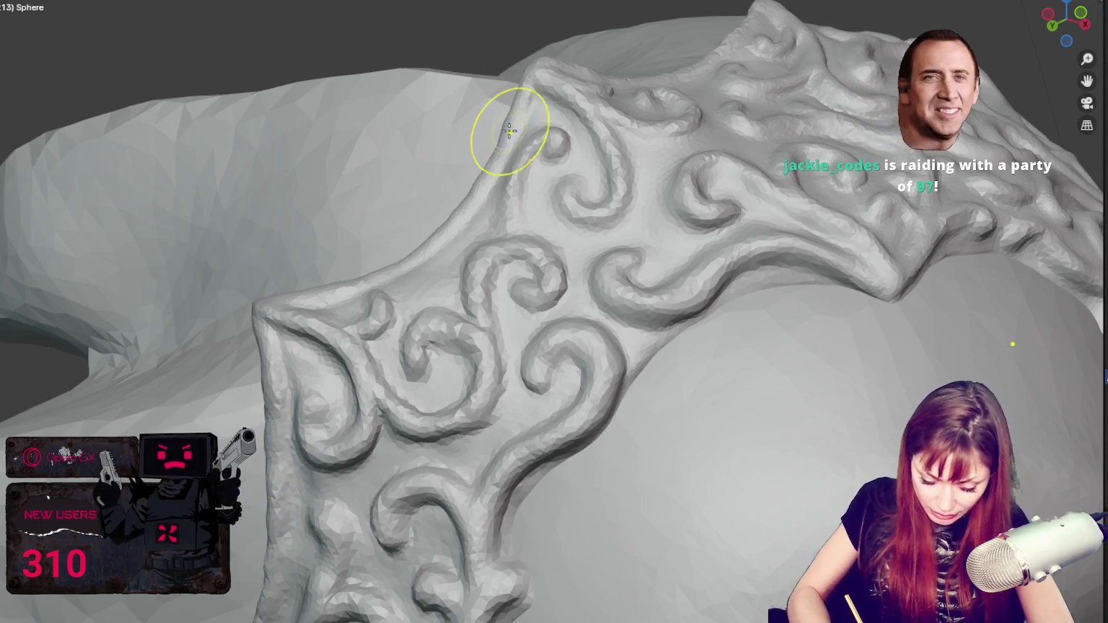
middle_drag(507, 134, 479, 128)
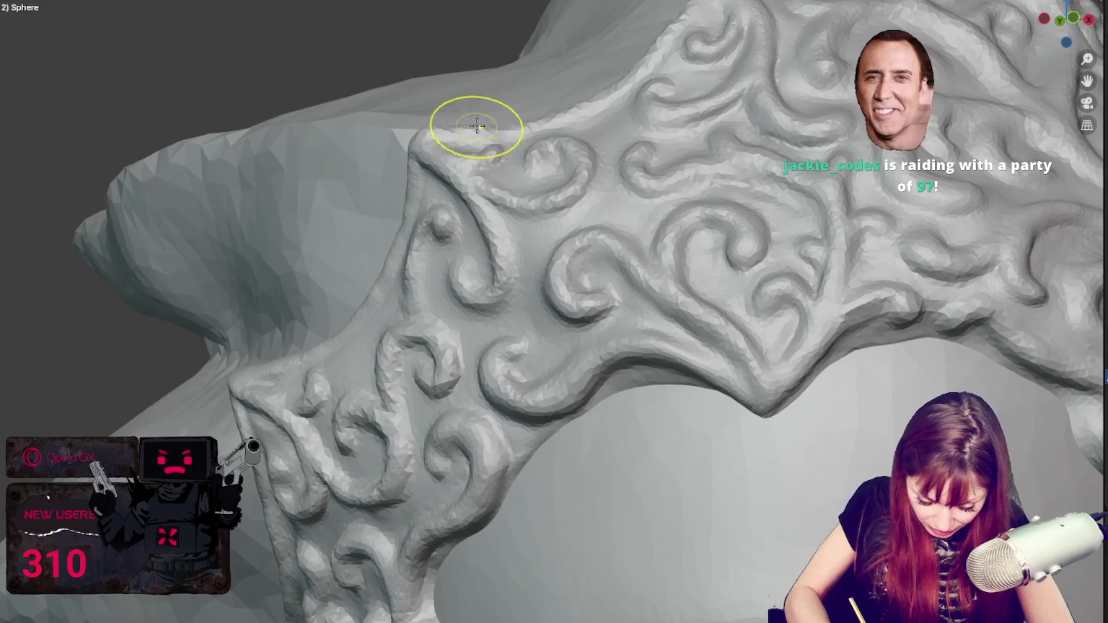